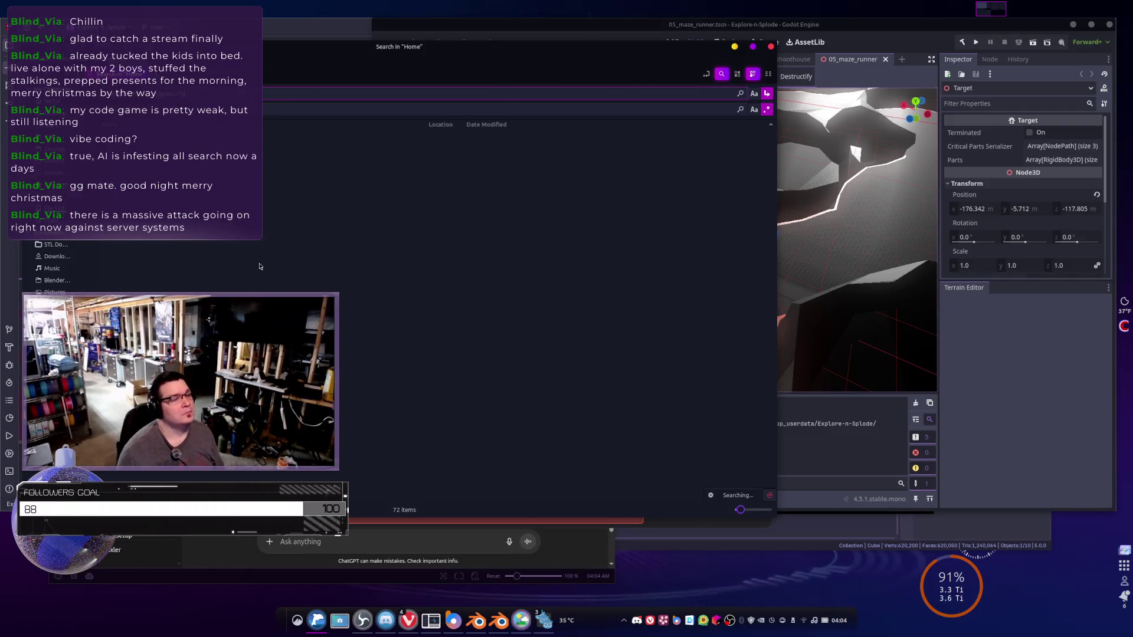
- Copy the Explore-n-Splode progress save path from Godot's Output log
key(alt+Tab)
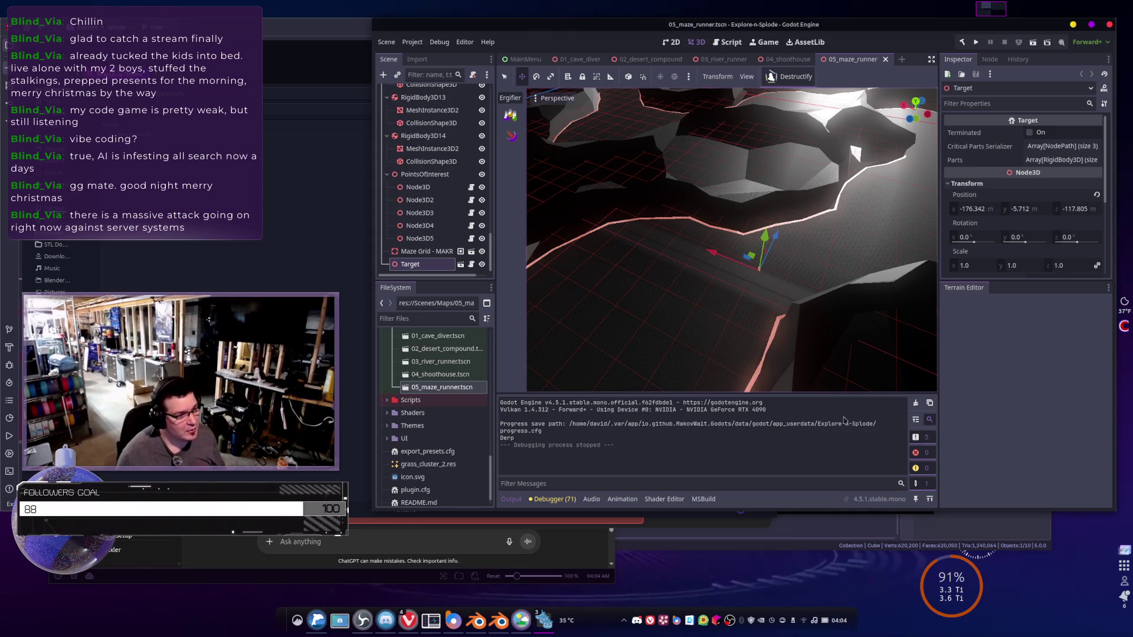
drag(876, 424, 570, 424)
right_click(577, 425)
click(607, 431)
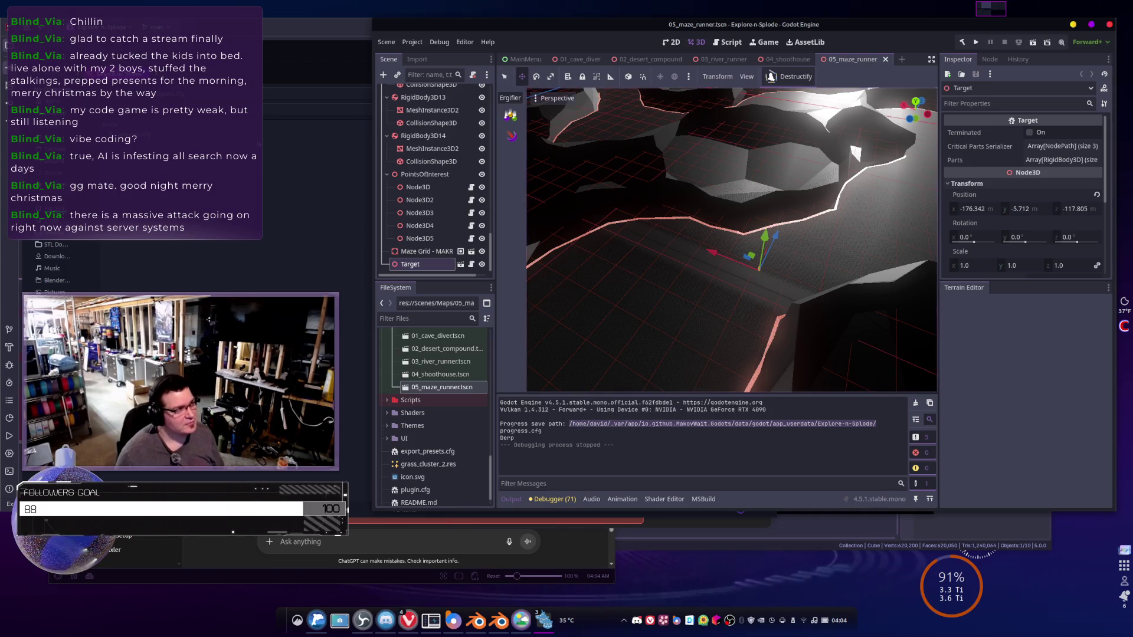
- Go to that save folder in the file manager, open progress.cfg, then return to Godot
click(192, 96)
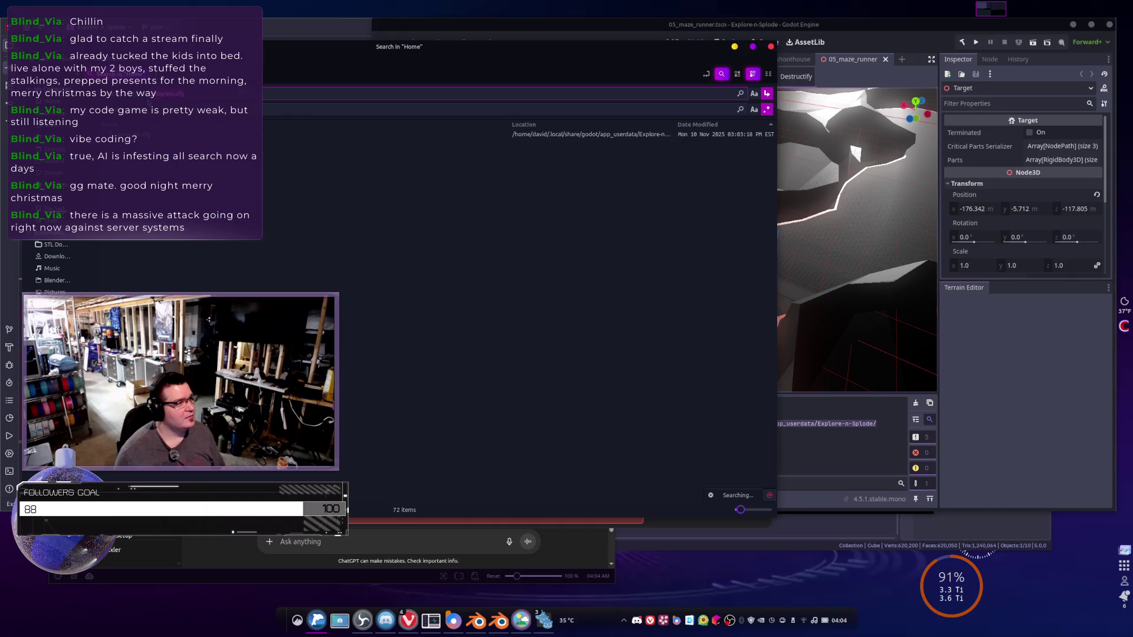
click(771, 47)
click(320, 630)
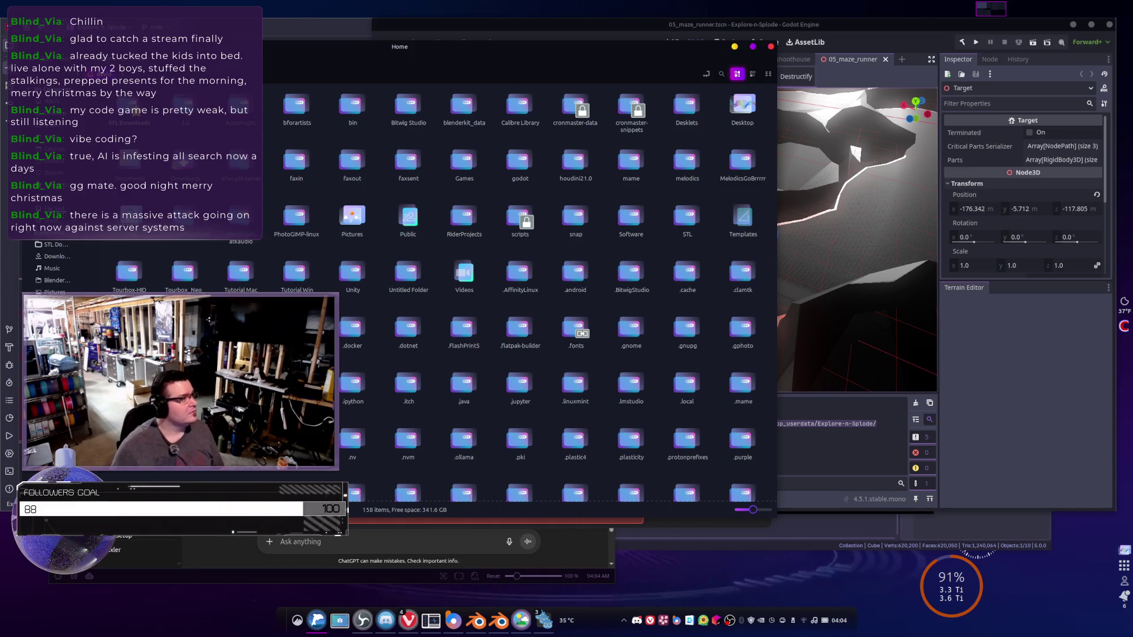
key(ctrl+l)
key(ctrl+v)
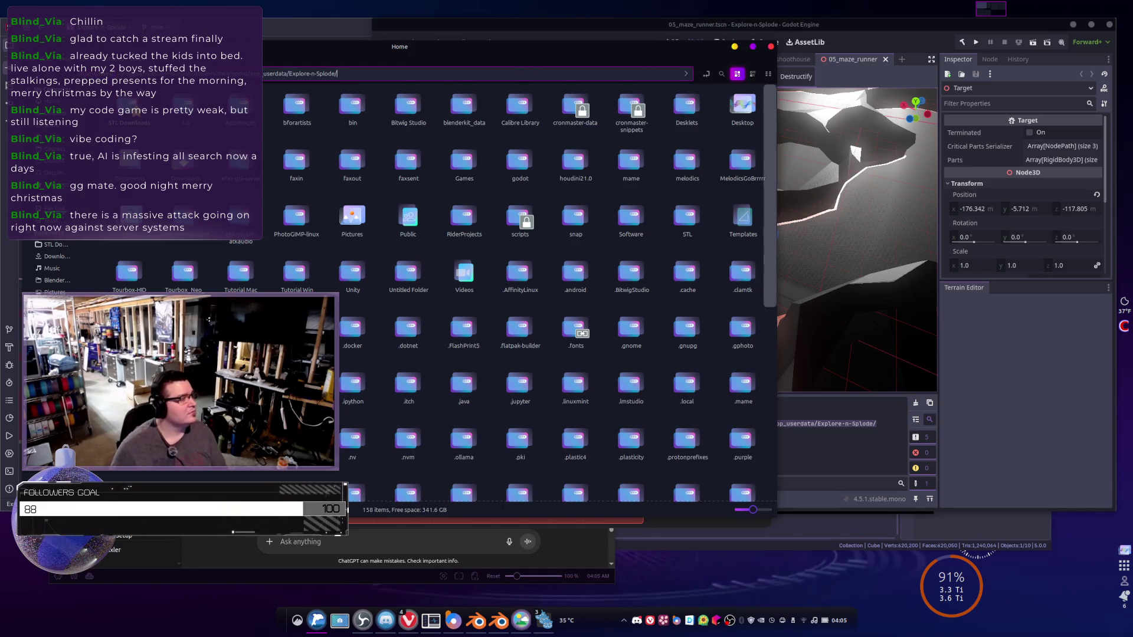
key(Return)
double_click(296, 109)
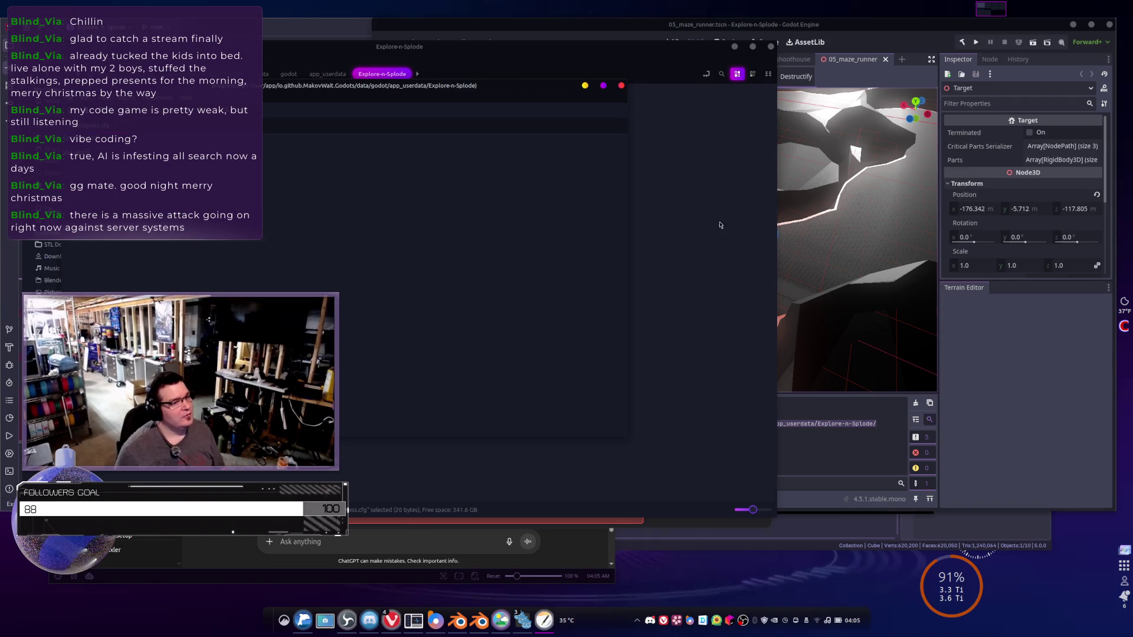
click(1024, 401)
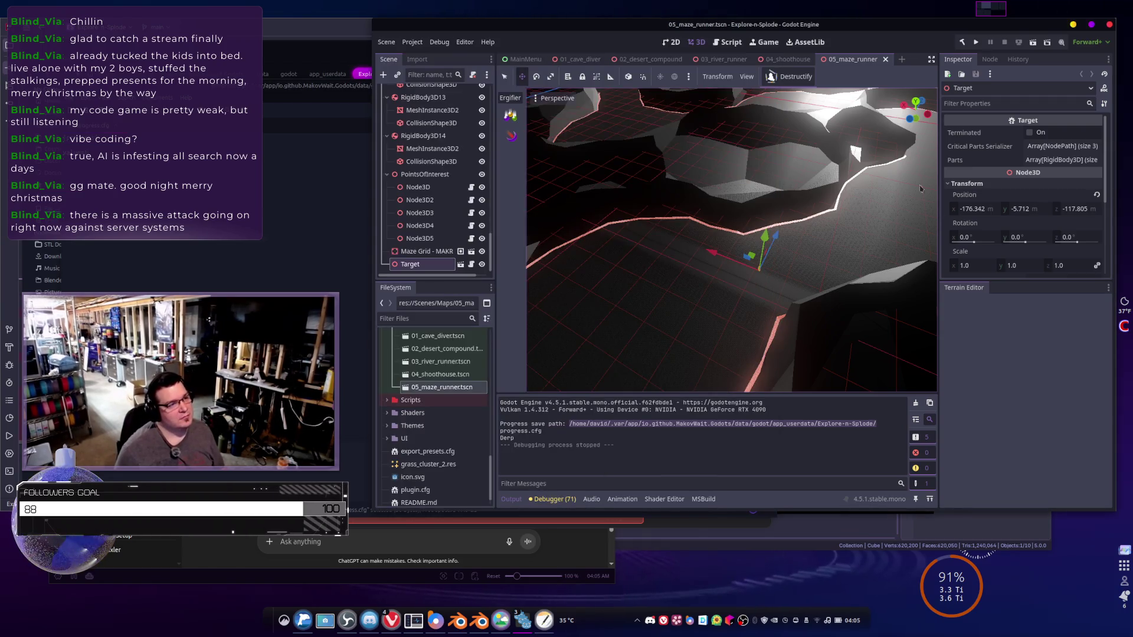
- Run the game, browse the level-select list from PLAY, then switch to the MainMenu scene
click(977, 42)
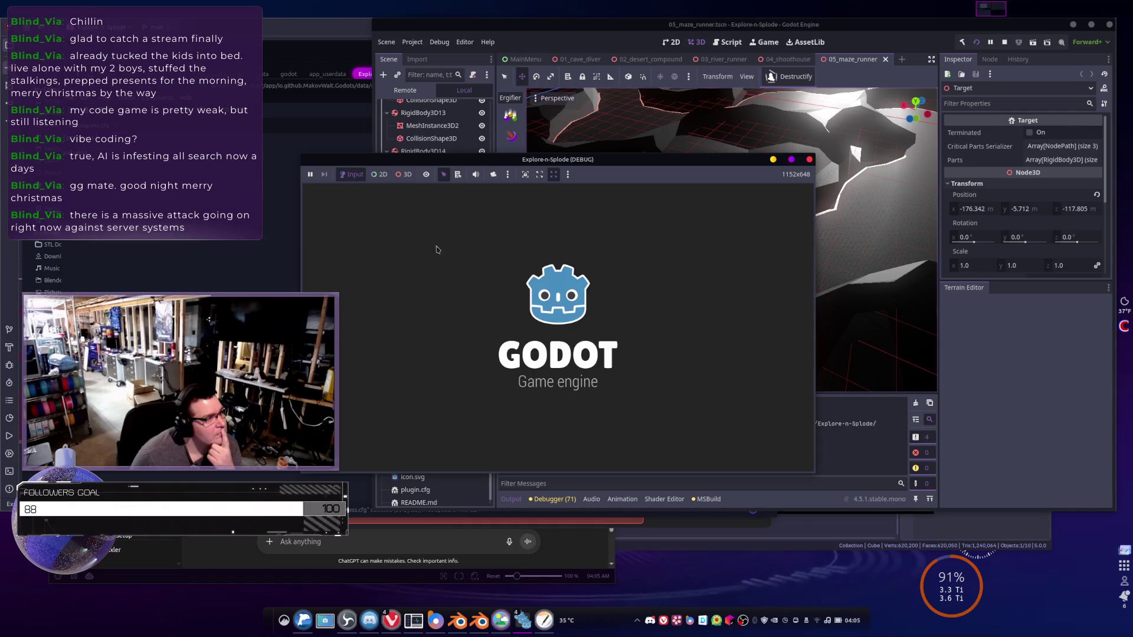
click(511, 437)
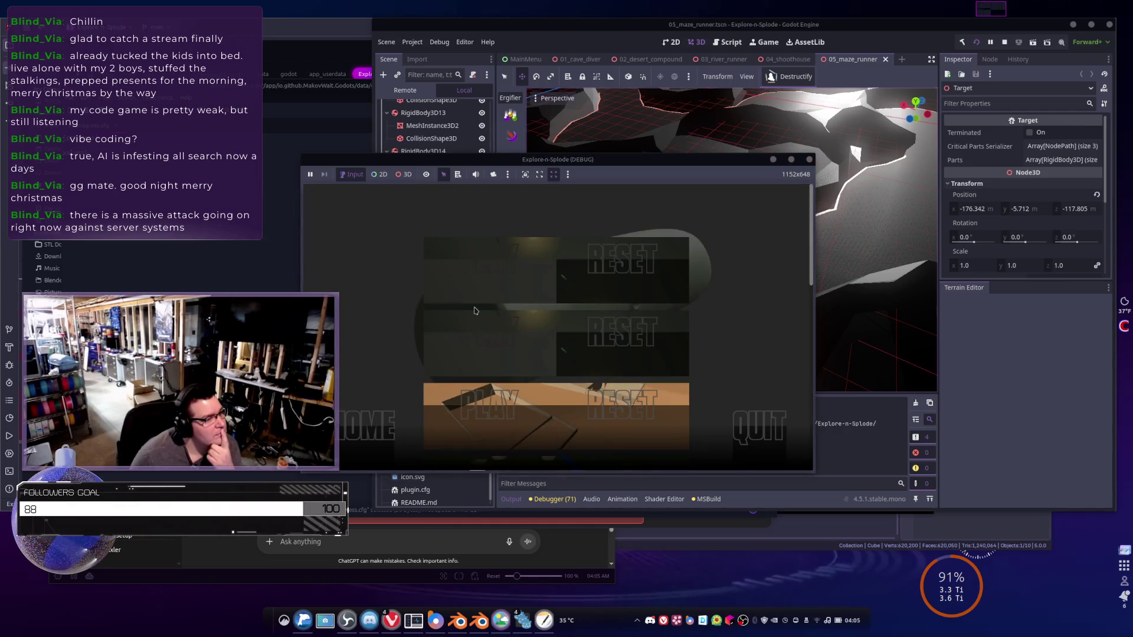
scroll(483, 266, down, 1)
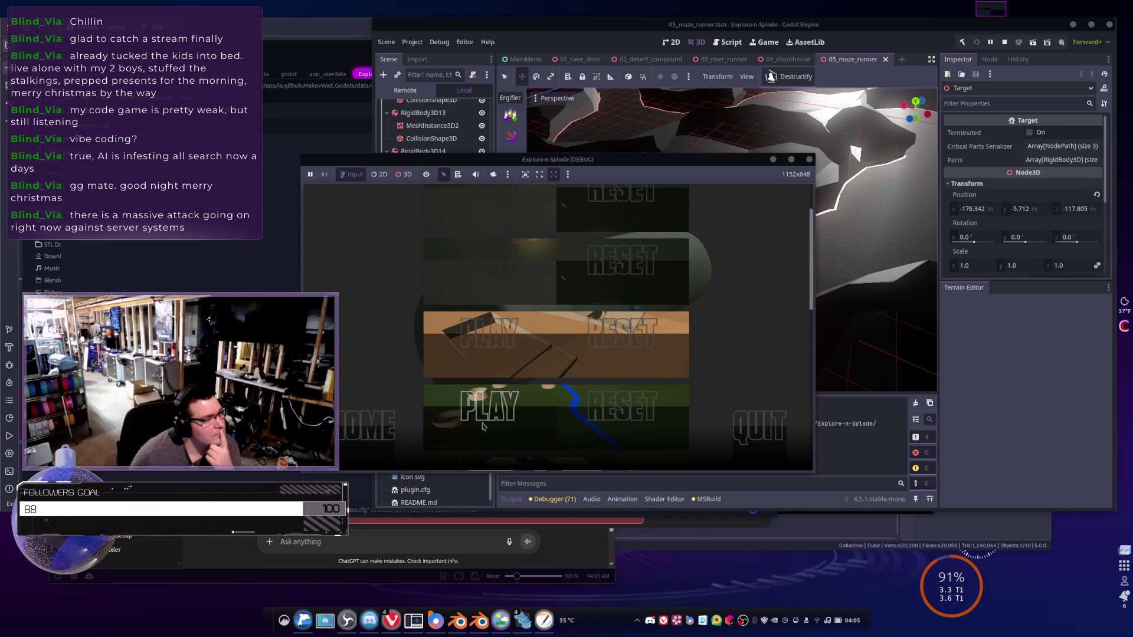
scroll(489, 383, up, 1)
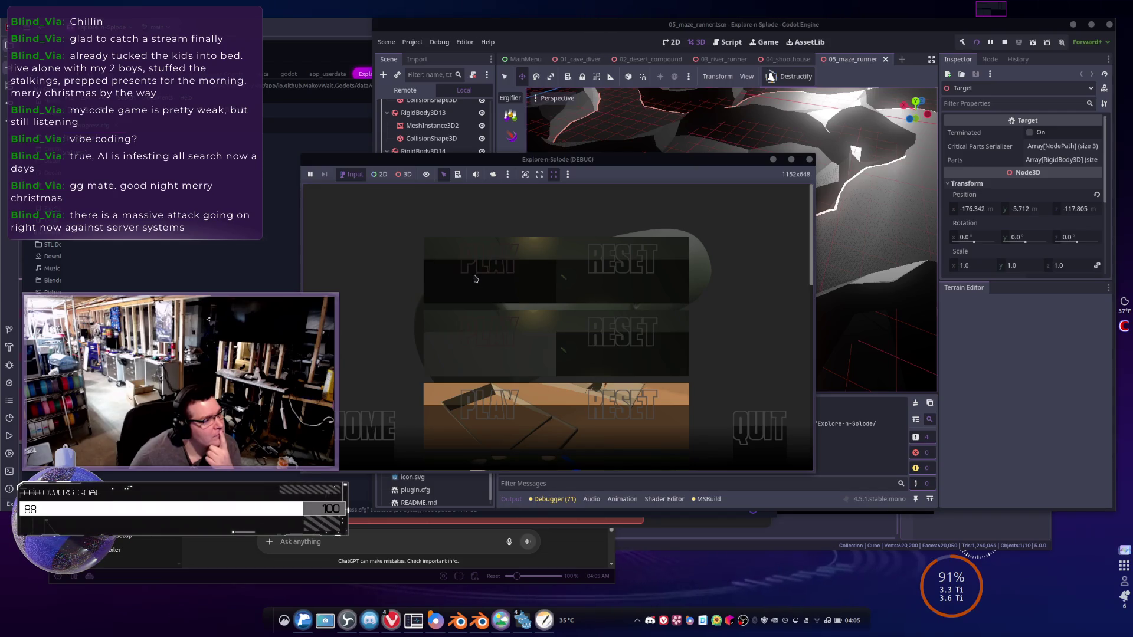
scroll(479, 277, down, 3)
scroll(475, 369, up, 2)
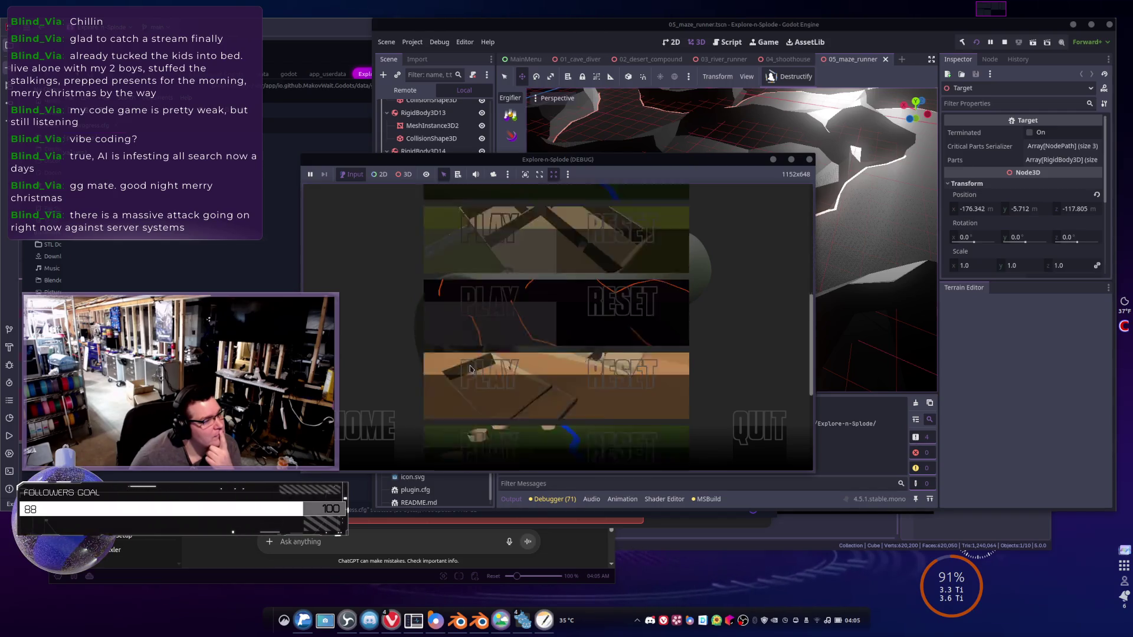
scroll(481, 384, down, 2)
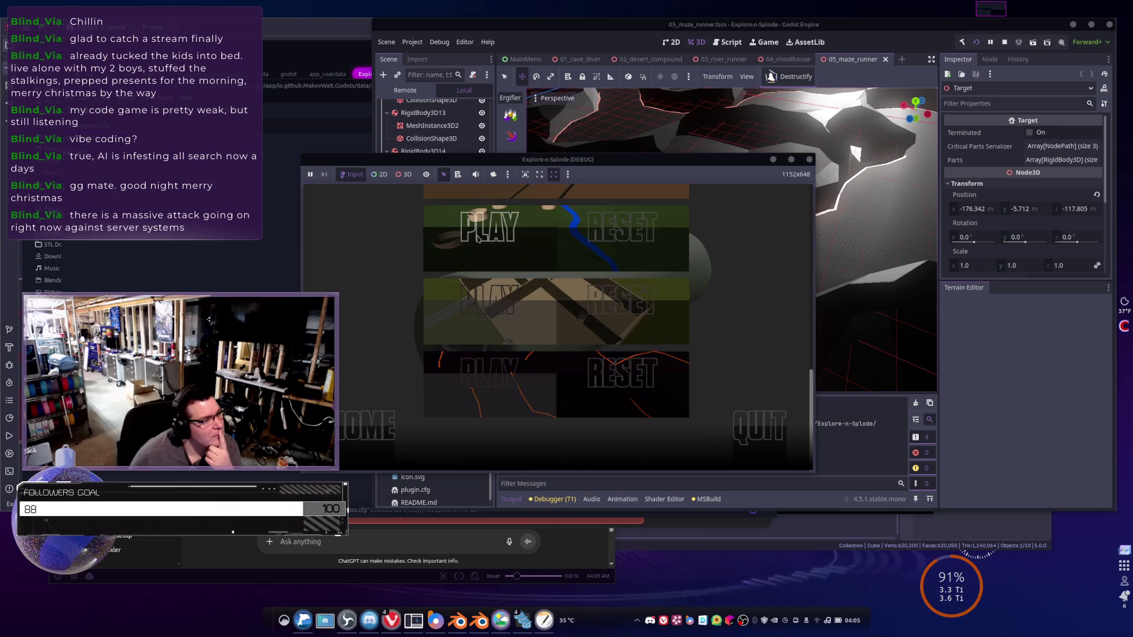
scroll(480, 243, up, 3)
scroll(481, 244, up, 2)
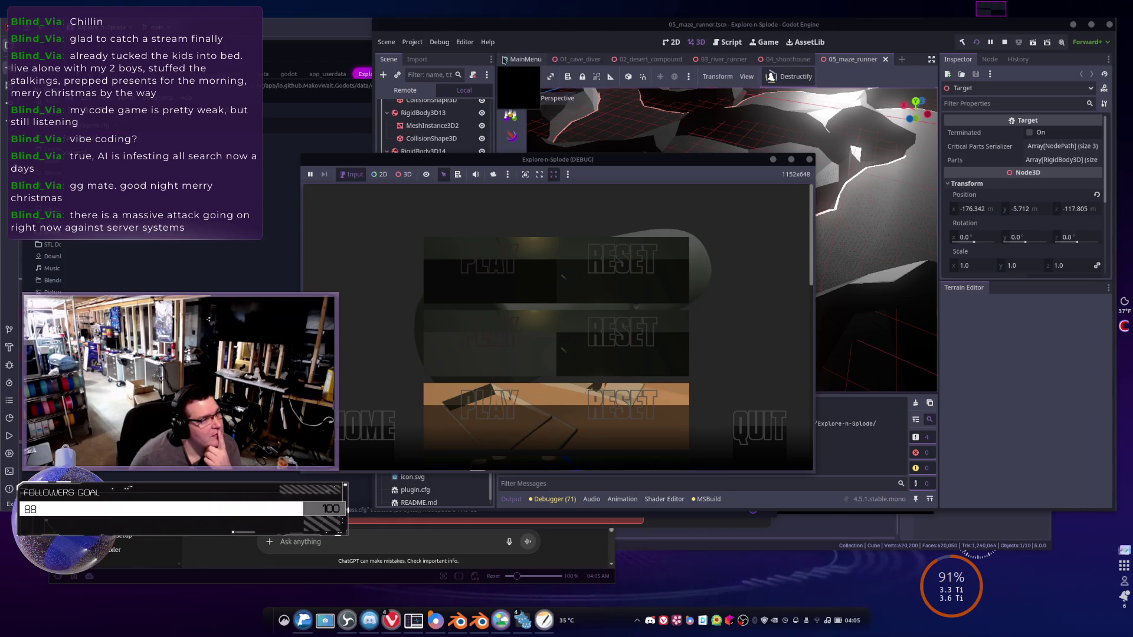
click(511, 59)
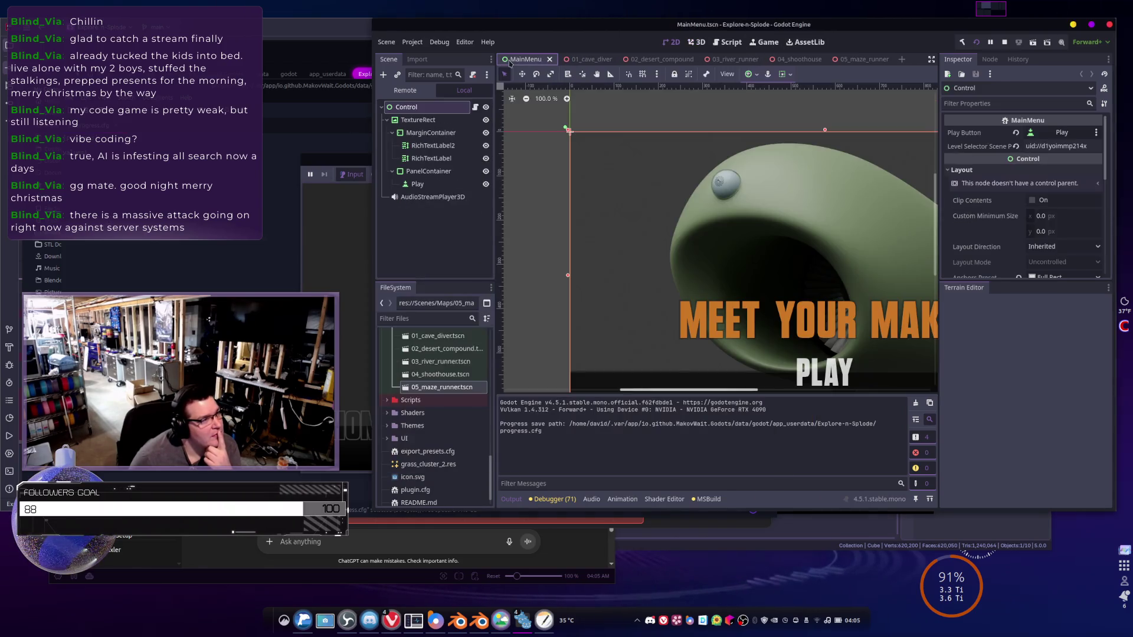
- Close MainMenu and open LevelMenu.tscn from the UI folder
click(549, 60)
scroll(432, 383, up, 2)
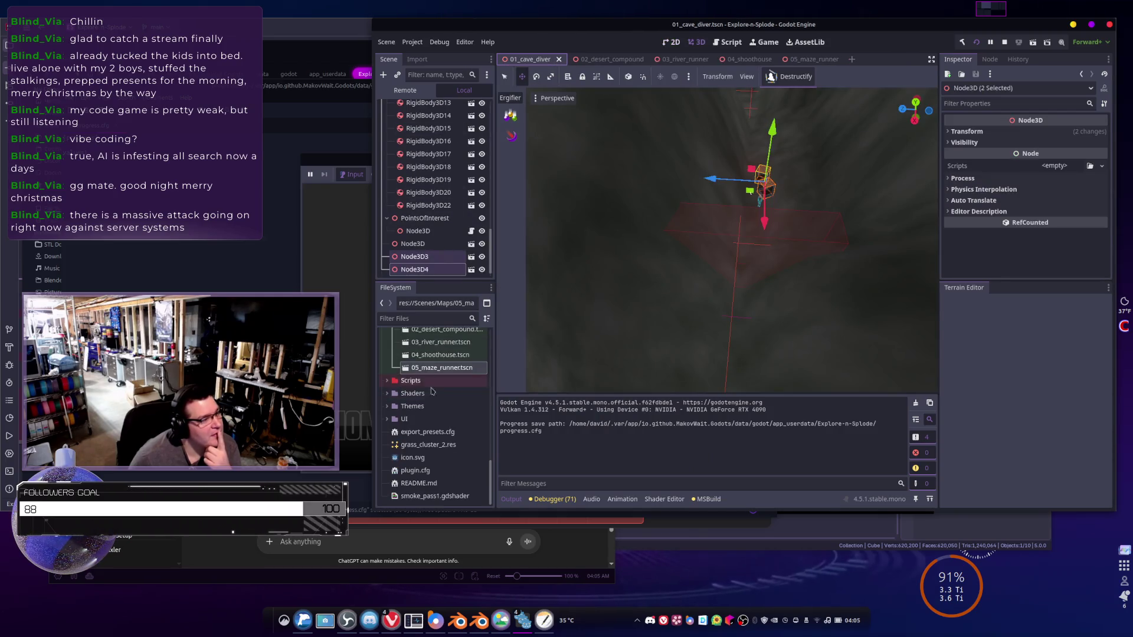
scroll(436, 436, up, 2)
scroll(435, 436, down, 4)
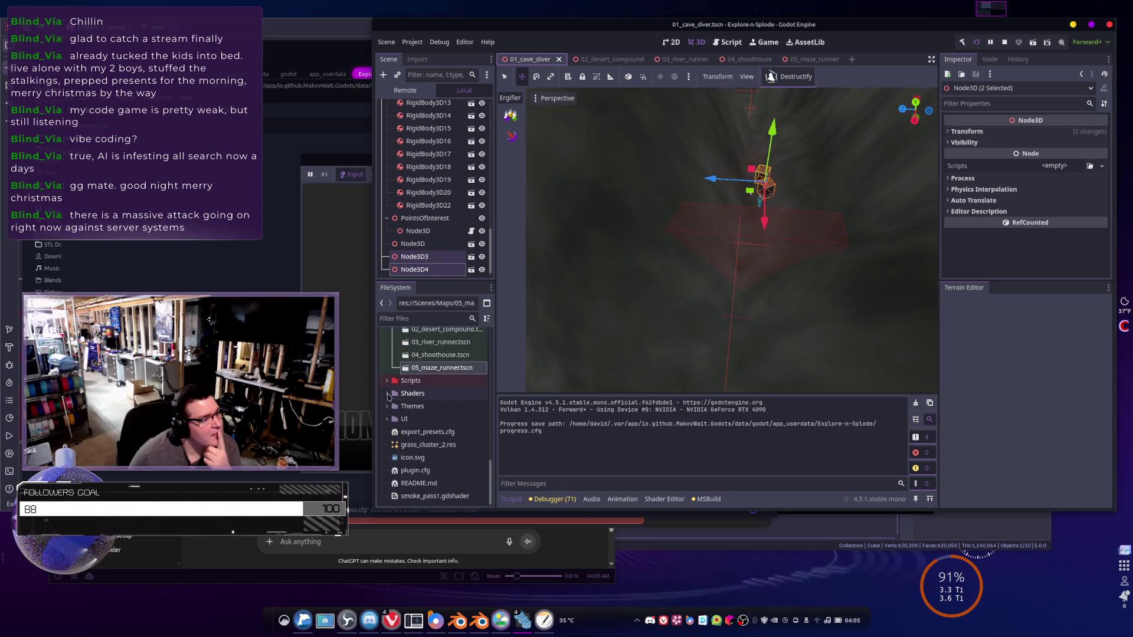
click(387, 419)
scroll(413, 413, down, 3)
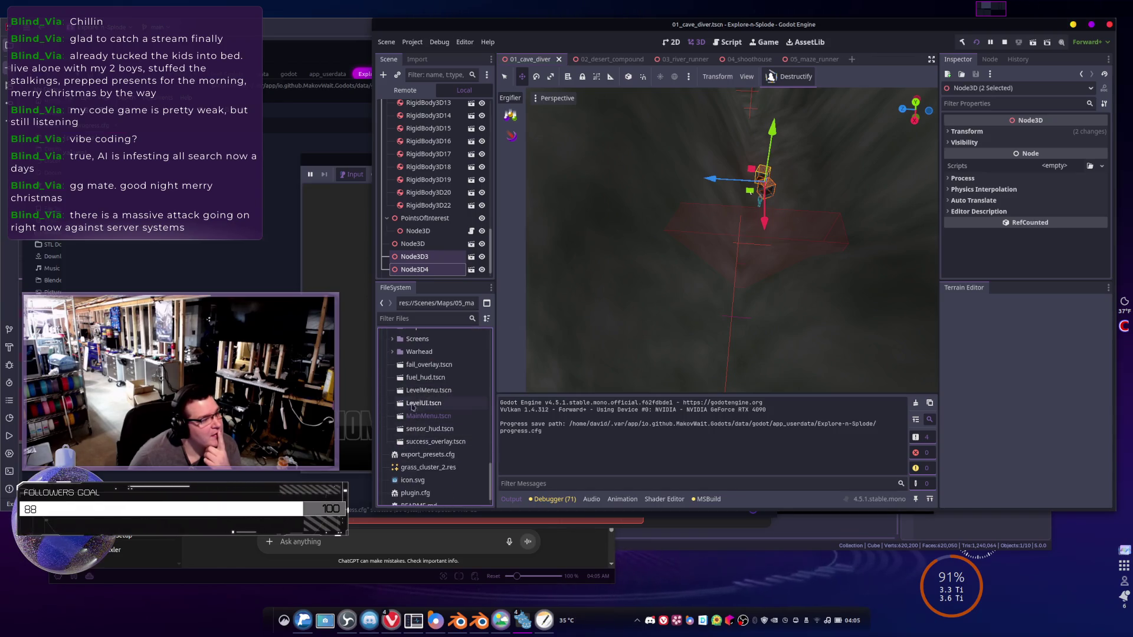
double_click(428, 390)
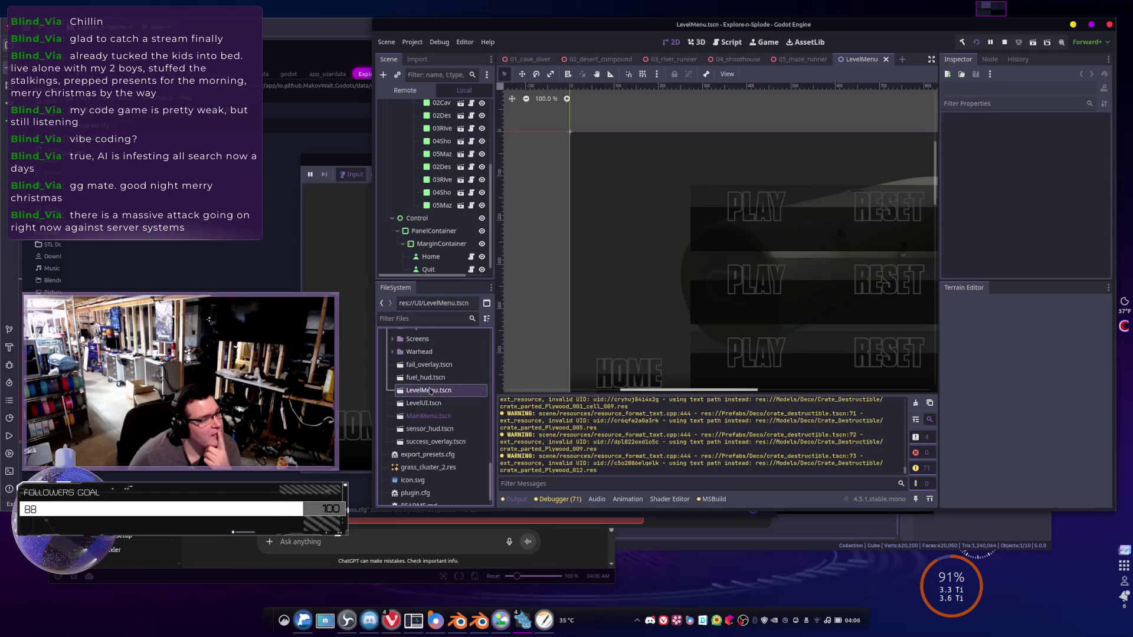
scroll(430, 147, up, 4)
- Adjust 01Cave's Min Progress and set 02Cave_2's Min Progress to 0
click(742, 229)
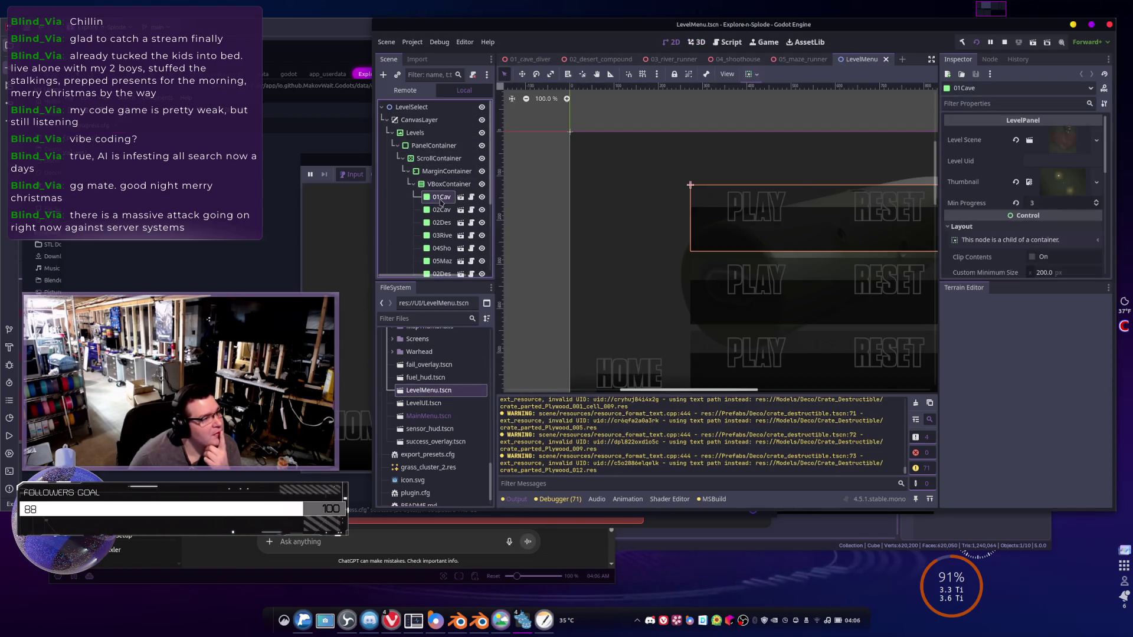
scroll(957, 187, down, 1)
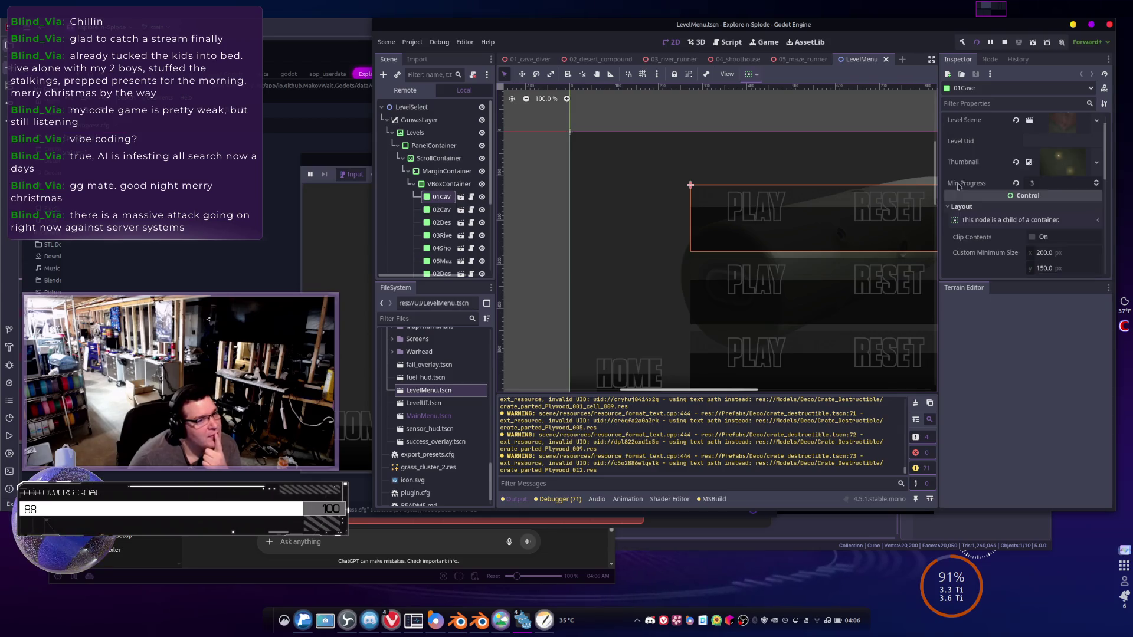
scroll(980, 181, up, 1)
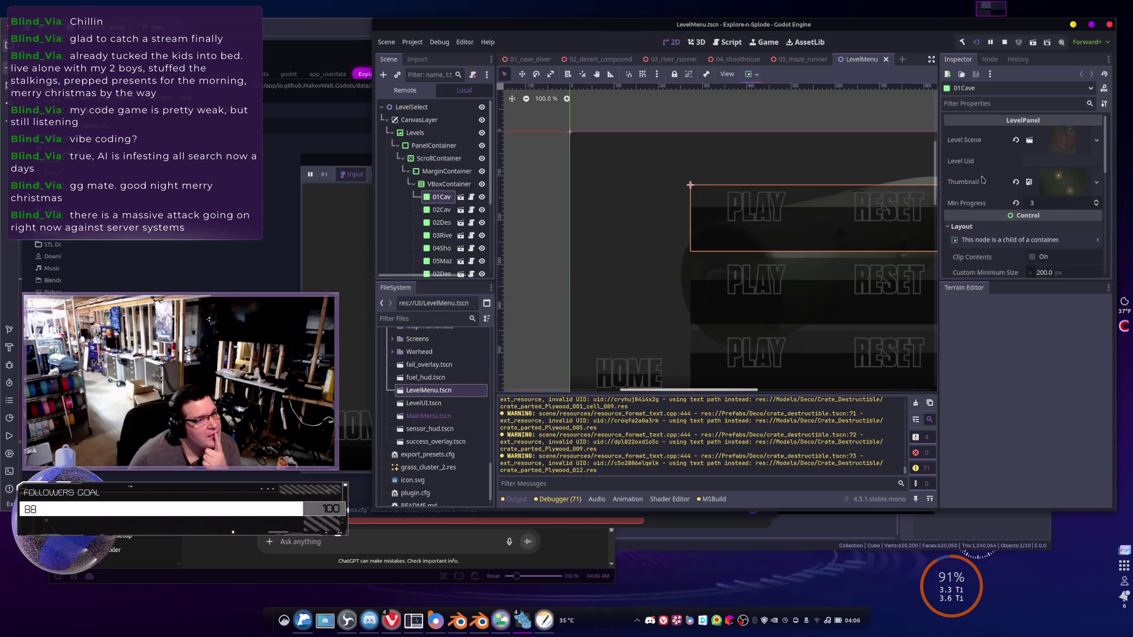
drag(1046, 202, 1047, 202)
click(1048, 204)
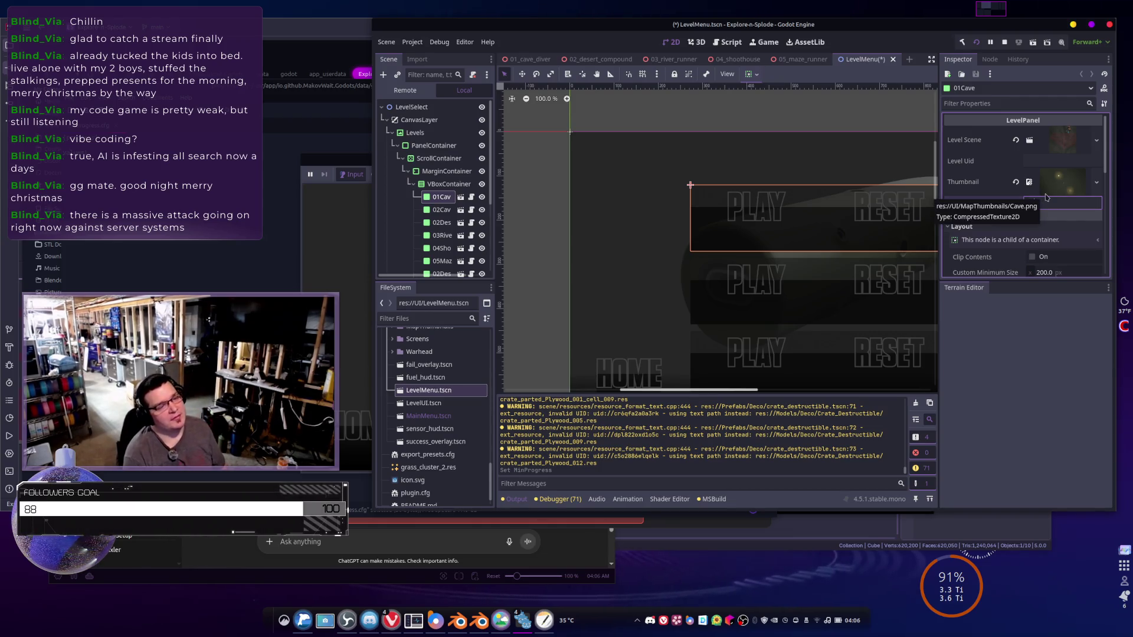
click(772, 276)
drag(1045, 202, 1047, 203)
click(1045, 202)
text(0)
key(Return)
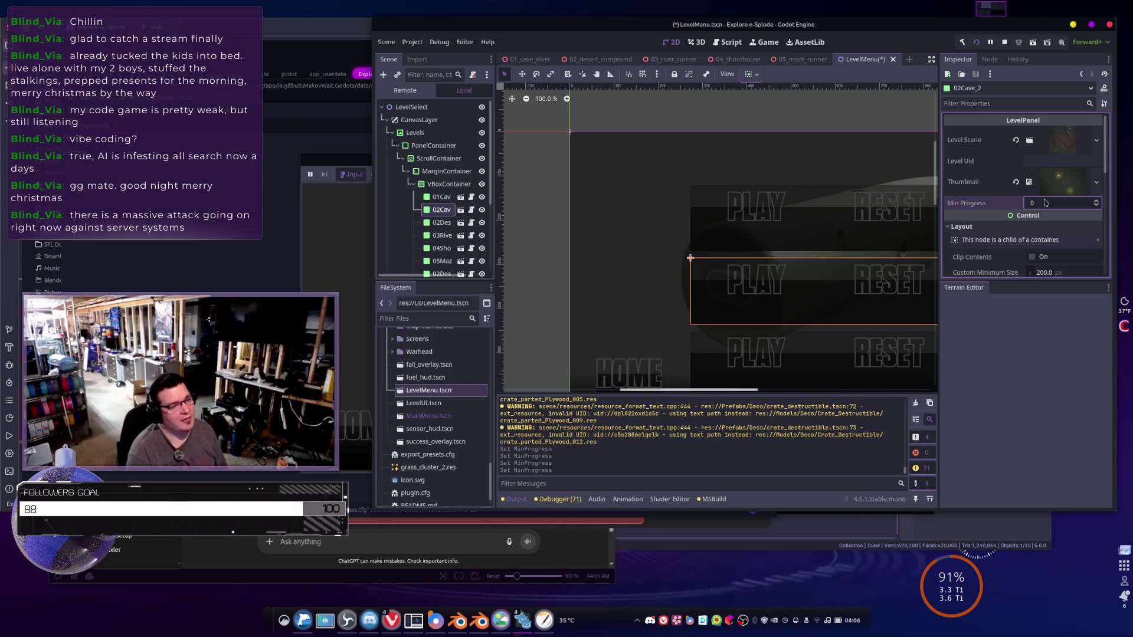
- Edit the 02Desert panel's Min Progress, comparing it against 02Cave_2
scroll(761, 215, down, 2)
scroll(779, 307, down, 3)
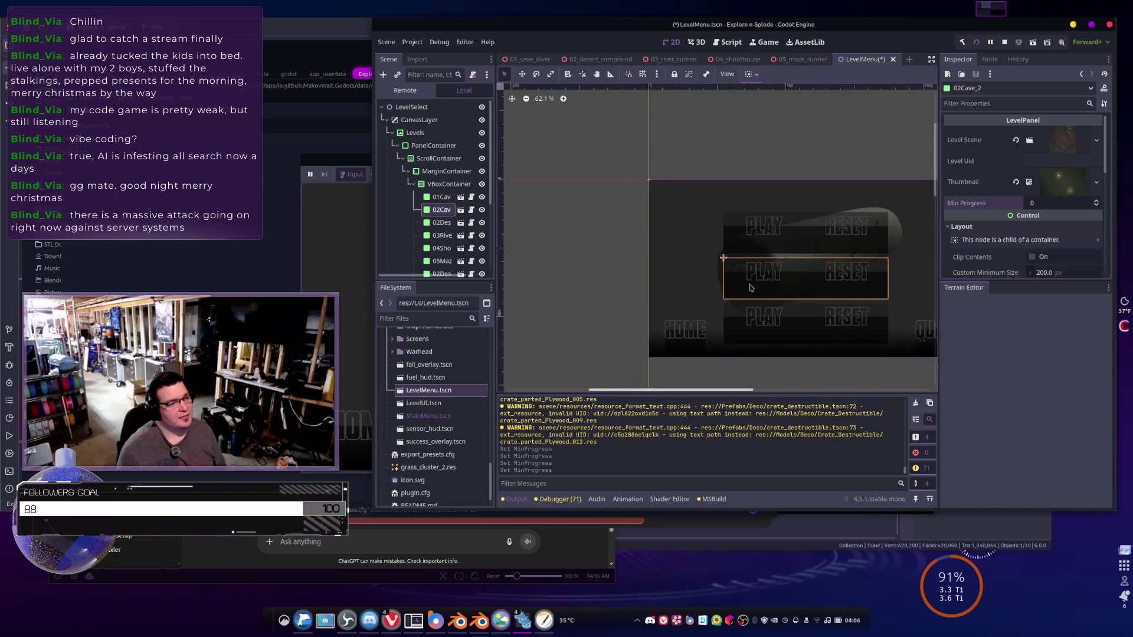
click(778, 330)
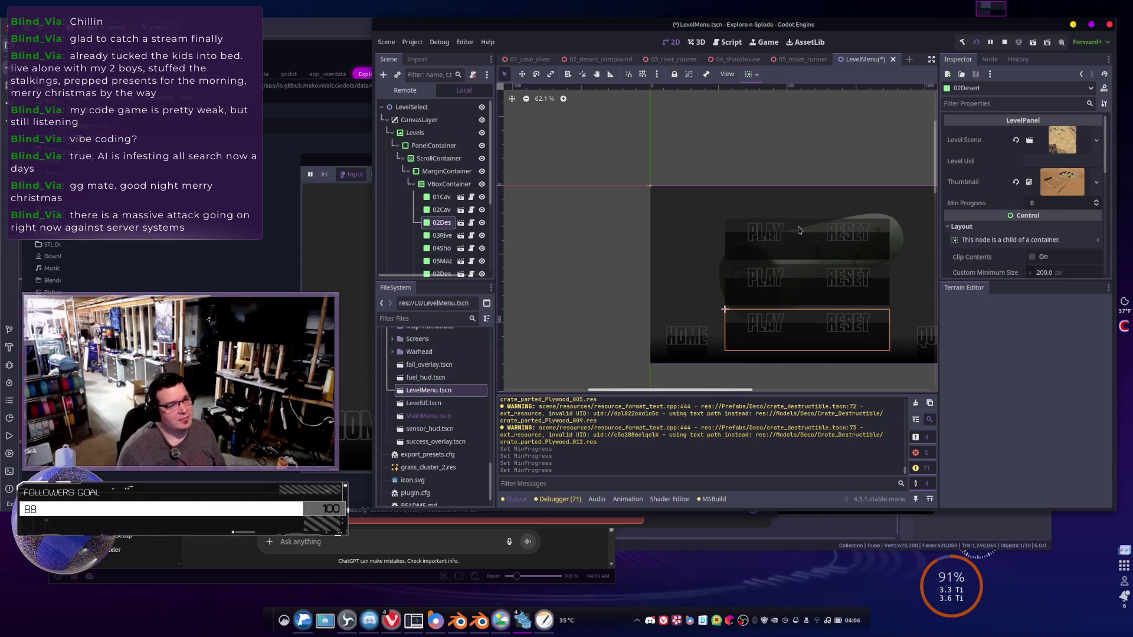
click(1040, 203)
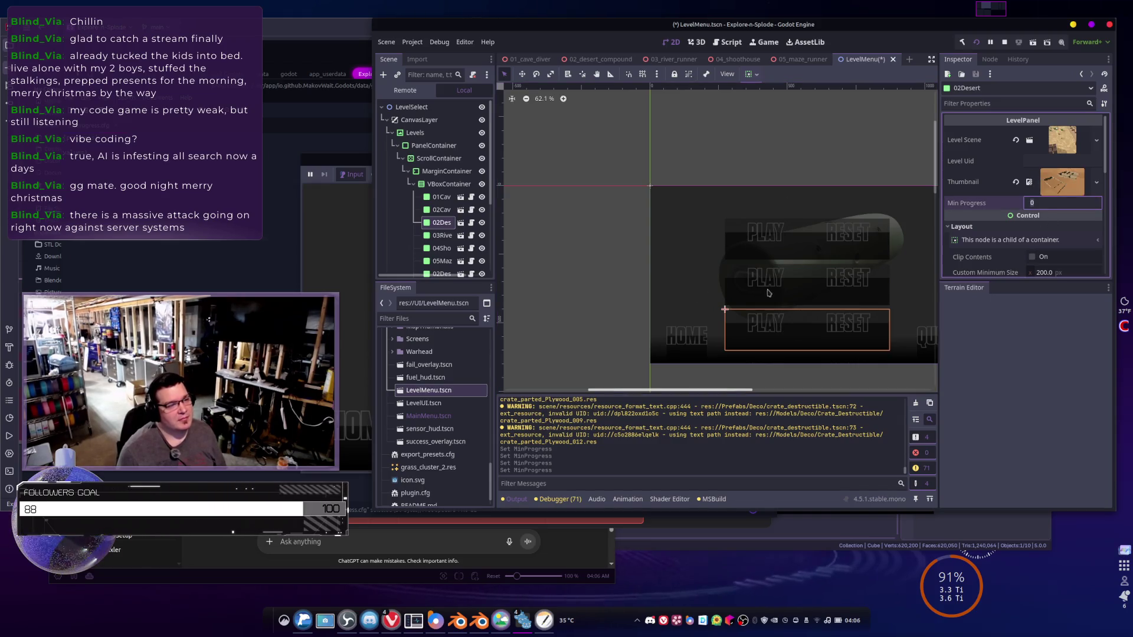
click(787, 284)
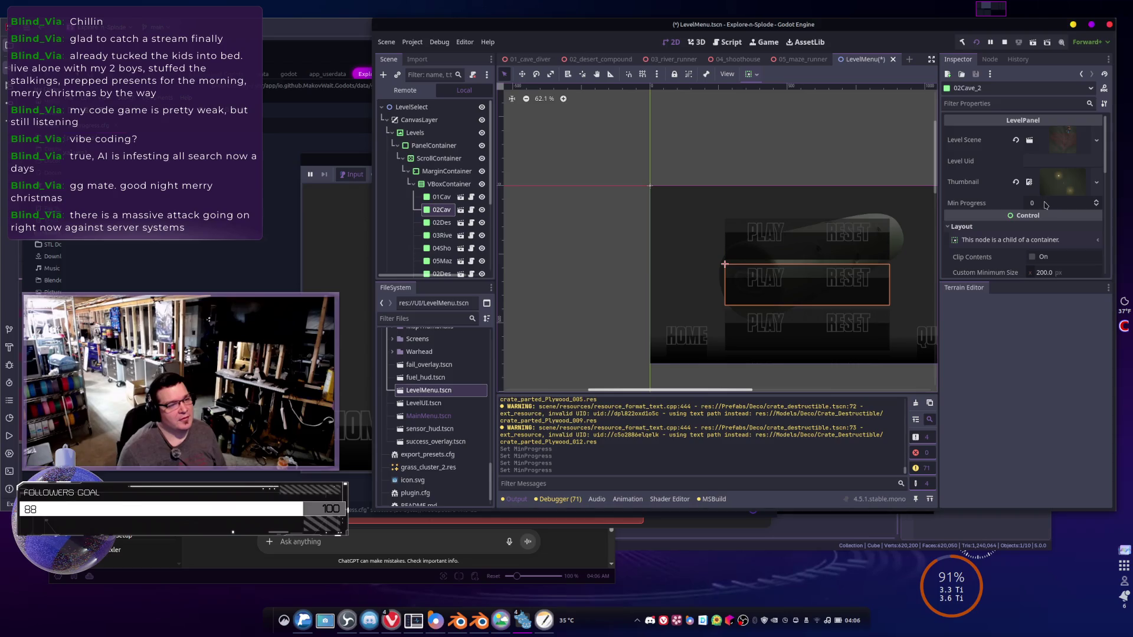
click(776, 325)
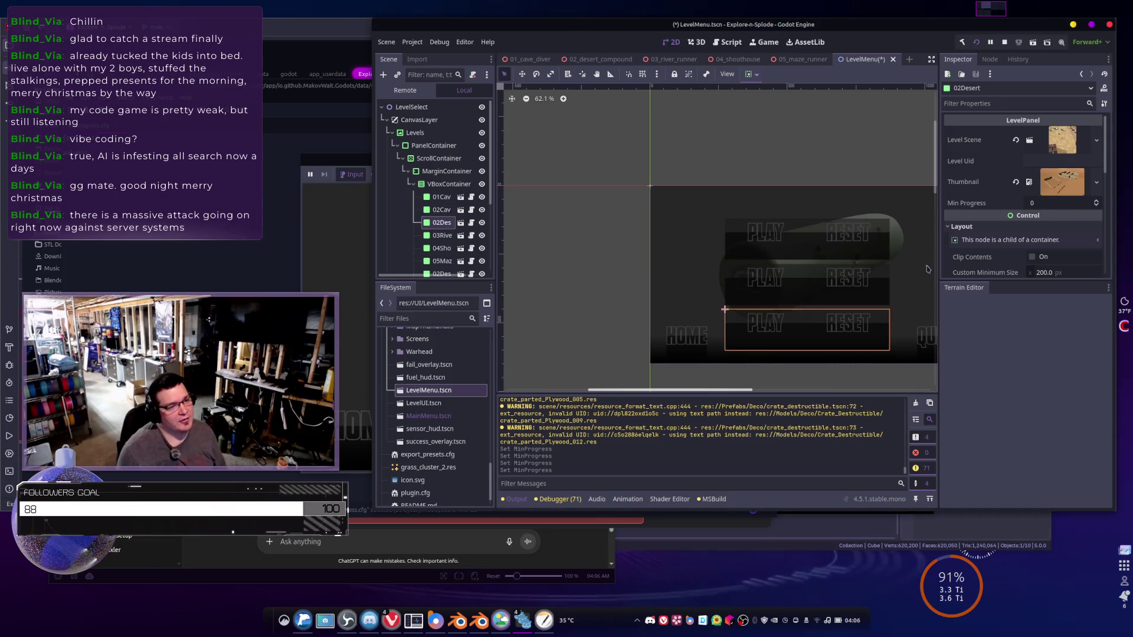
click(1055, 206)
text(1)
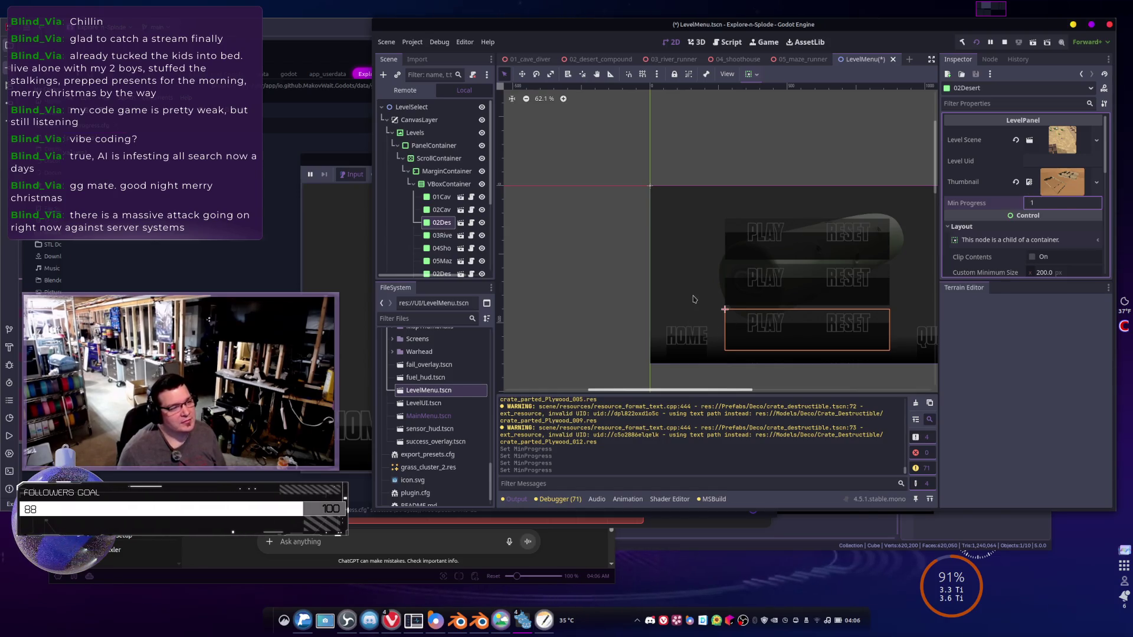
- Set Min Progress on 03River, 04Shoothouse and 05Maze, giving 05Maze a value of 5
scroll(819, 299, down, 3)
scroll(826, 289, up, 4)
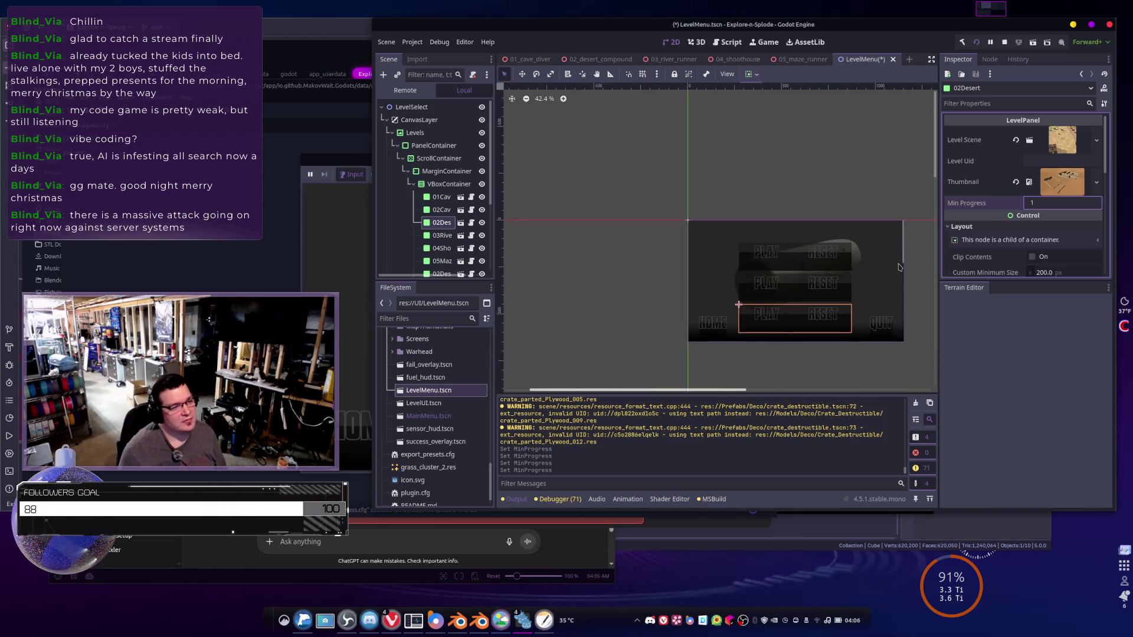
scroll(831, 280, down, 1)
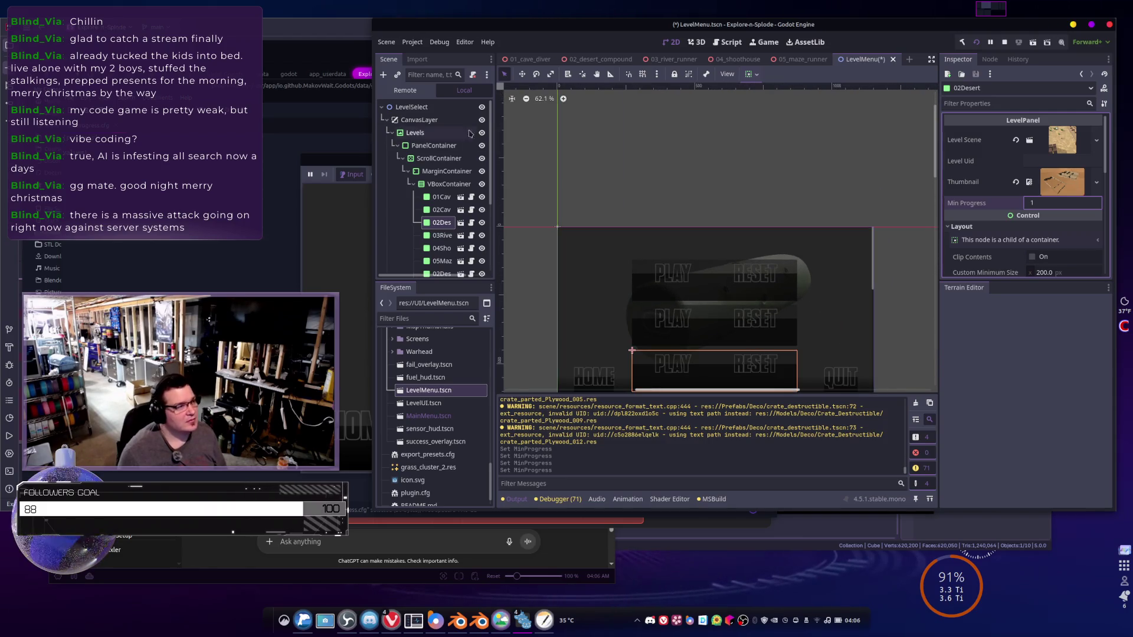
click(443, 236)
scroll(769, 290, down, 1)
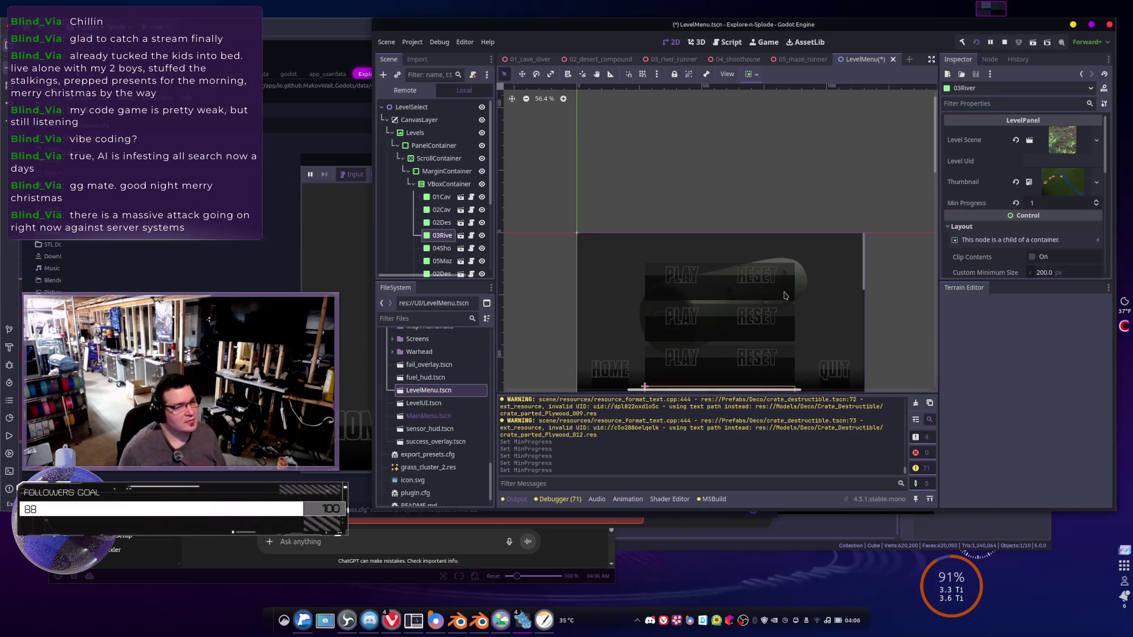
click(1047, 205)
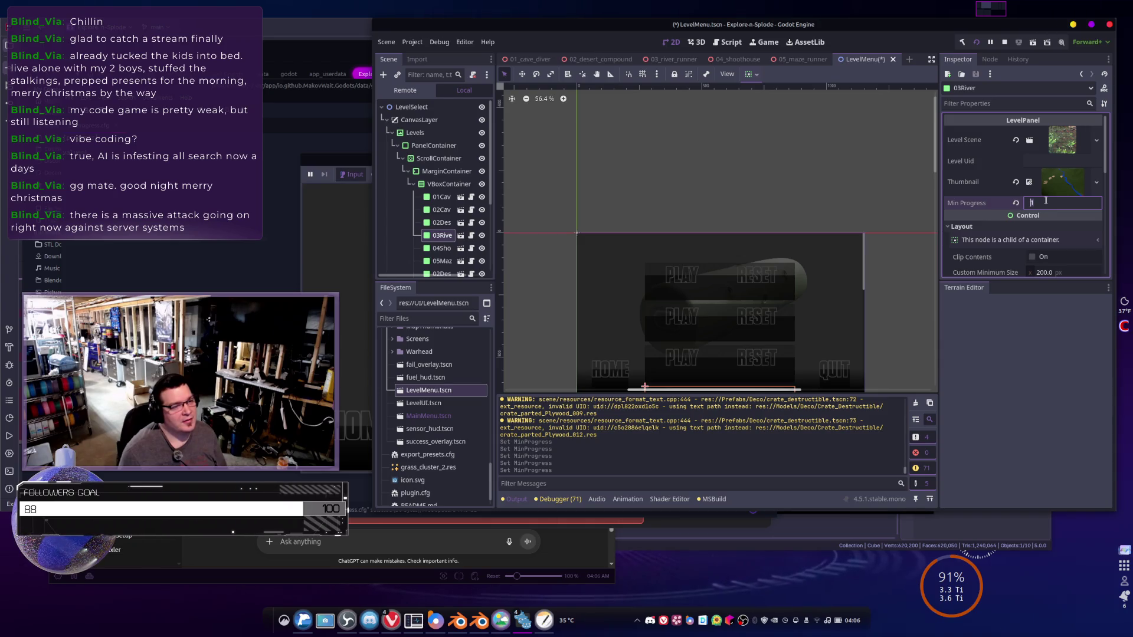
click(442, 249)
click(1045, 203)
text(4)
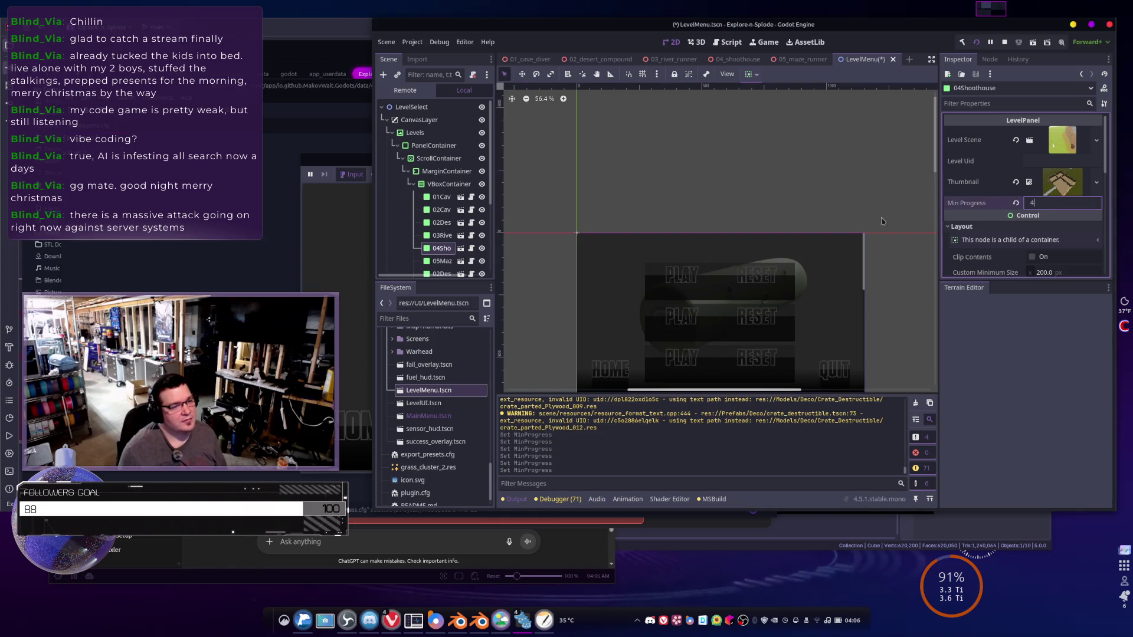
click(442, 261)
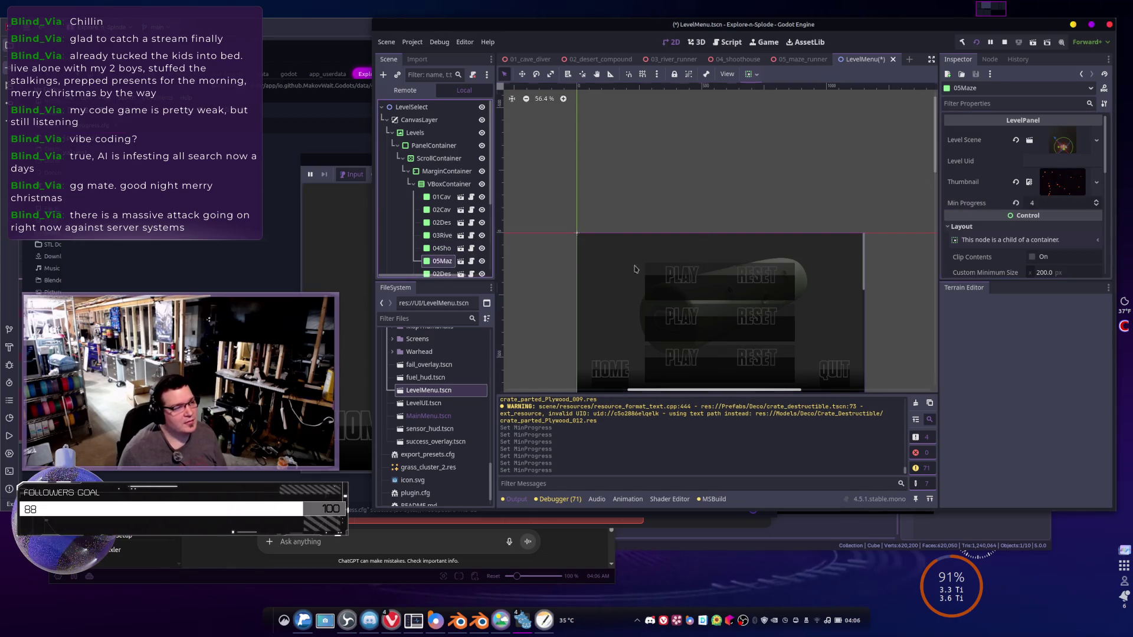
click(1041, 202)
text(5)
scroll(440, 239, down, 3)
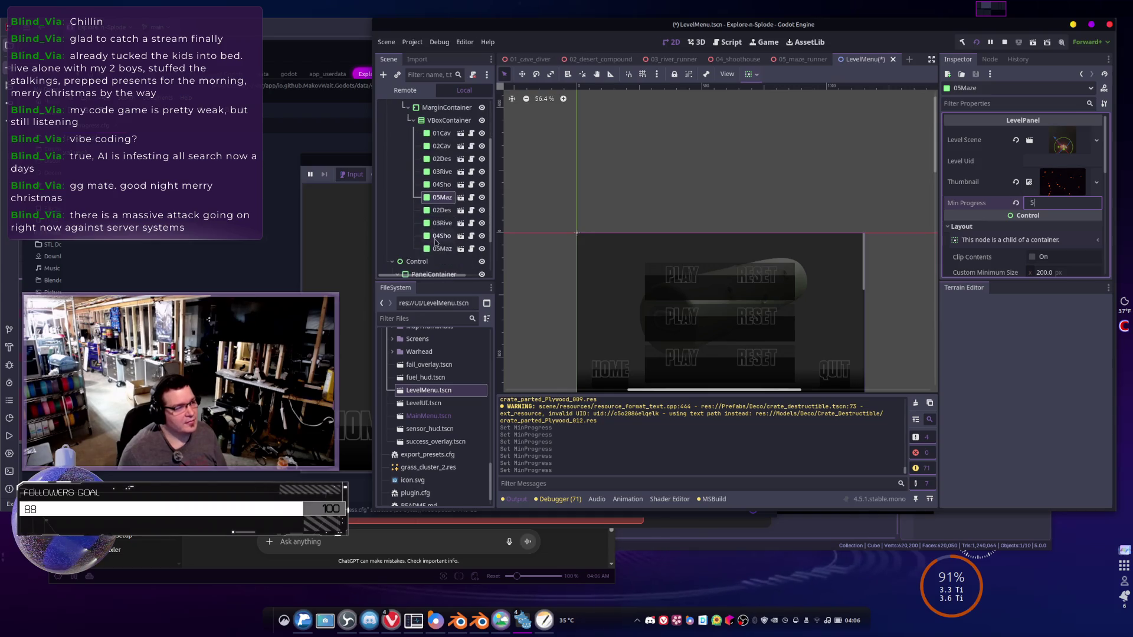
- Set Min Progress on 02Desert2 (6), 03River2, 04Shoothouse2 (7) and 05Maze2 (7), then run the game
click(442, 210)
click(1058, 203)
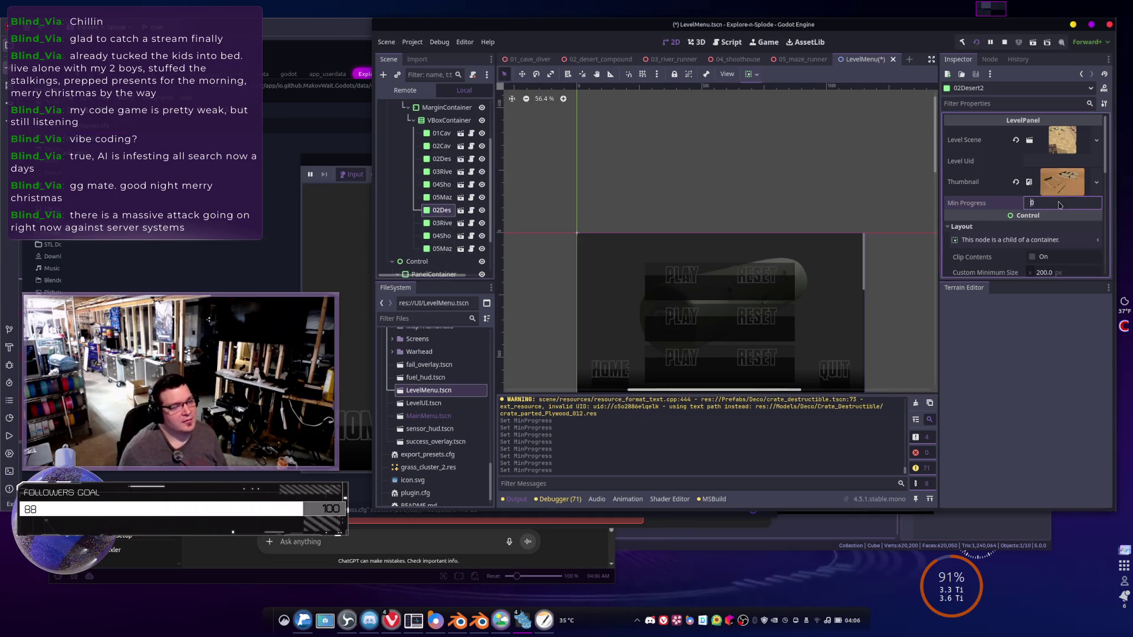
double_click(1052, 198)
text(6)
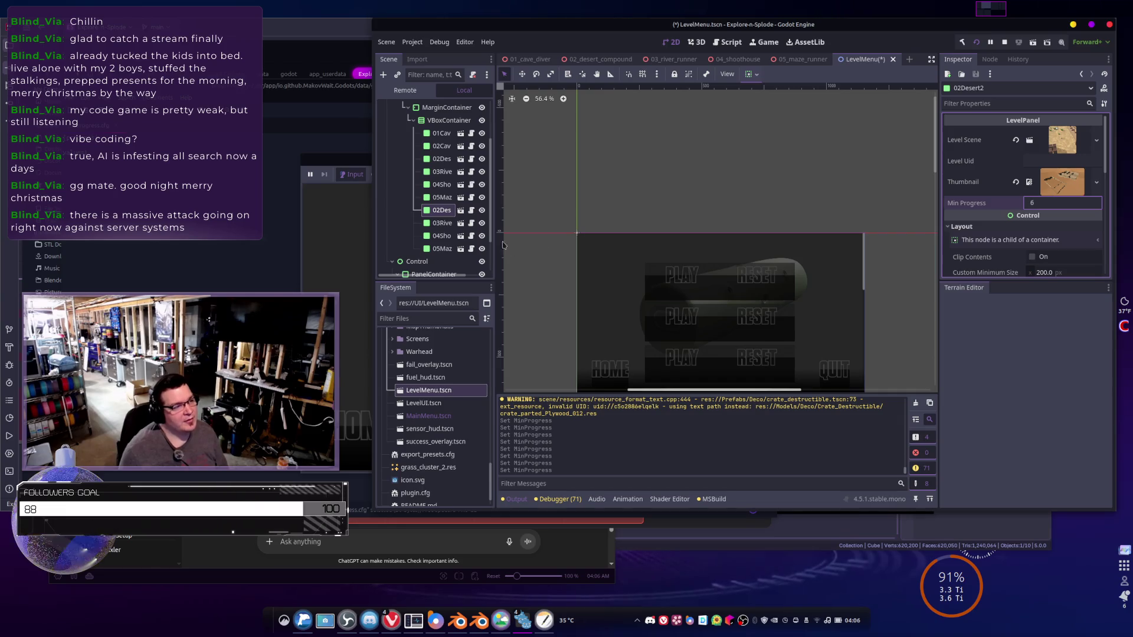
click(442, 223)
click(1058, 205)
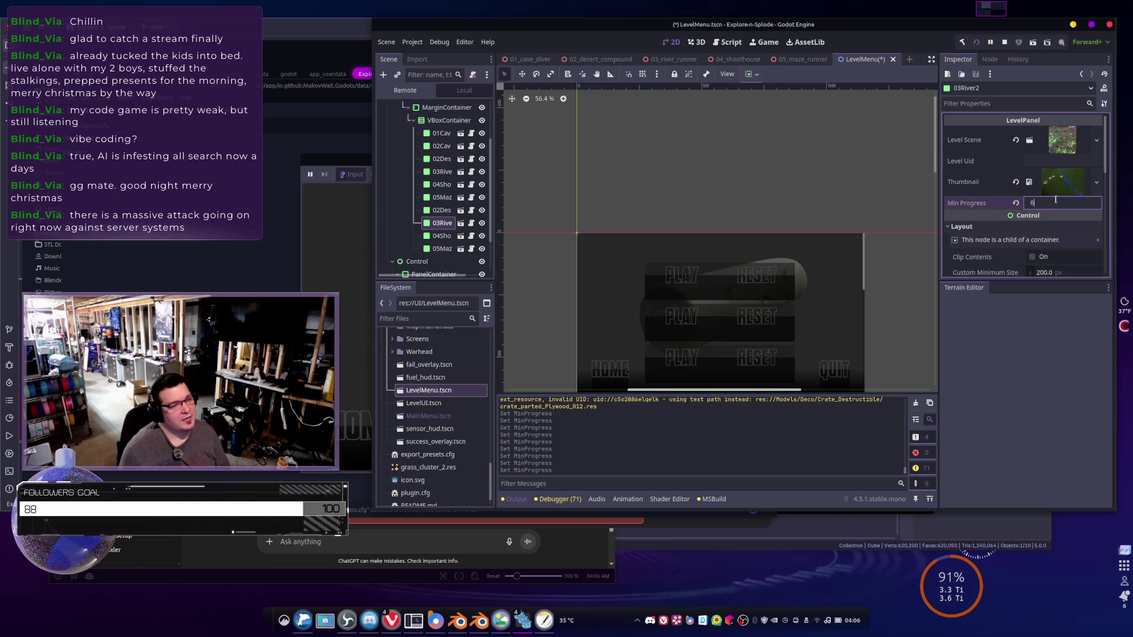
click(442, 235)
click(1043, 203)
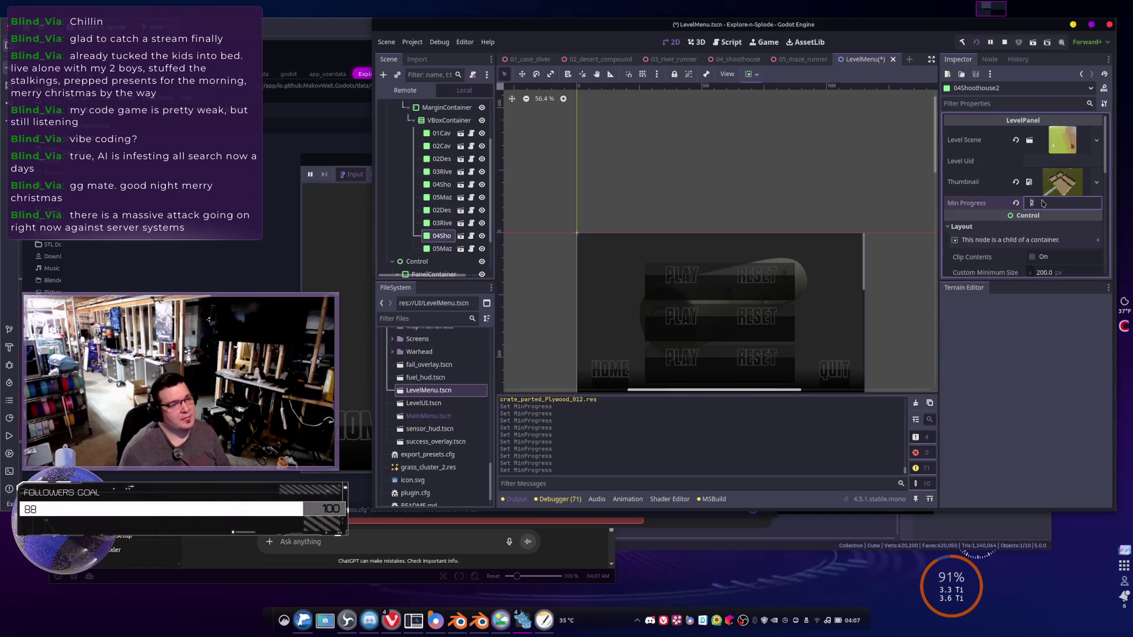
click(442, 248)
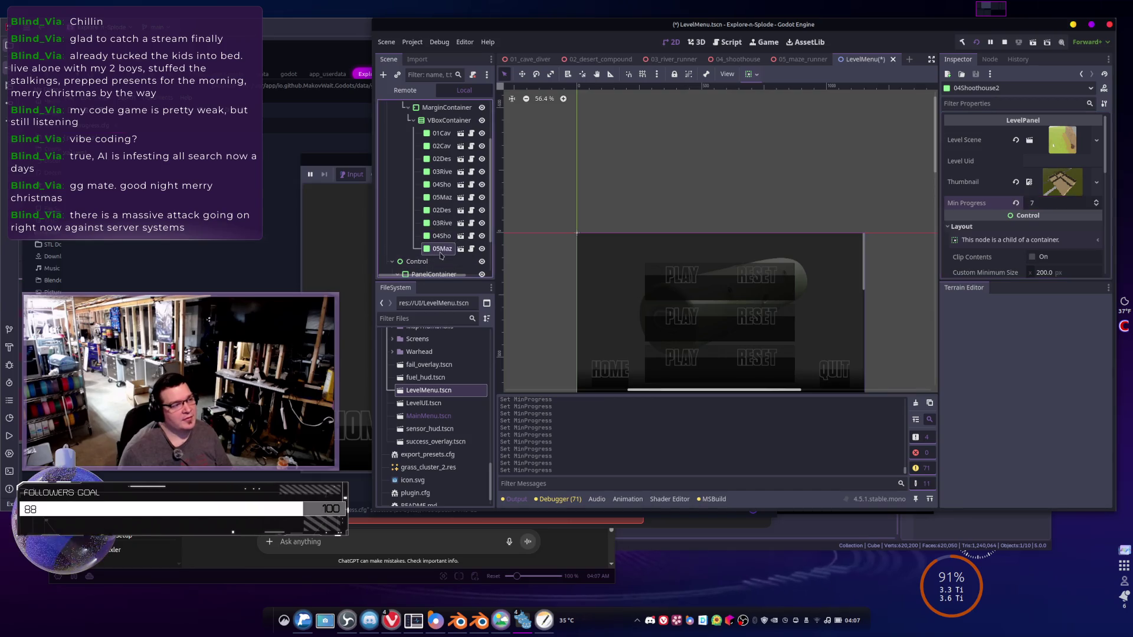
click(1048, 204)
text(7)
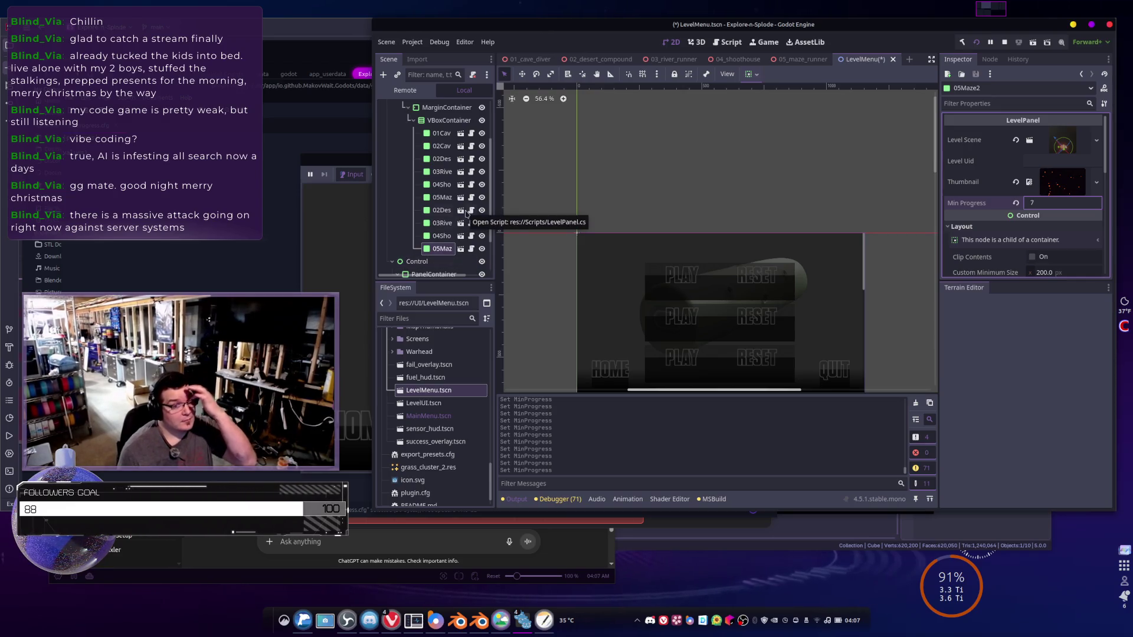
click(975, 42)
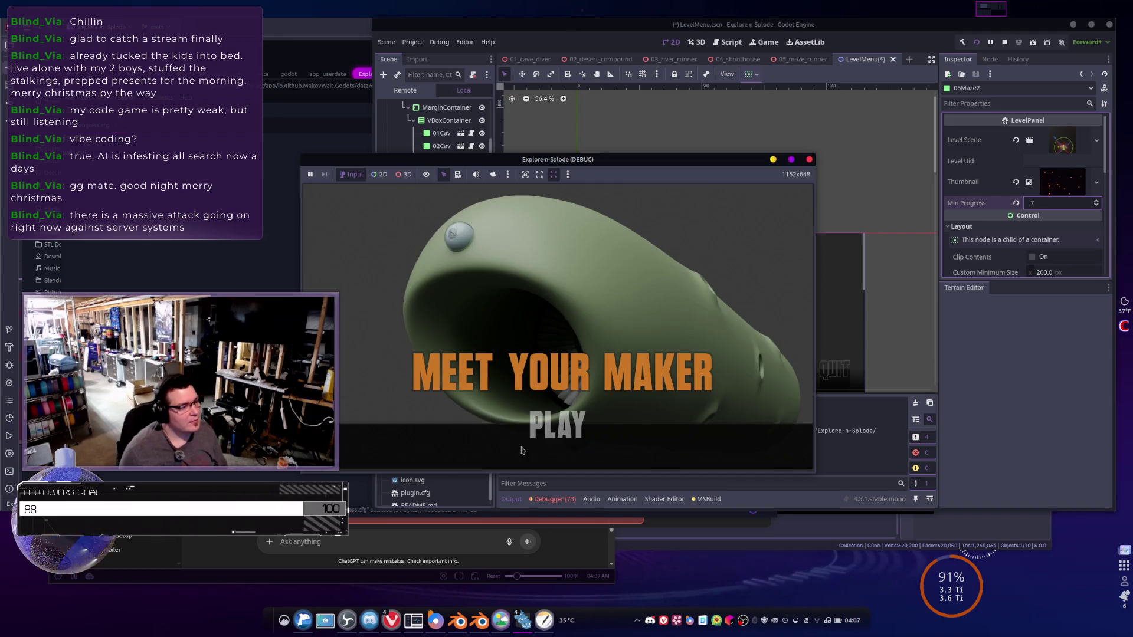
- Go from the title screen to level select, start a cave level, then stop the run with F8
click(528, 447)
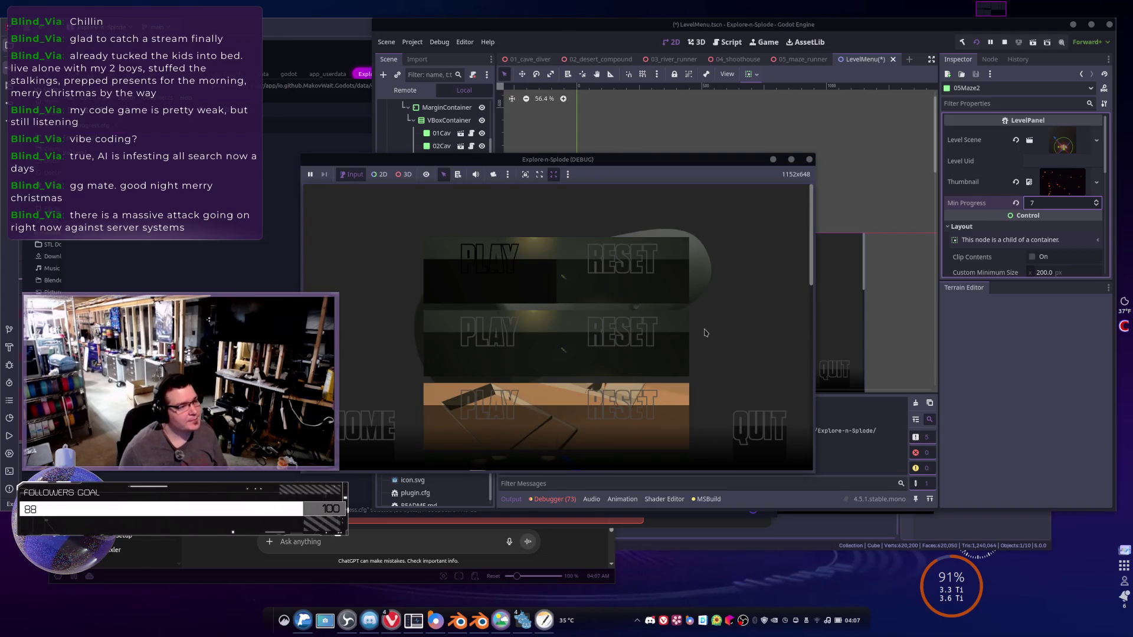
click(471, 240)
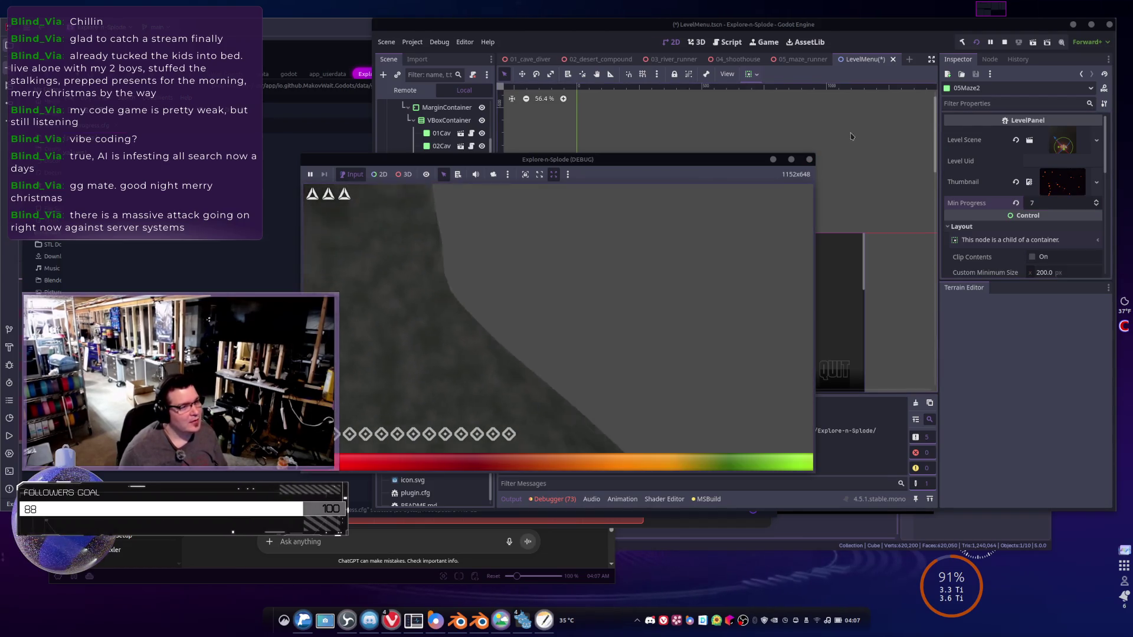
key(F8)
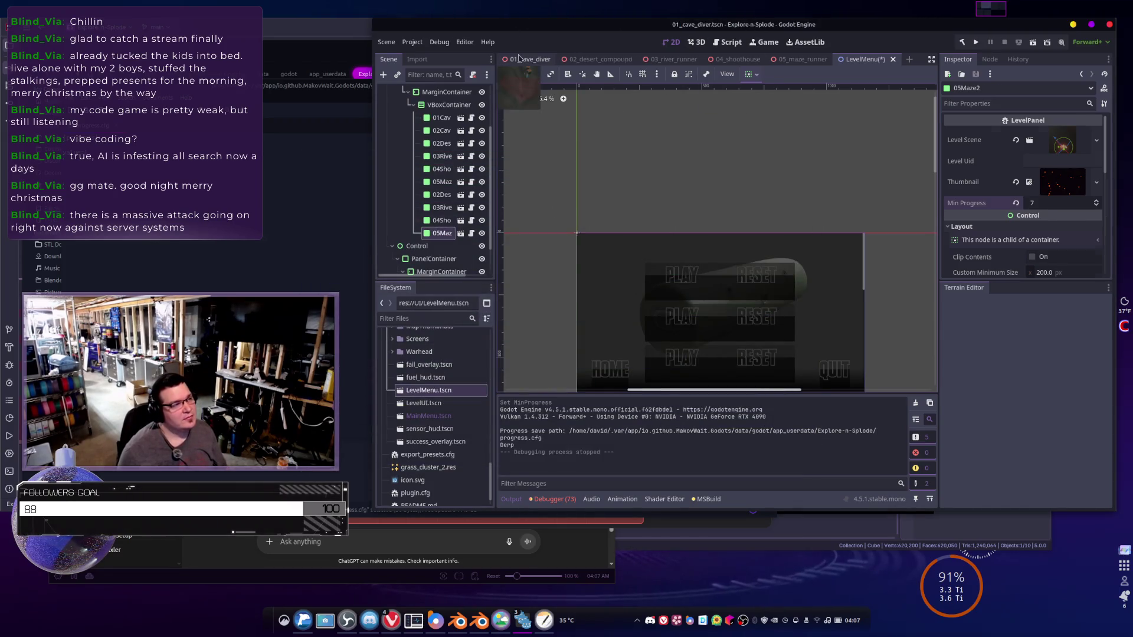
- Open the 01_cave_diver scene and inspect the Munition and Target nodes
click(518, 59)
scroll(416, 213, up, 10)
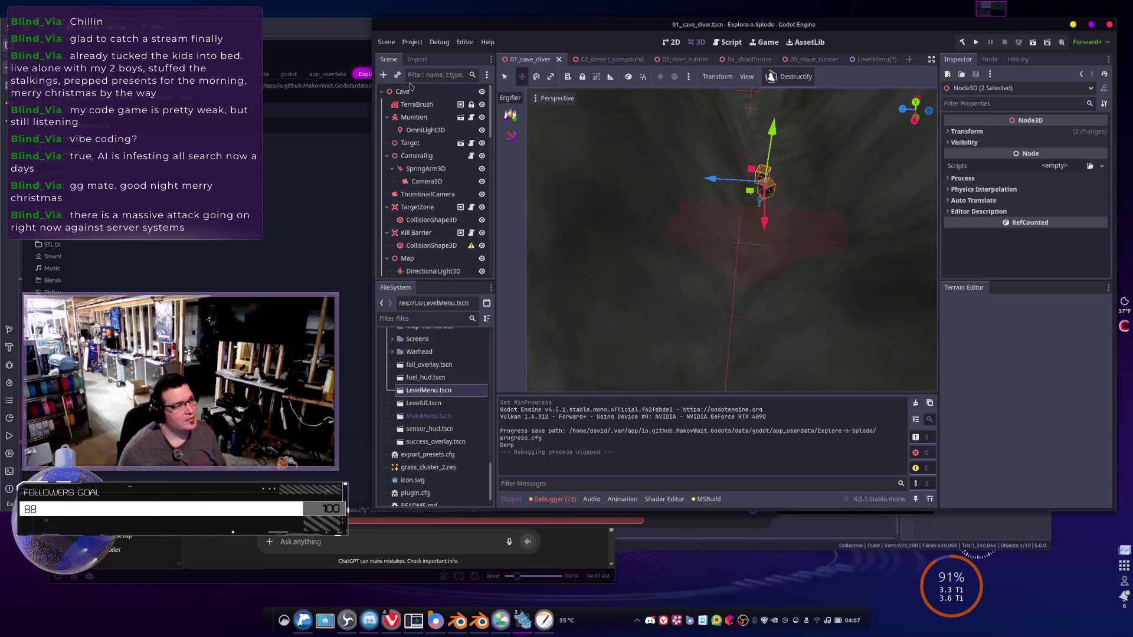
click(415, 118)
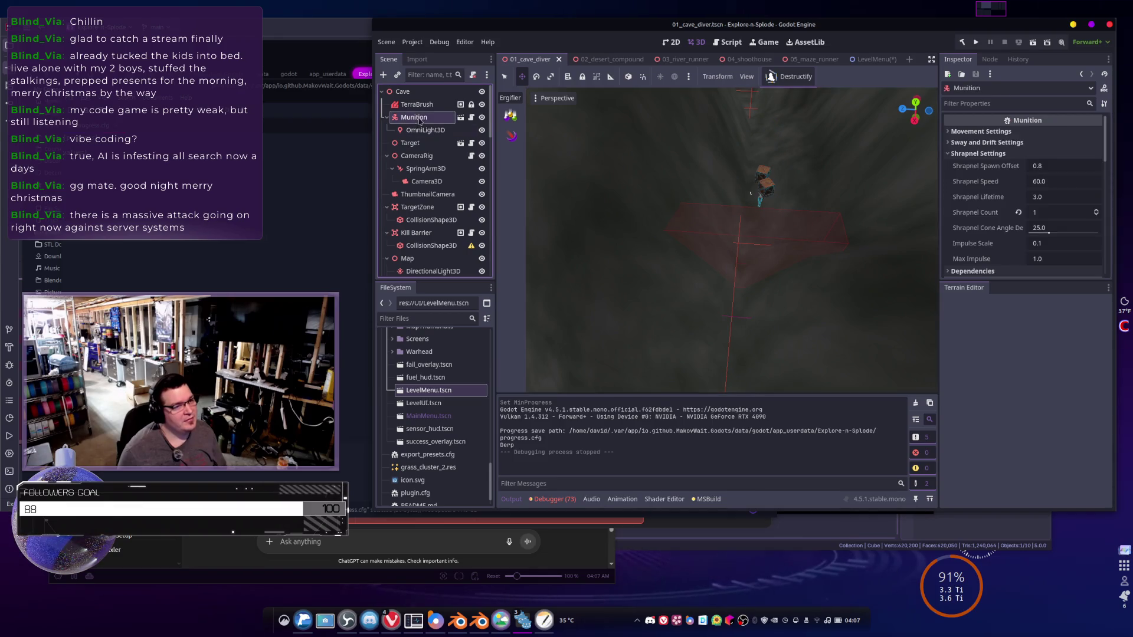
click(945, 154)
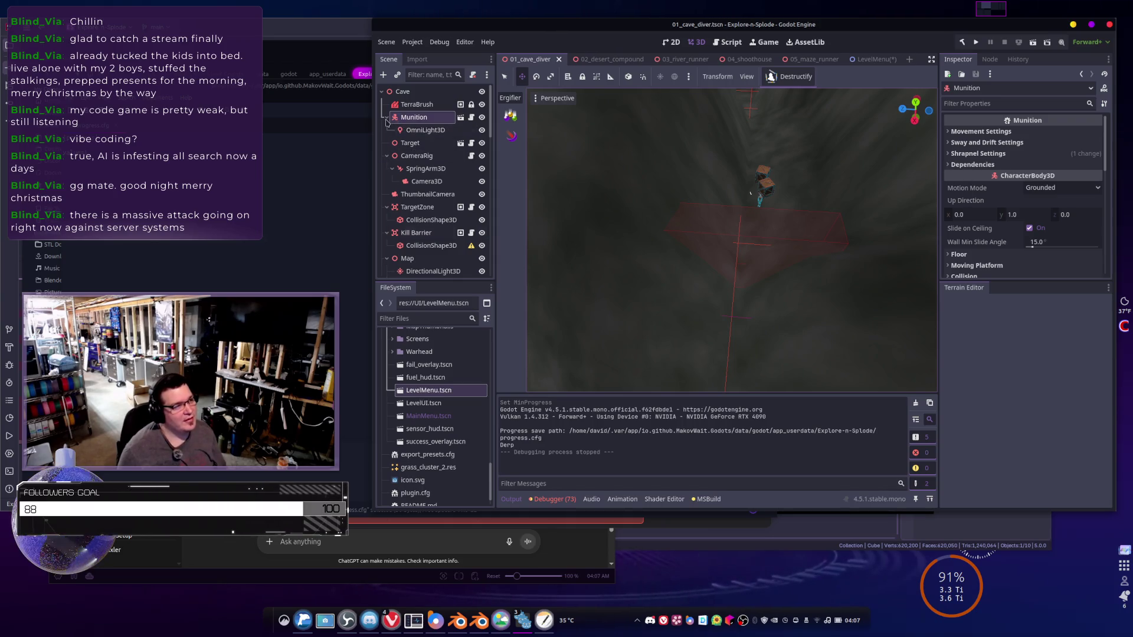
click(401, 143)
scroll(398, 156, down, 5)
scroll(397, 155, down, 5)
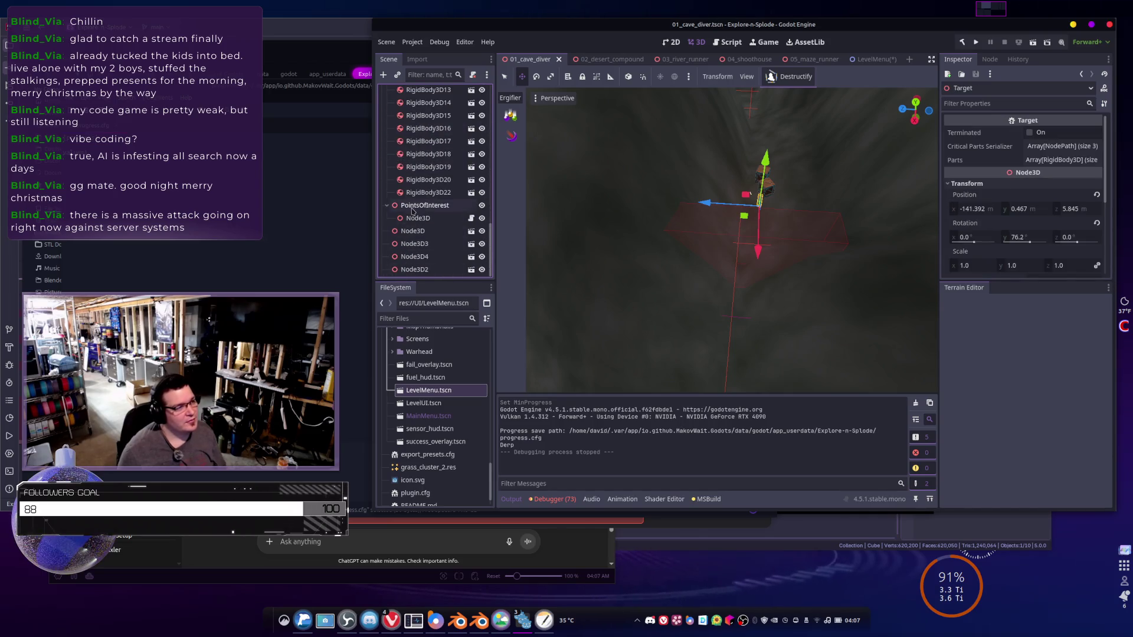
scroll(412, 211, up, 4)
scroll(413, 207, up, 8)
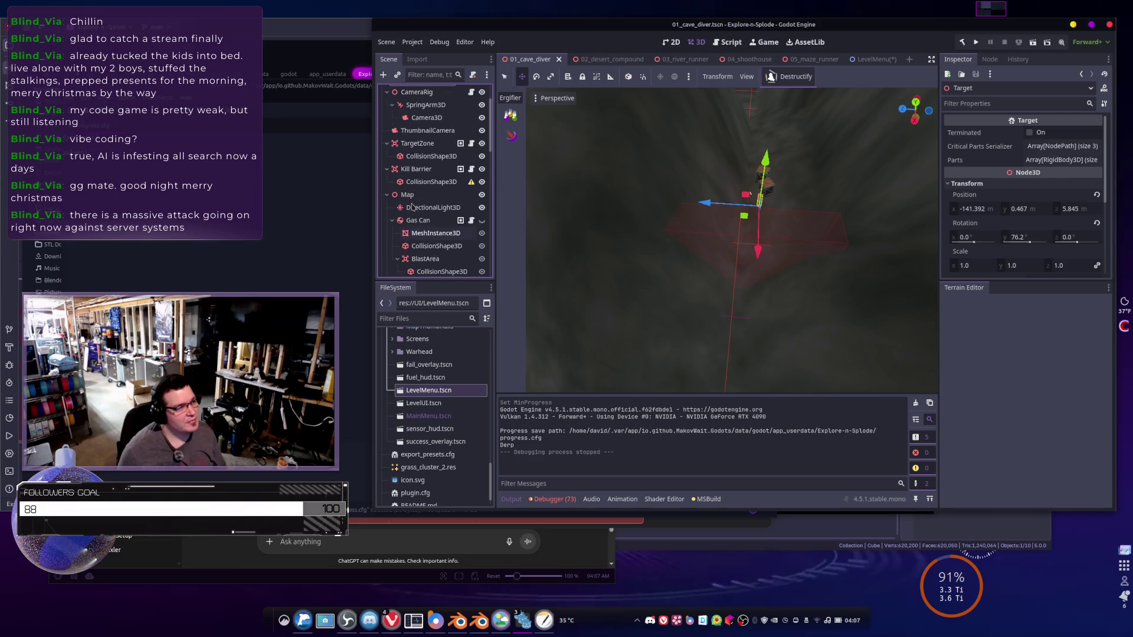
scroll(417, 169, up, 2)
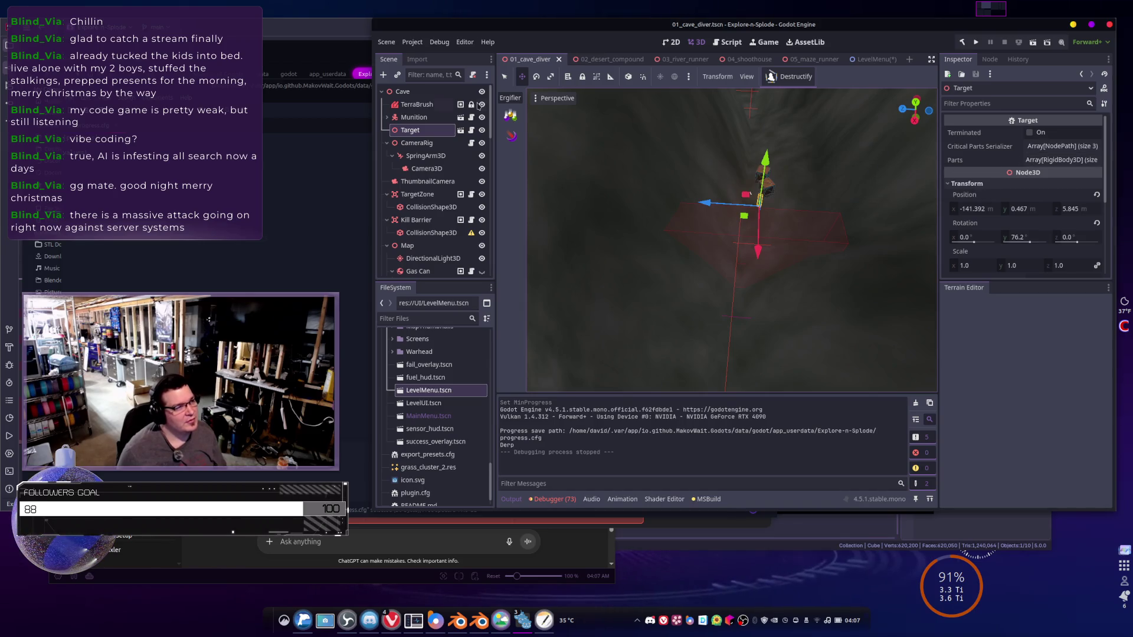
- Expand Munition's Movement, Sway and Drift, Shrapnel and Dependencies settings to check its EXPLOSIVE P Type
click(400, 121)
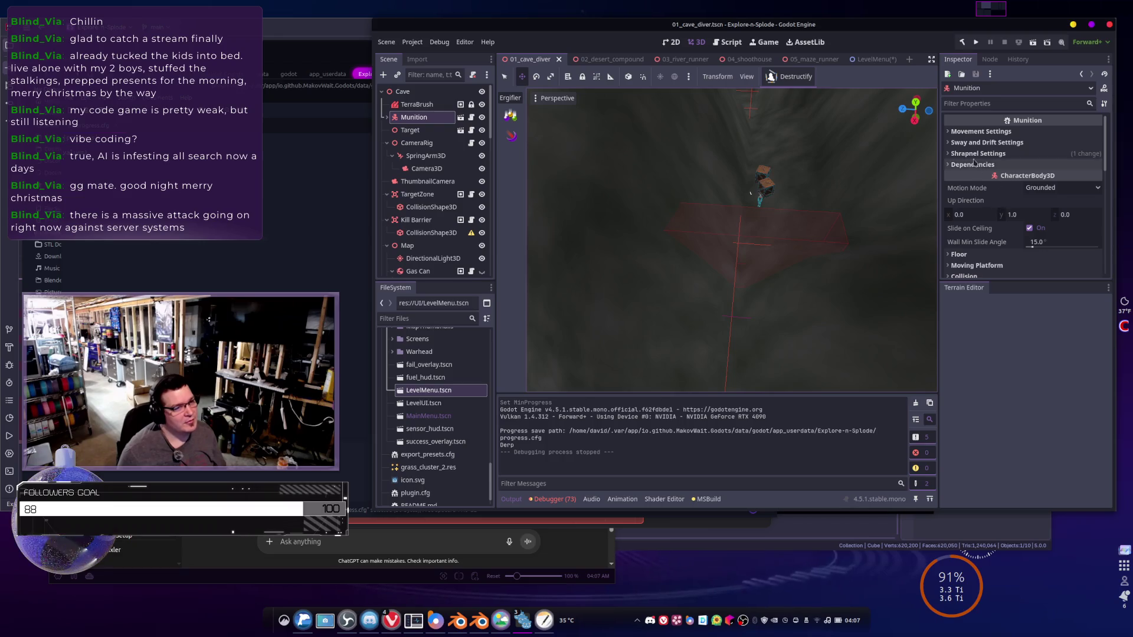
click(967, 131)
click(968, 171)
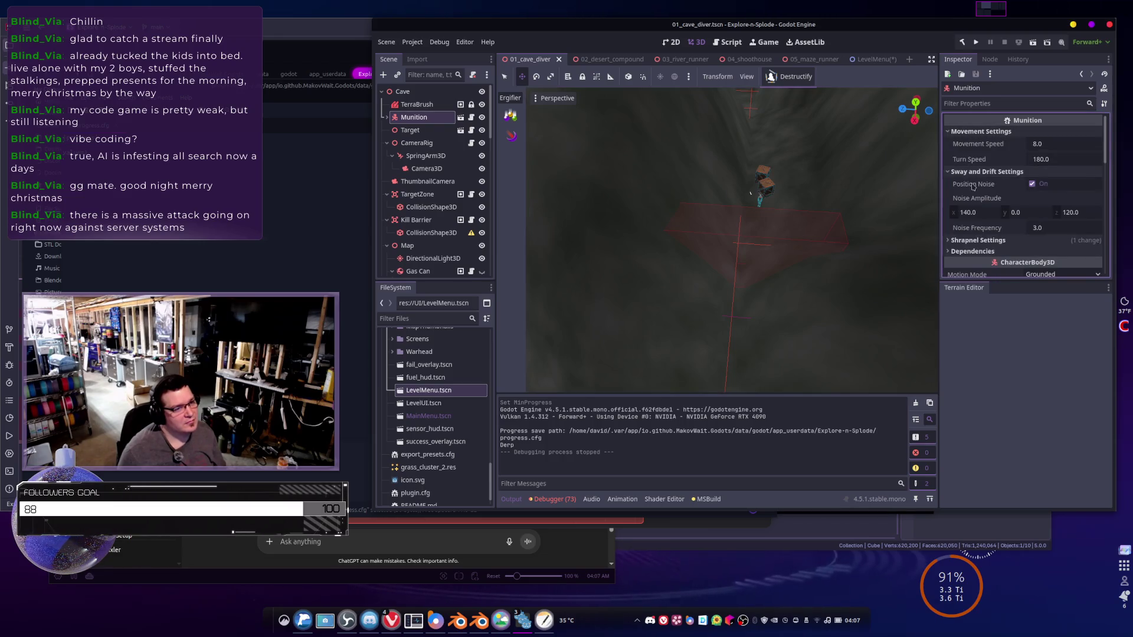
click(974, 251)
scroll(963, 220, down, 3)
scroll(964, 220, down, 3)
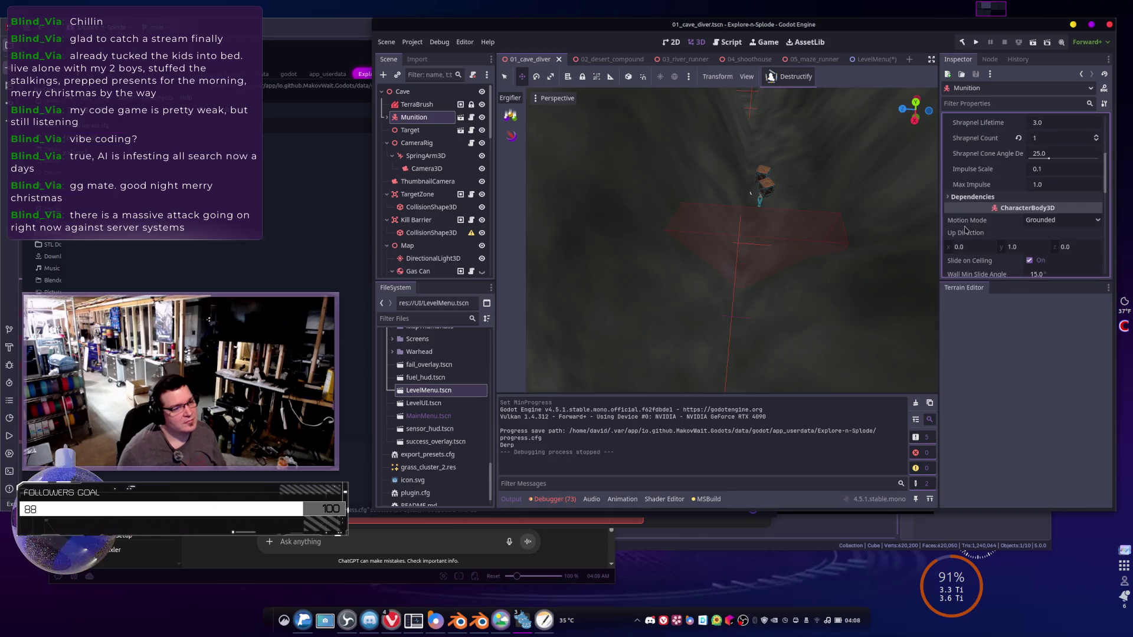
click(970, 197)
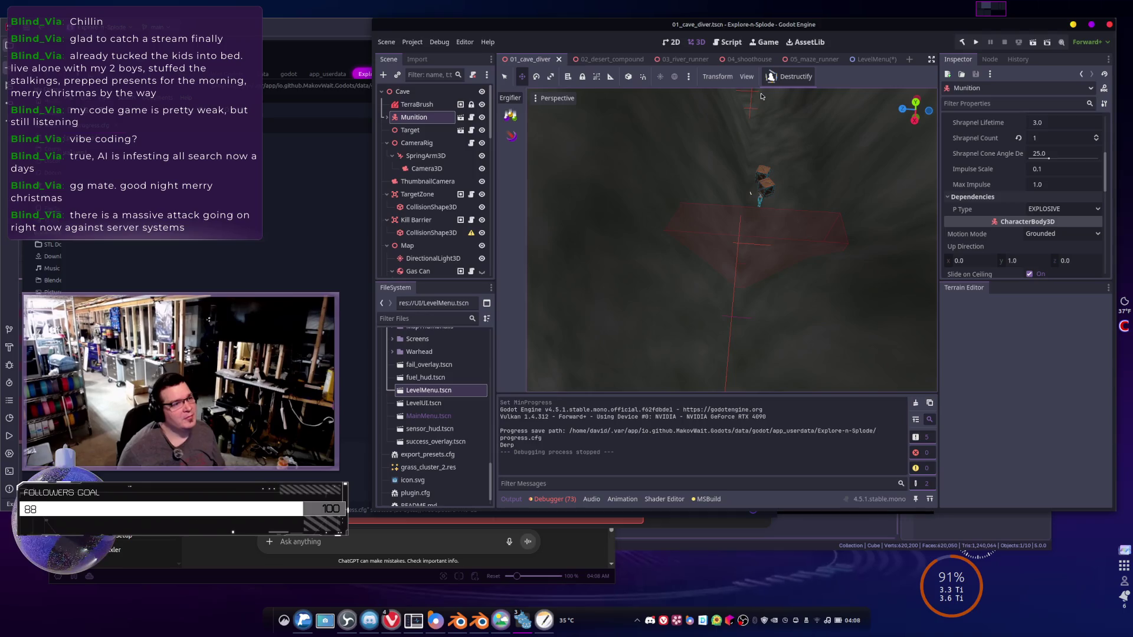
key(alt+Tab)
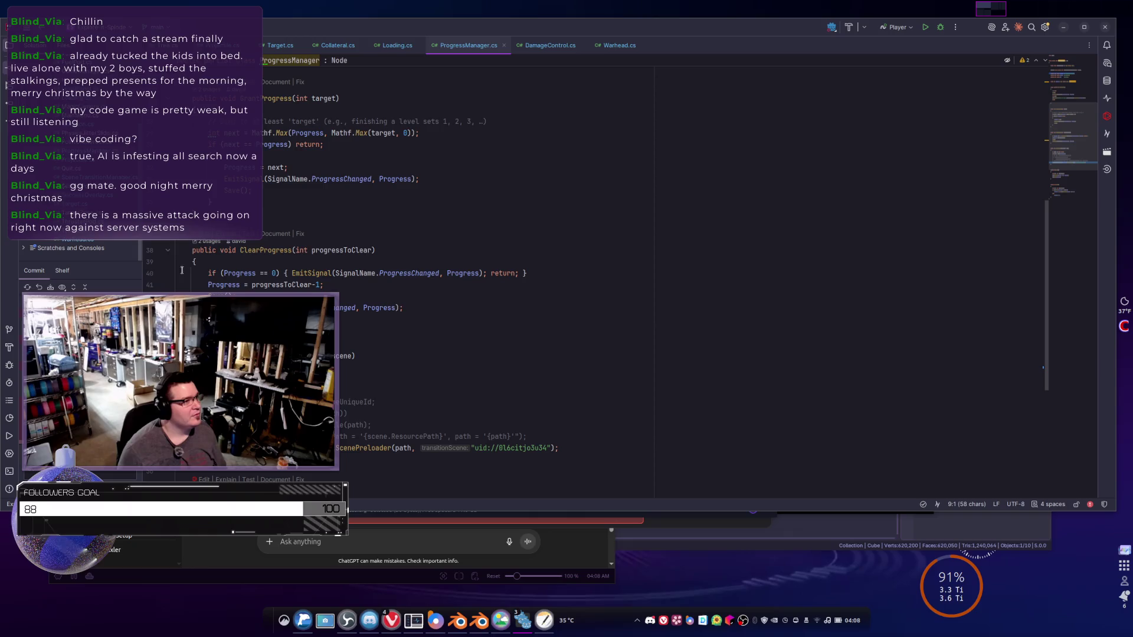
- Follow GrantProgress's usage into GameManager.cs, then jump to where OnSuccess is called
scroll(279, 175, up, 2)
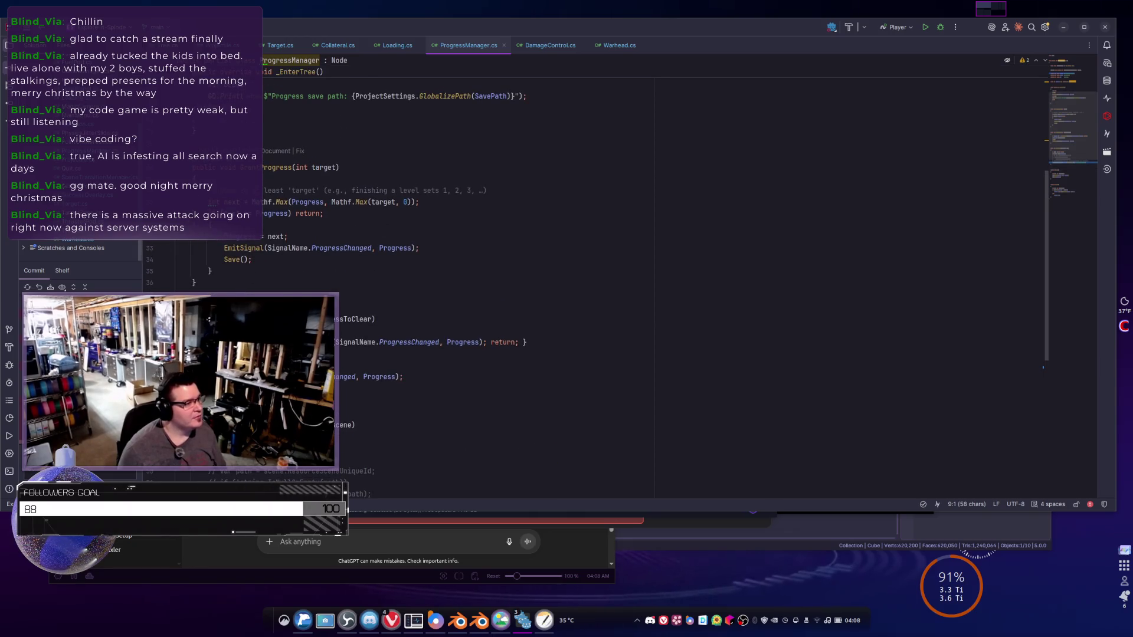
scroll(201, 263, up, 3)
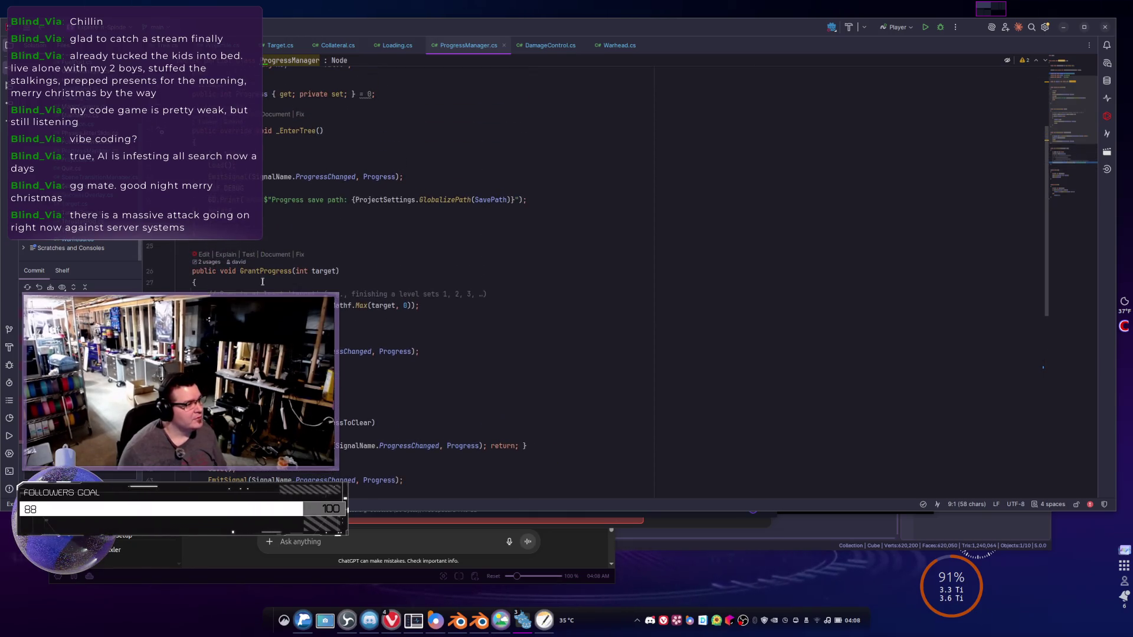
click(201, 263)
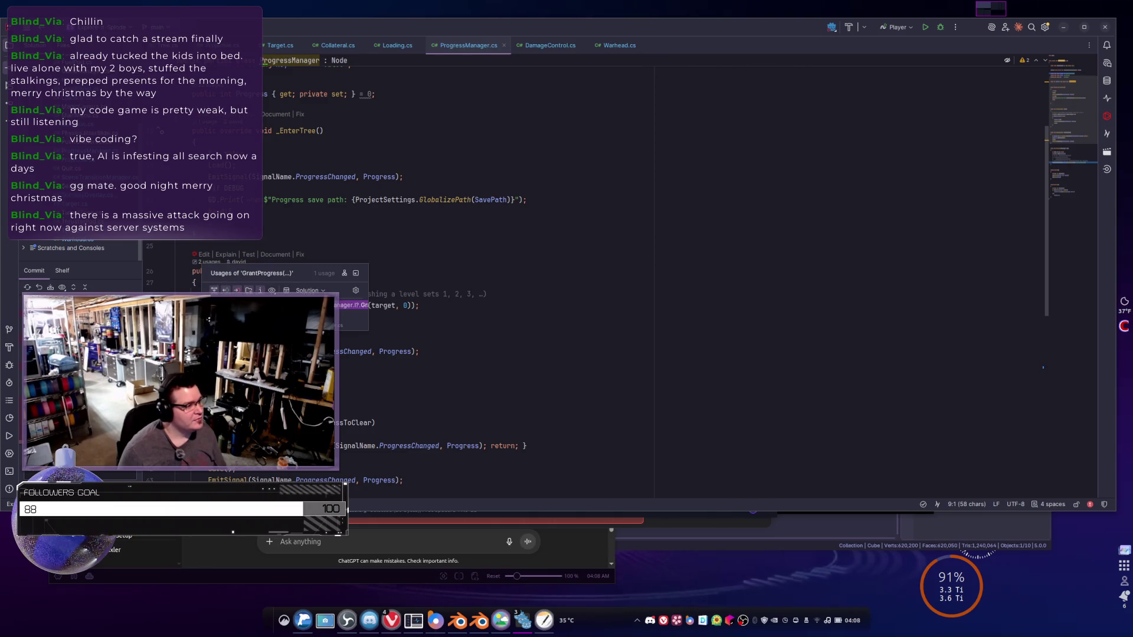
click(236, 279)
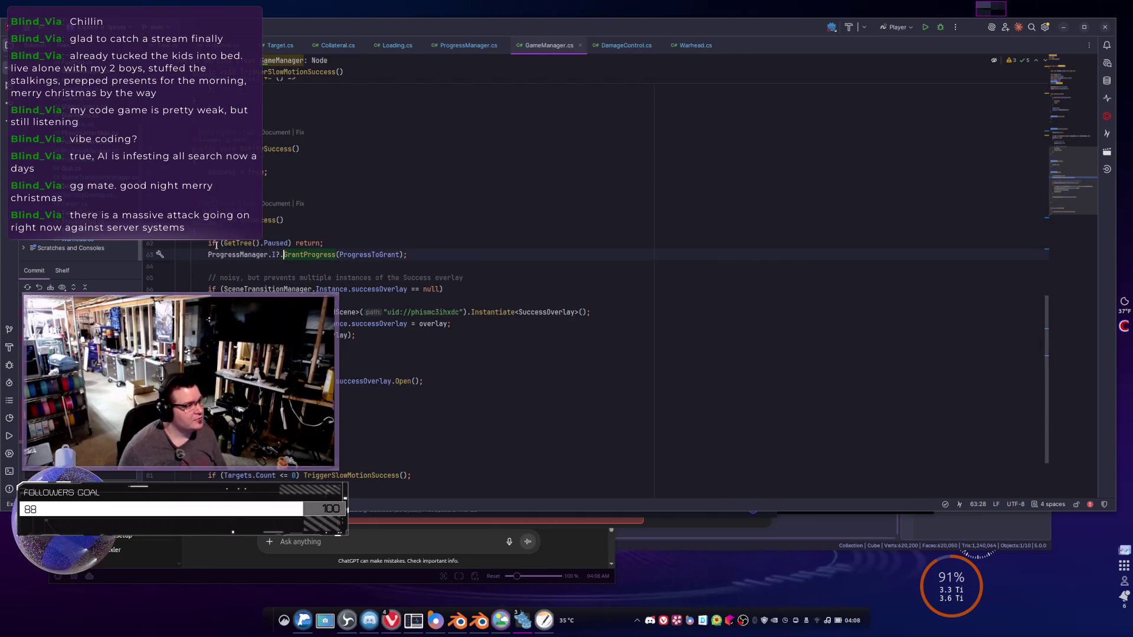
scroll(281, 240, up, 1)
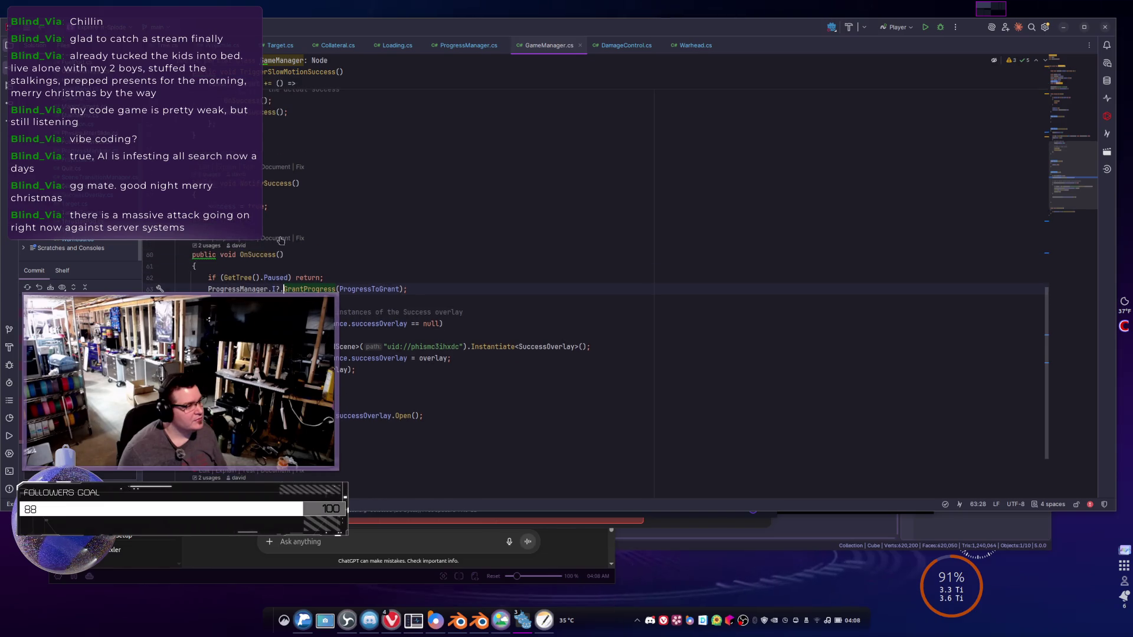
click(206, 247)
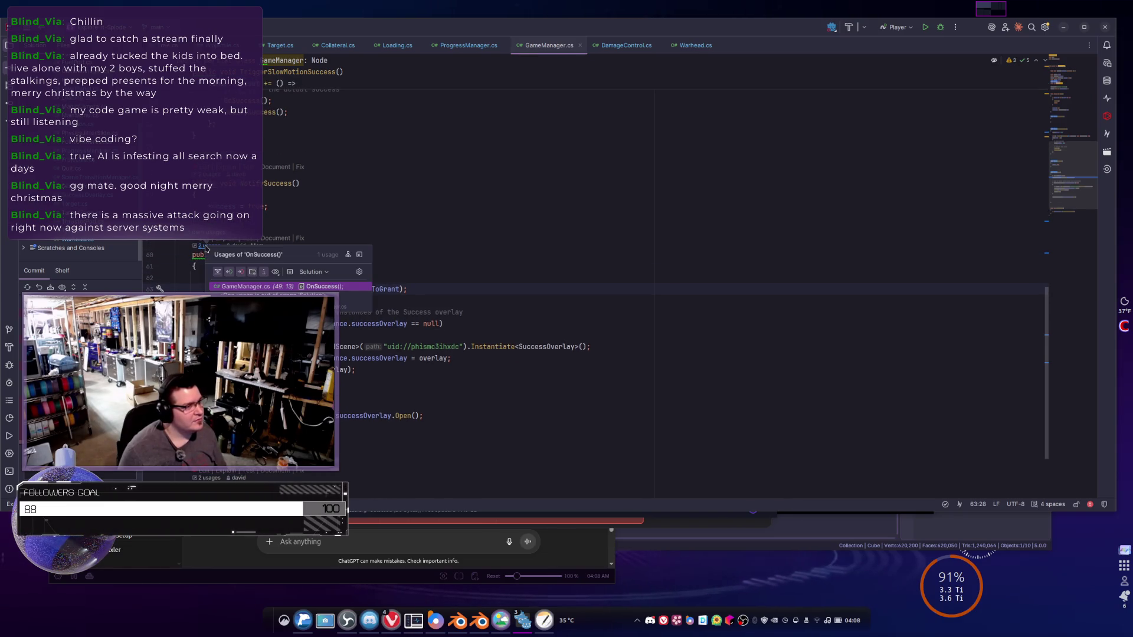
click(250, 288)
- Jump to the TriggerSlowMotionSuccess call at line 81 from its usages list
scroll(333, 259, up, 2)
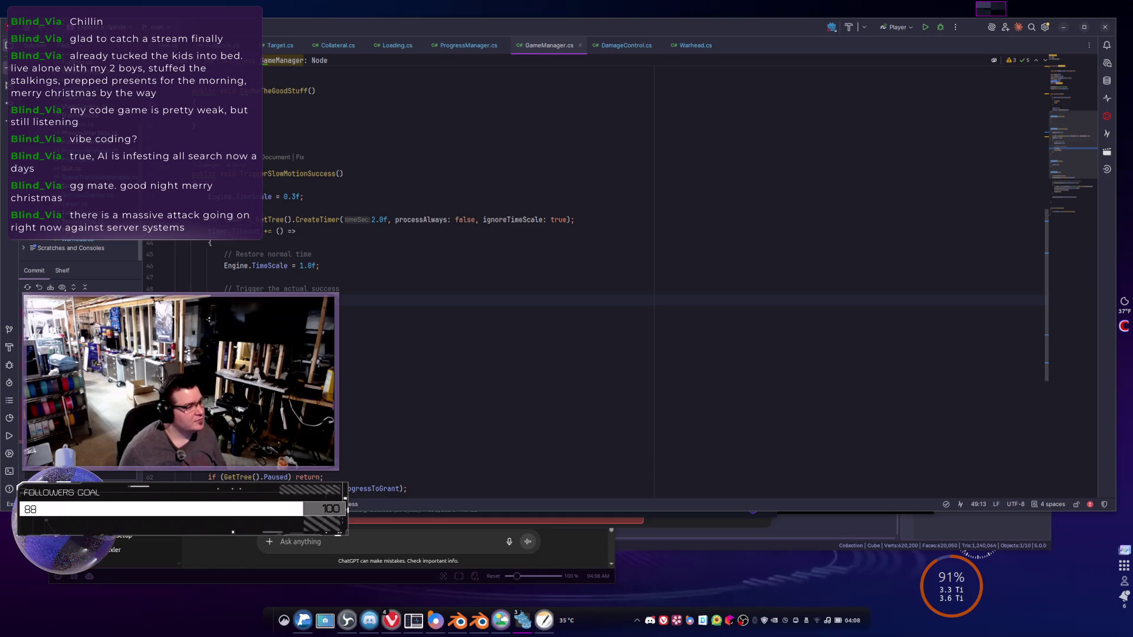
scroll(239, 288, up, 3)
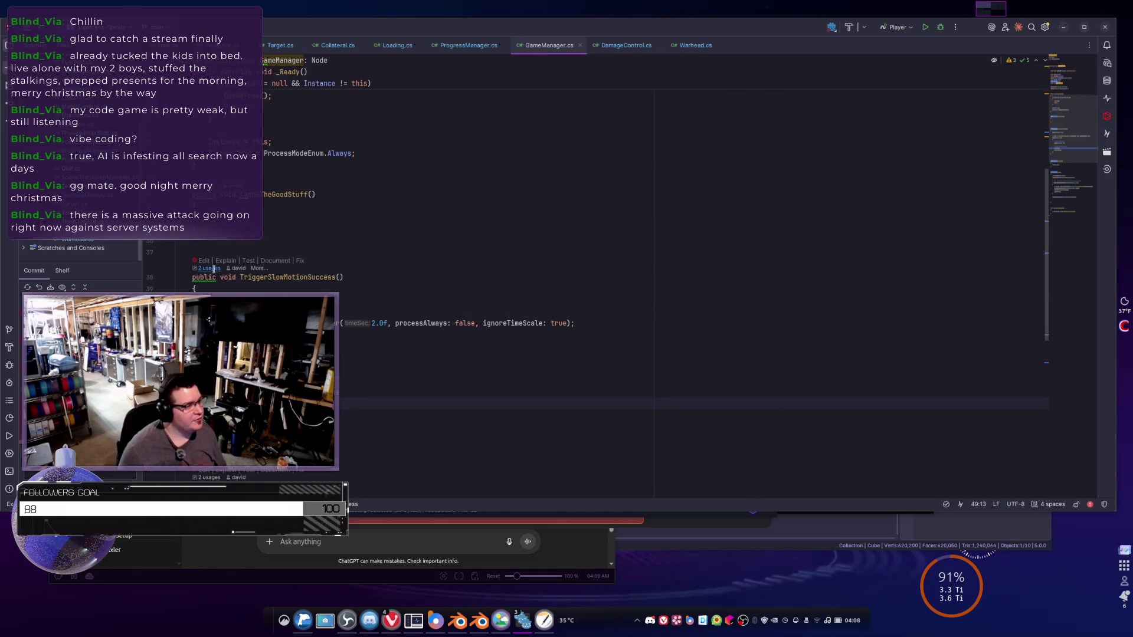
click(207, 268)
key(Return)
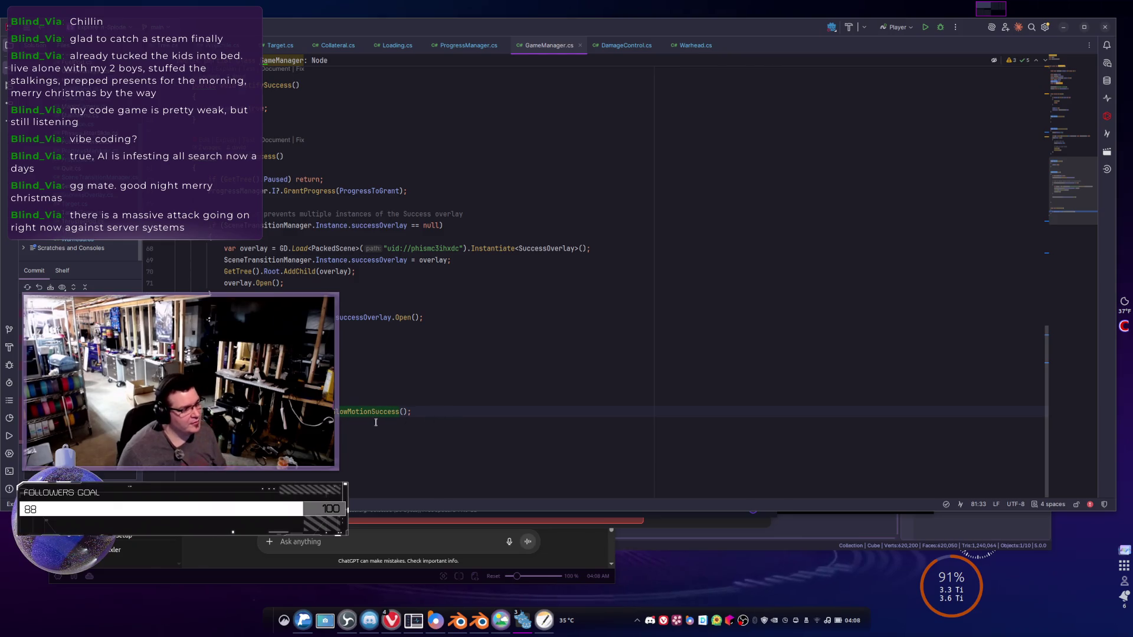
- Inspect the ProgressToGrant declaration, then open GrantProgress's definition in ProgressManager.cs
scroll(348, 383, up, 15)
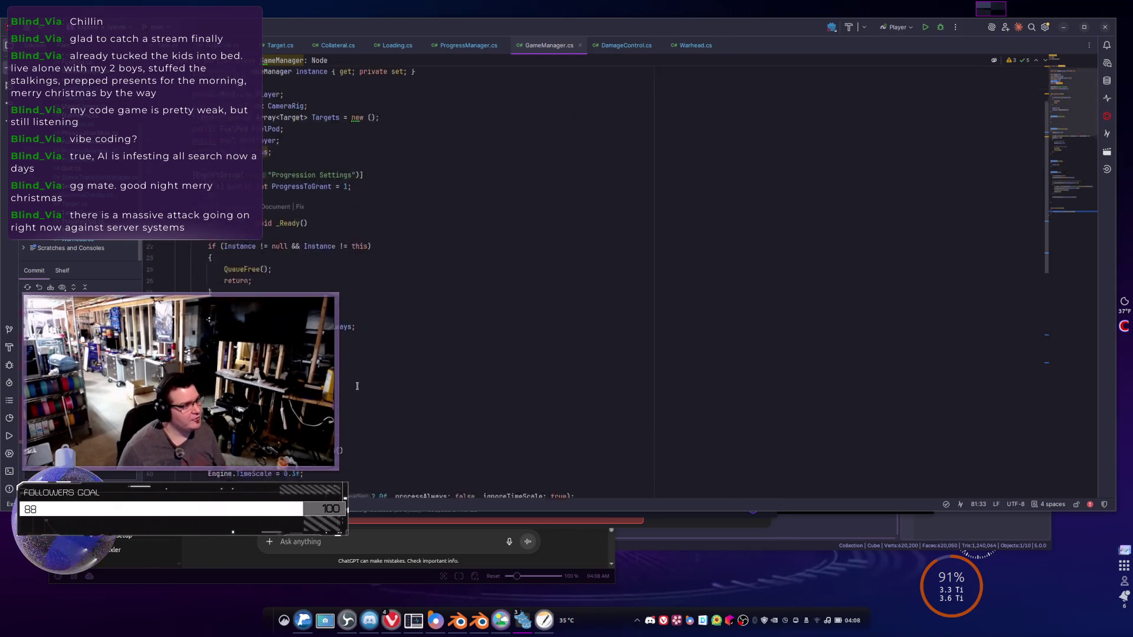
click(366, 279)
mouse_move(366, 279)
mouse_down()
mouse_move(177, 267)
mouse_move(169, 282)
mouse_up()
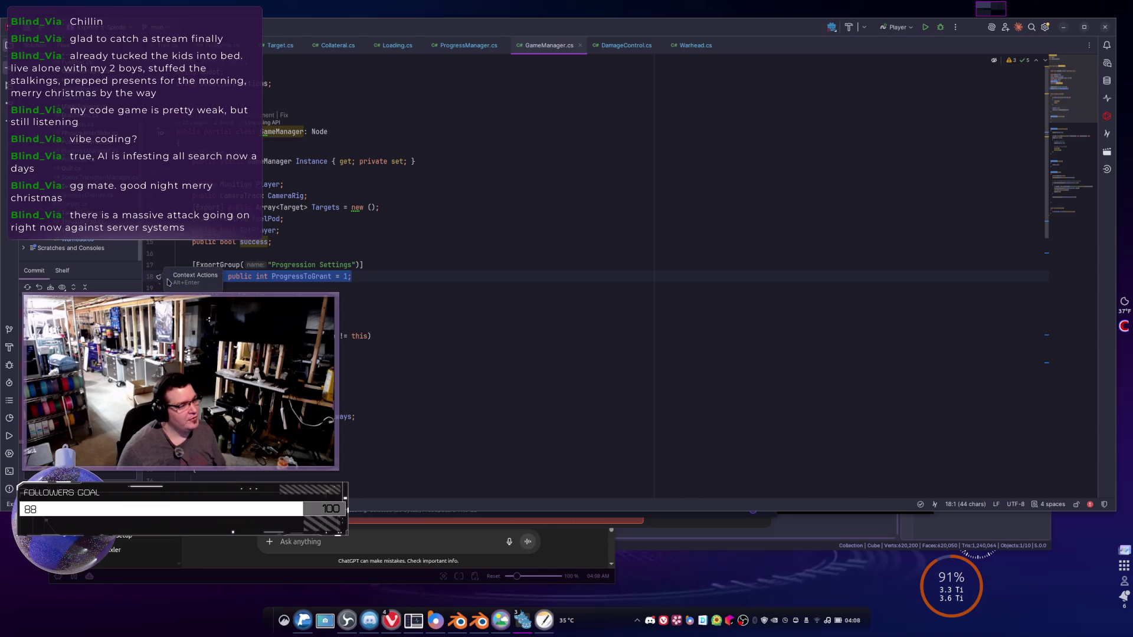
click(378, 272)
scroll(378, 272, down, 6)
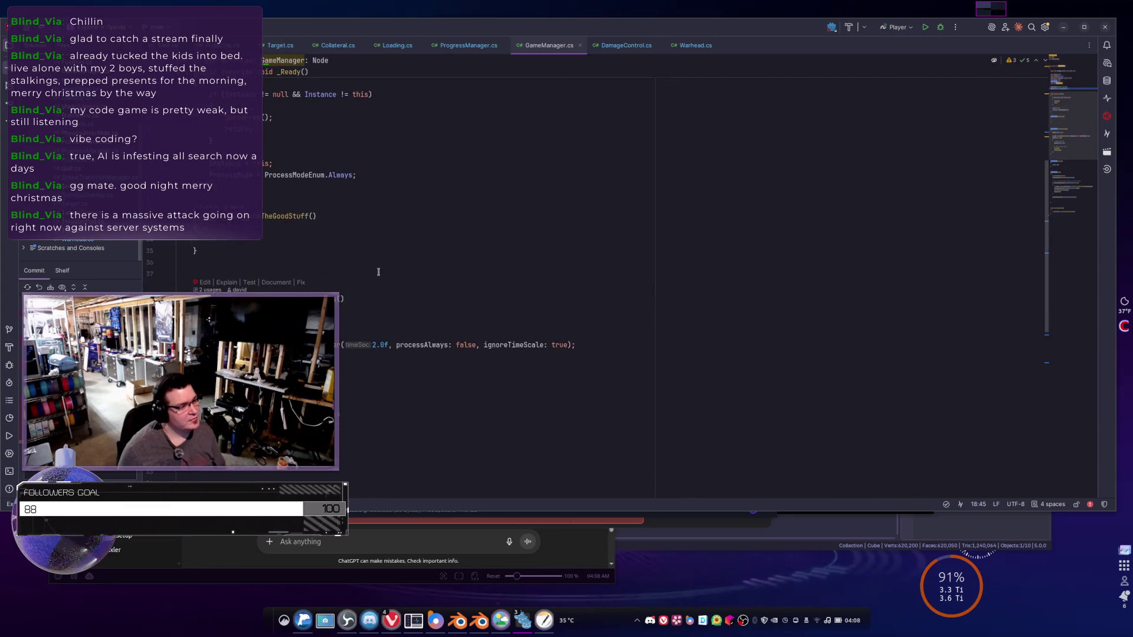
scroll(378, 272, down, 5)
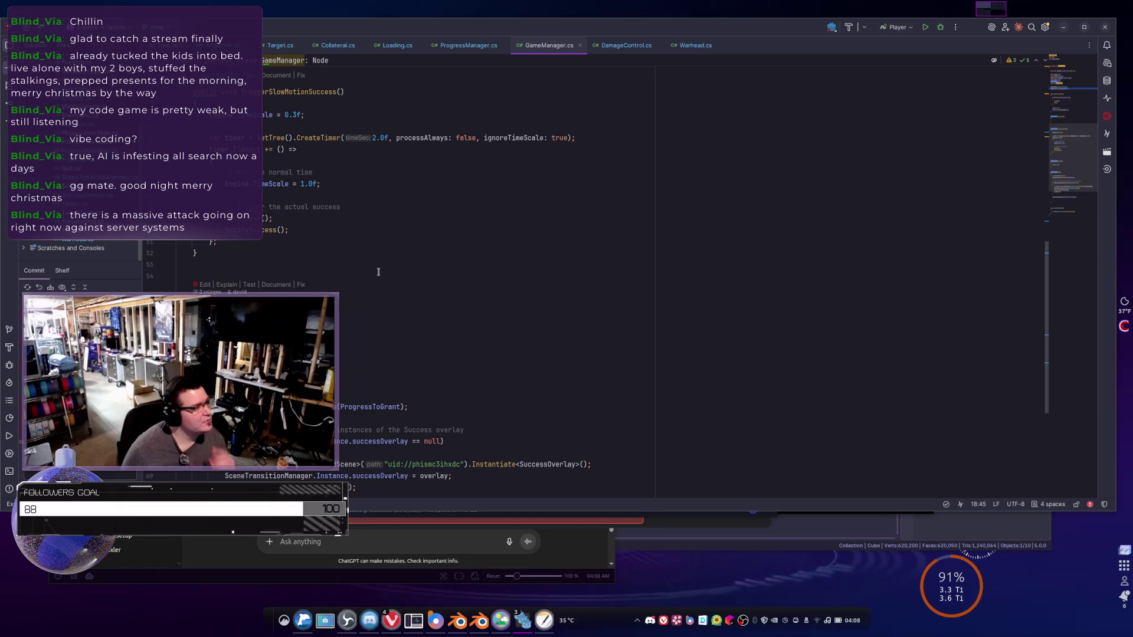
scroll(380, 270, down, 4)
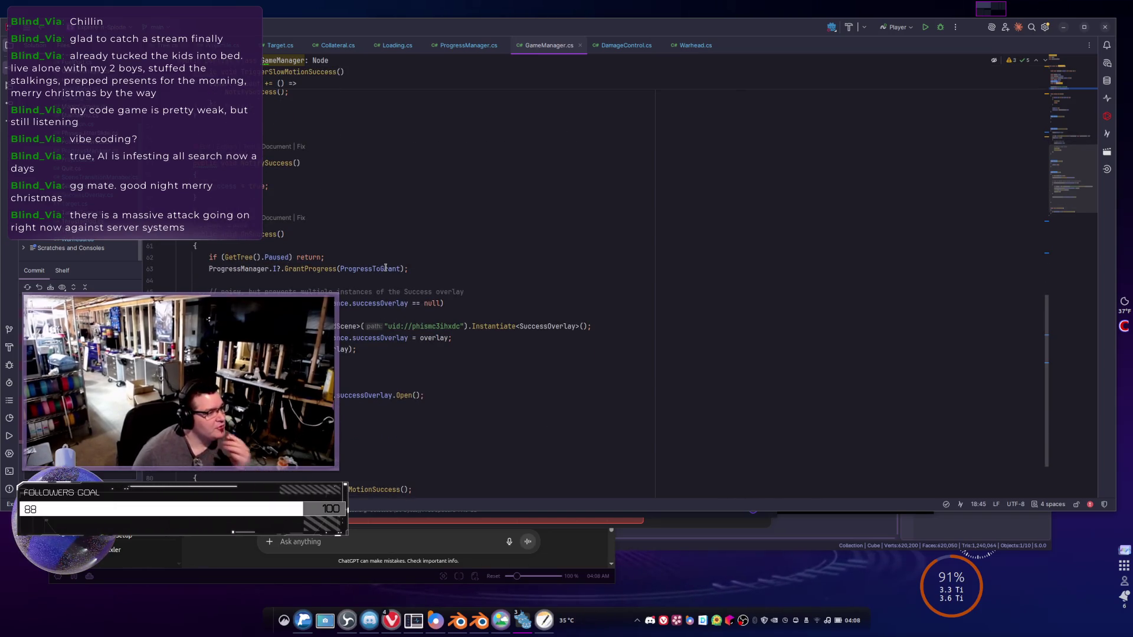
scroll(386, 268, down, 2)
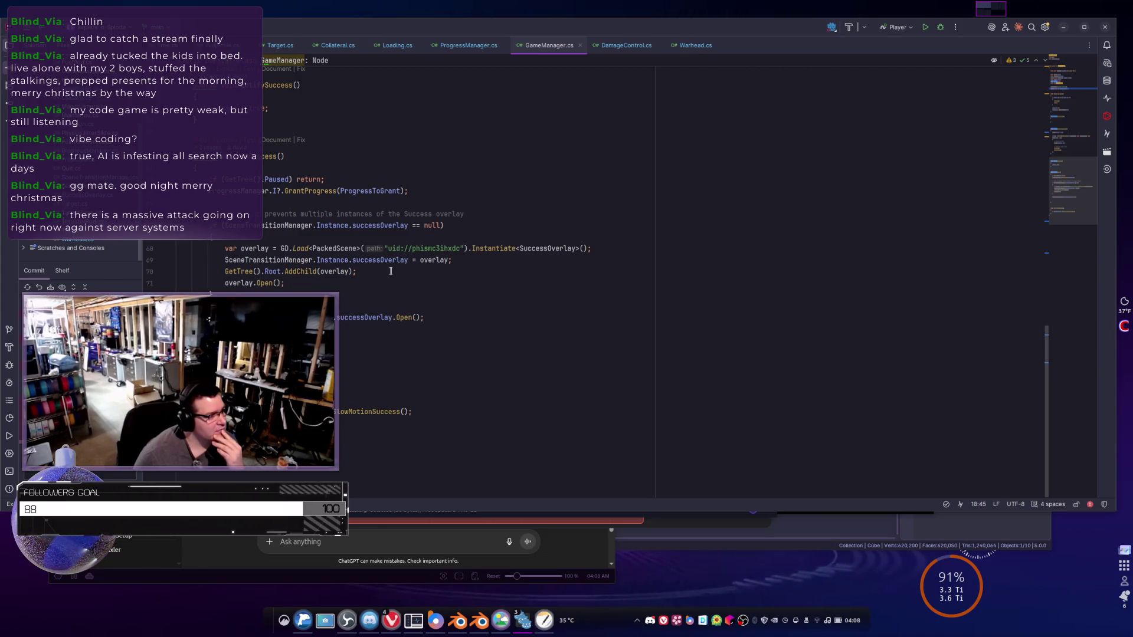
scroll(390, 271, up, 3)
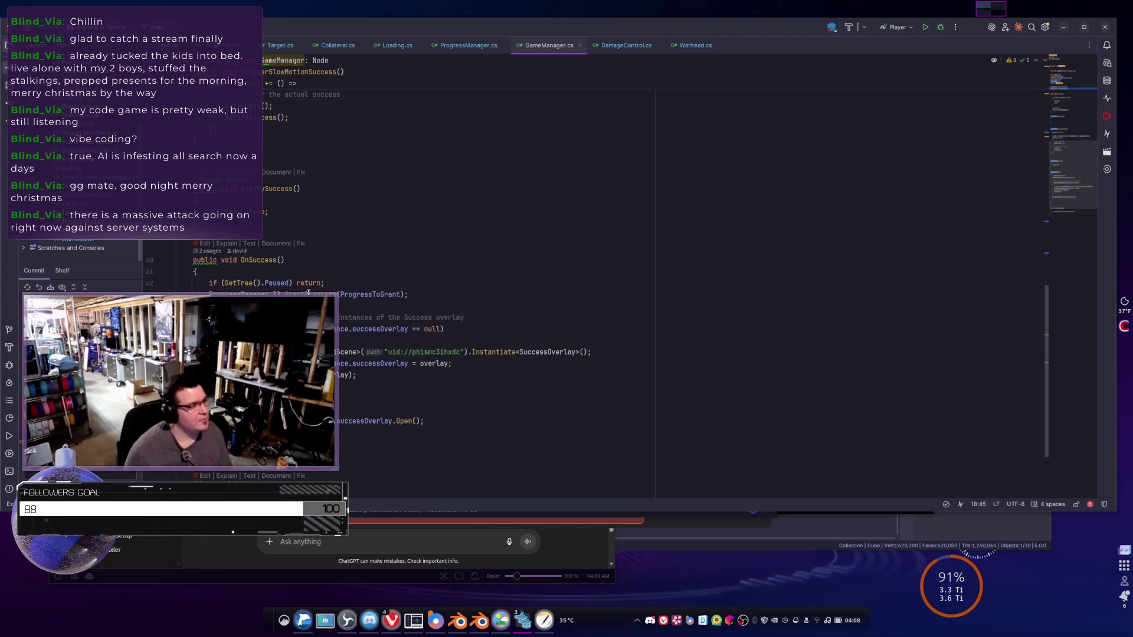
ctrl+click(312, 293)
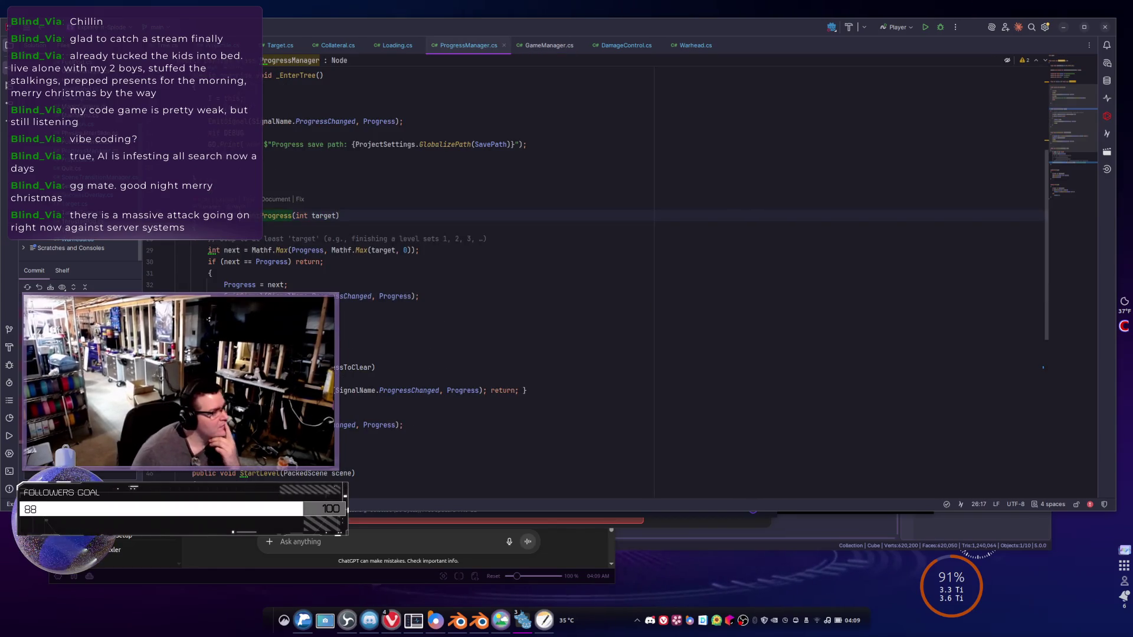
- Trace the next-progress calculation to the Progress property declaration
click(209, 250)
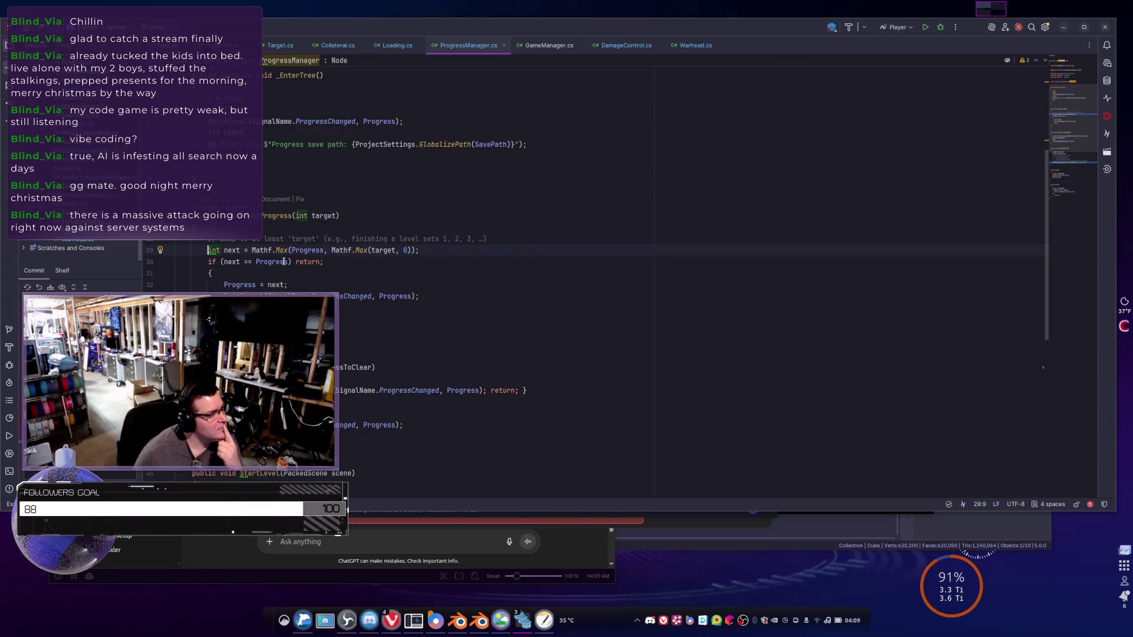
mouse_move(284, 261)
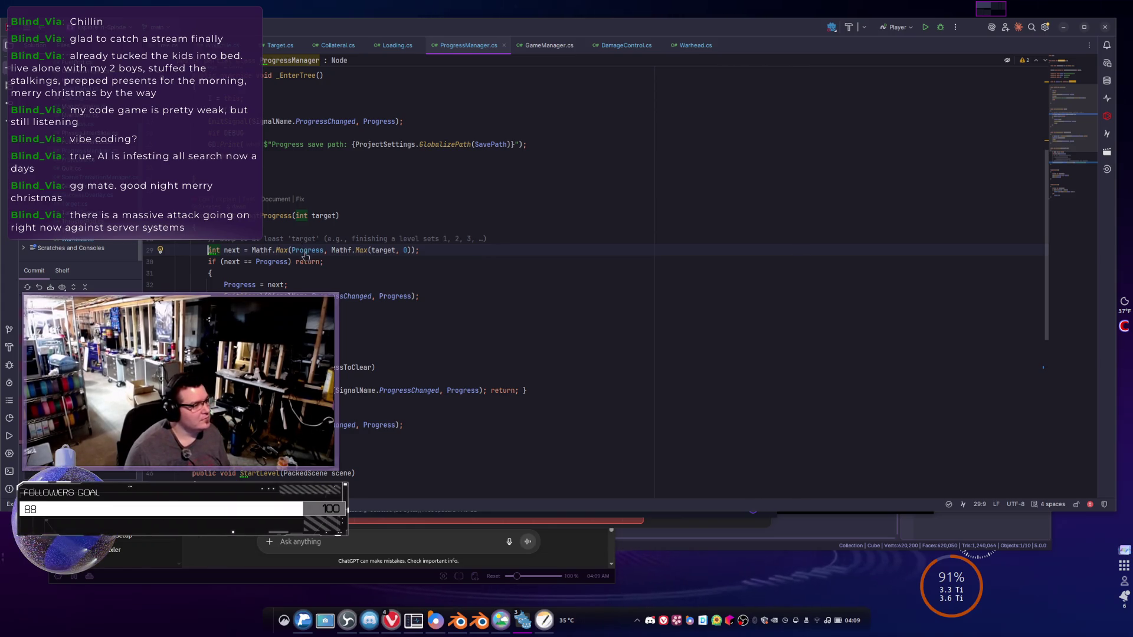
ctrl+click(305, 253)
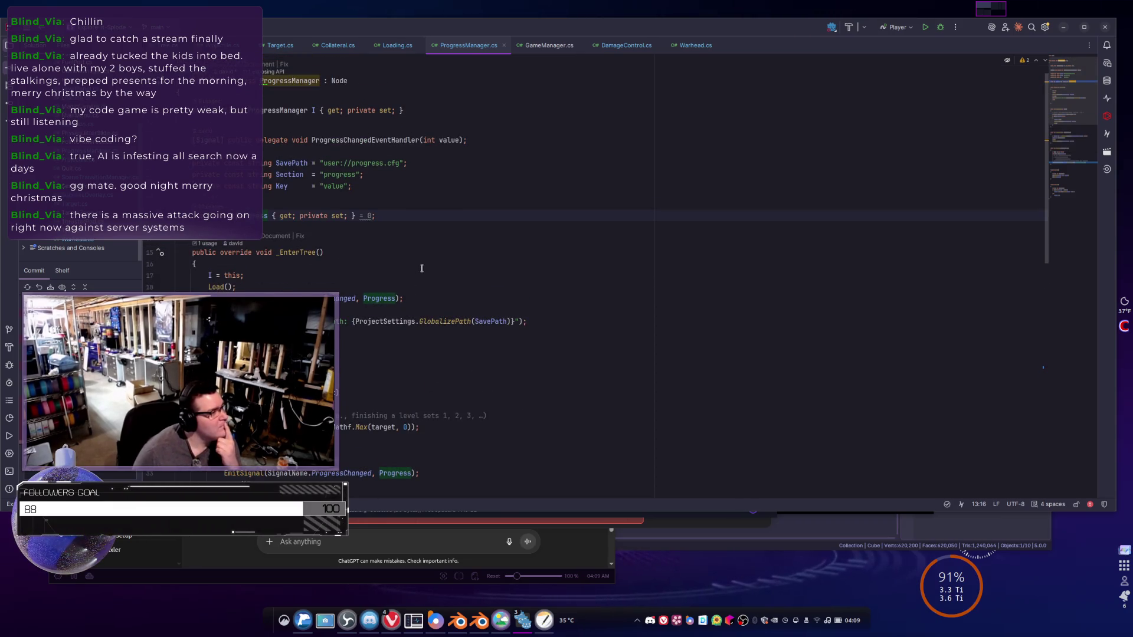
click(387, 227)
scroll(384, 228, down, 3)
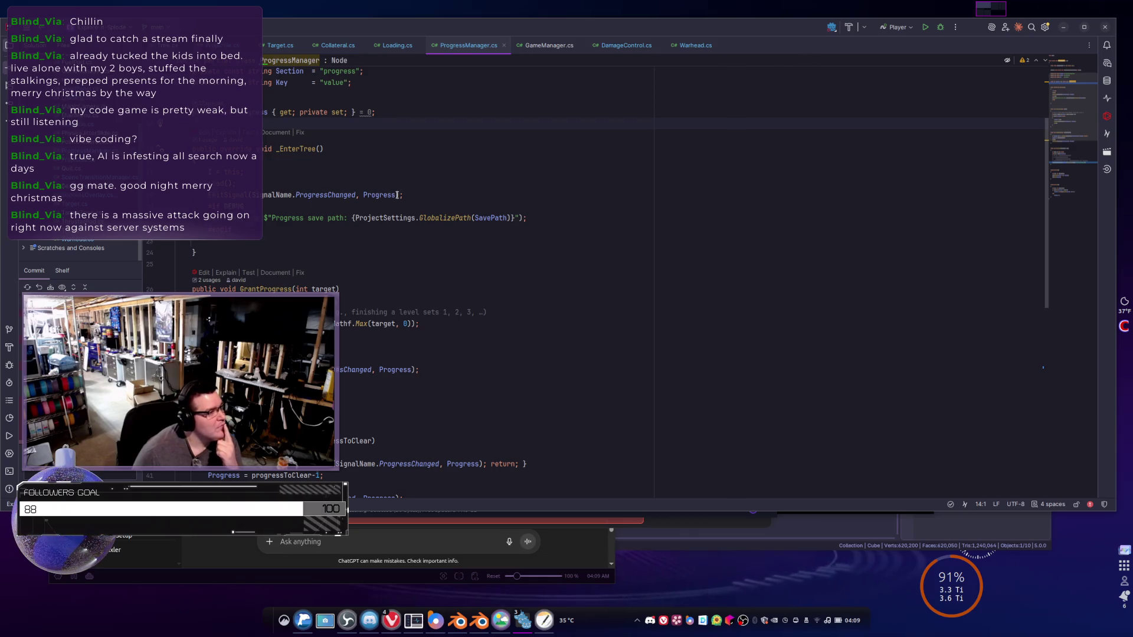
scroll(309, 248, down, 8)
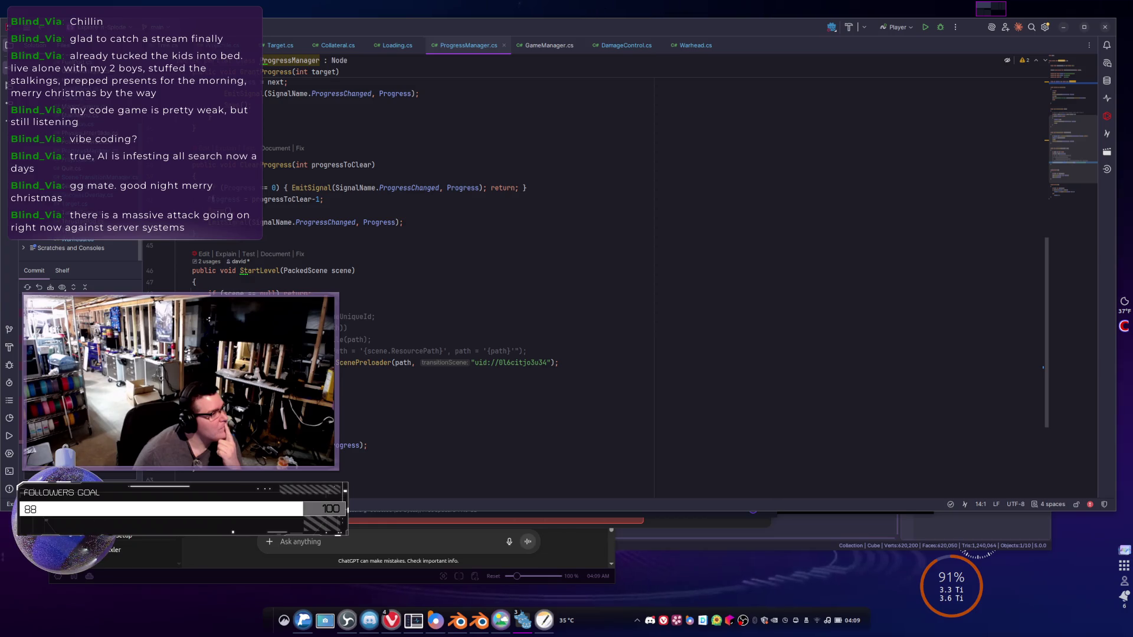
scroll(313, 189, up, 2)
- Remove the '-1' from progressToClear-1 in ClearProgress
click(317, 267)
click(316, 268)
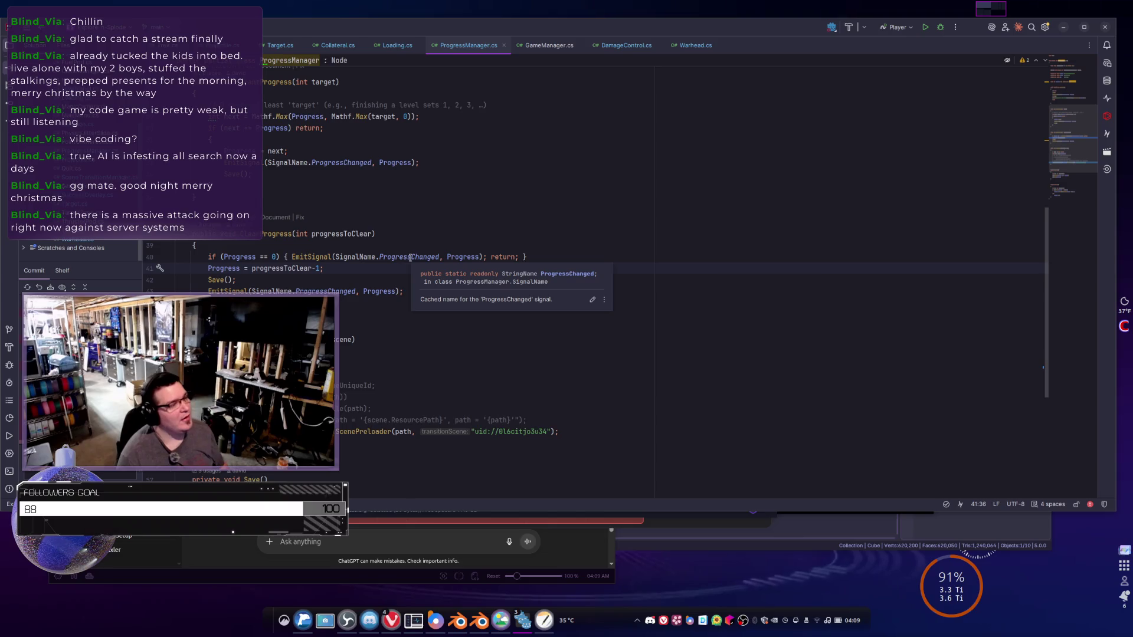
key(Right)
key(BackSpace)
key(BackSpace)
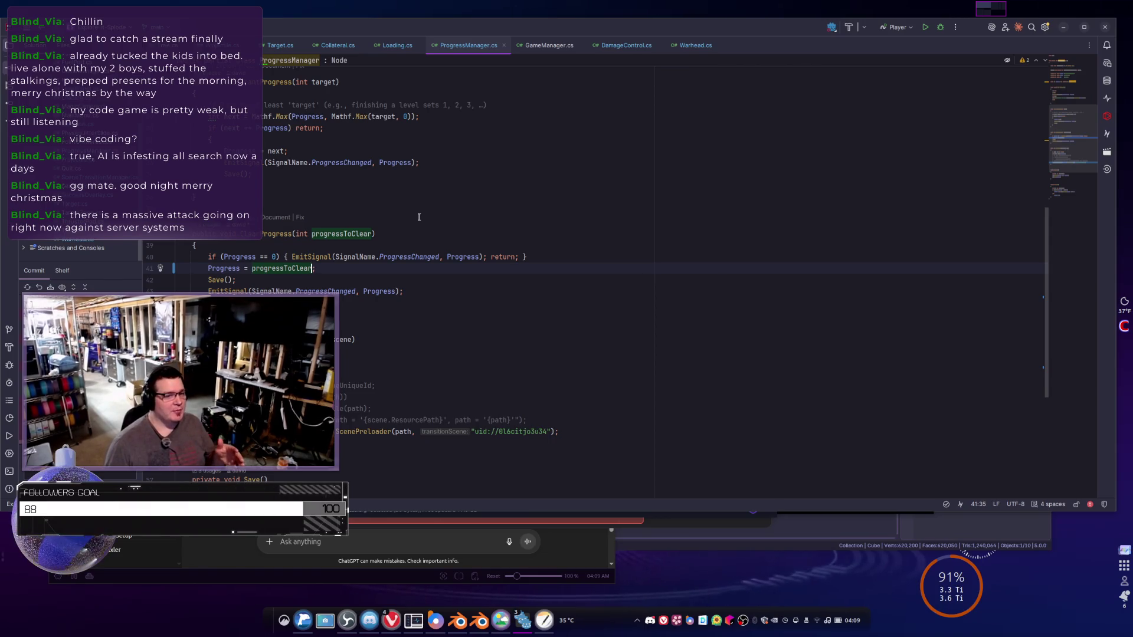
- Delete the entire ClearProgress method, leaving GrantProgress followed by StartLevel
scroll(370, 276, up, 2)
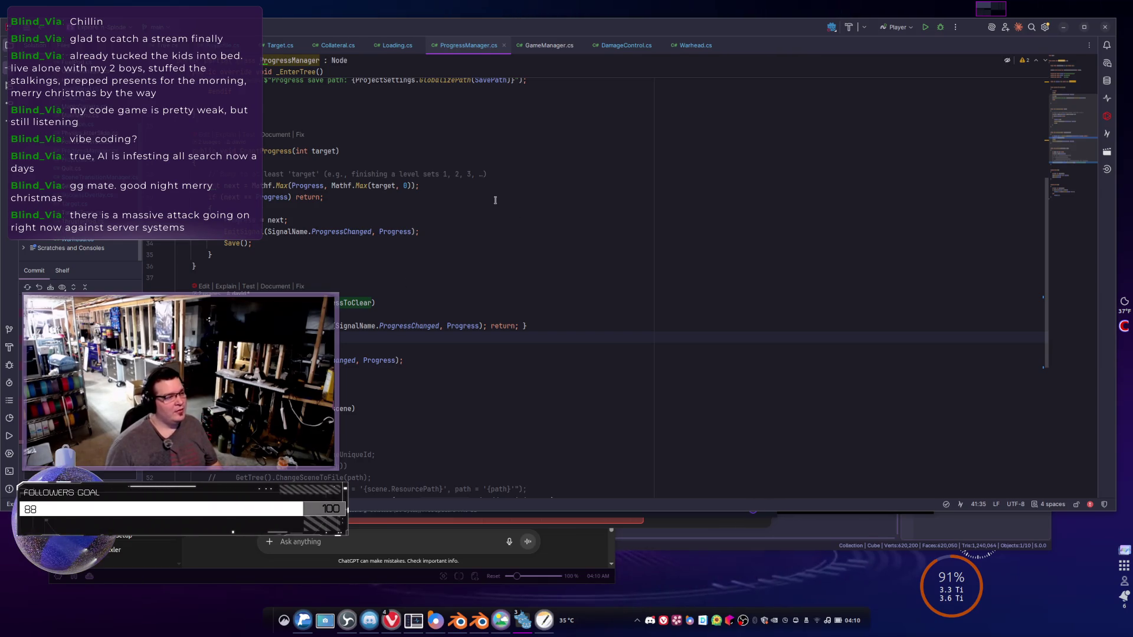
scroll(314, 260, down, 4)
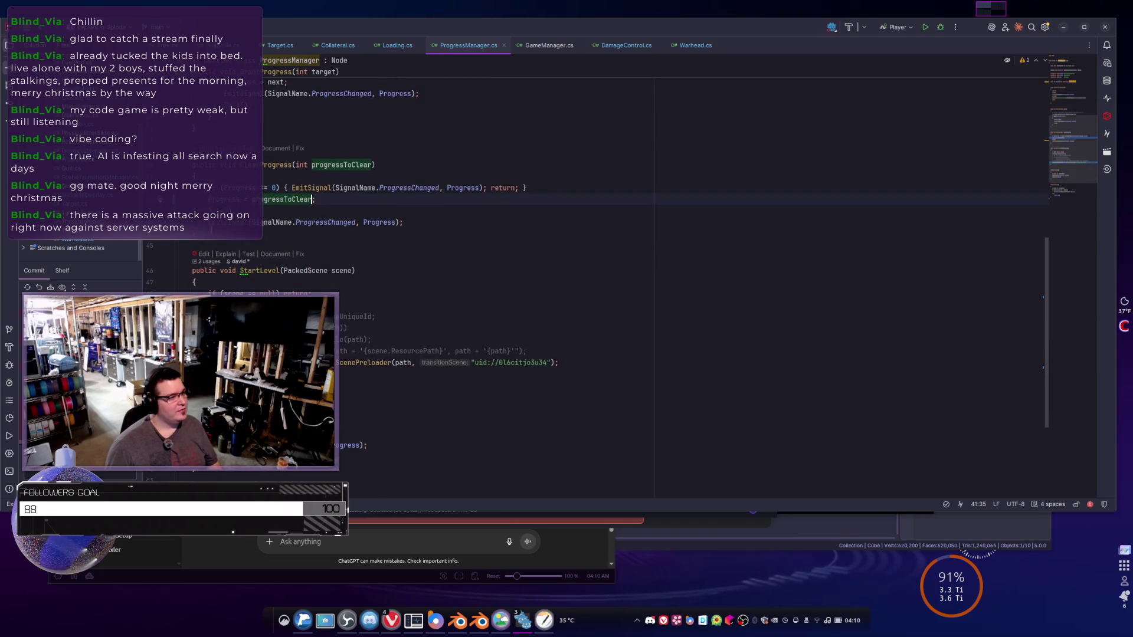
key(Down)
key(Down)
key(Down)
key(Home)
key(shift+Up)
key(shift+Up)
key(shift+Up)
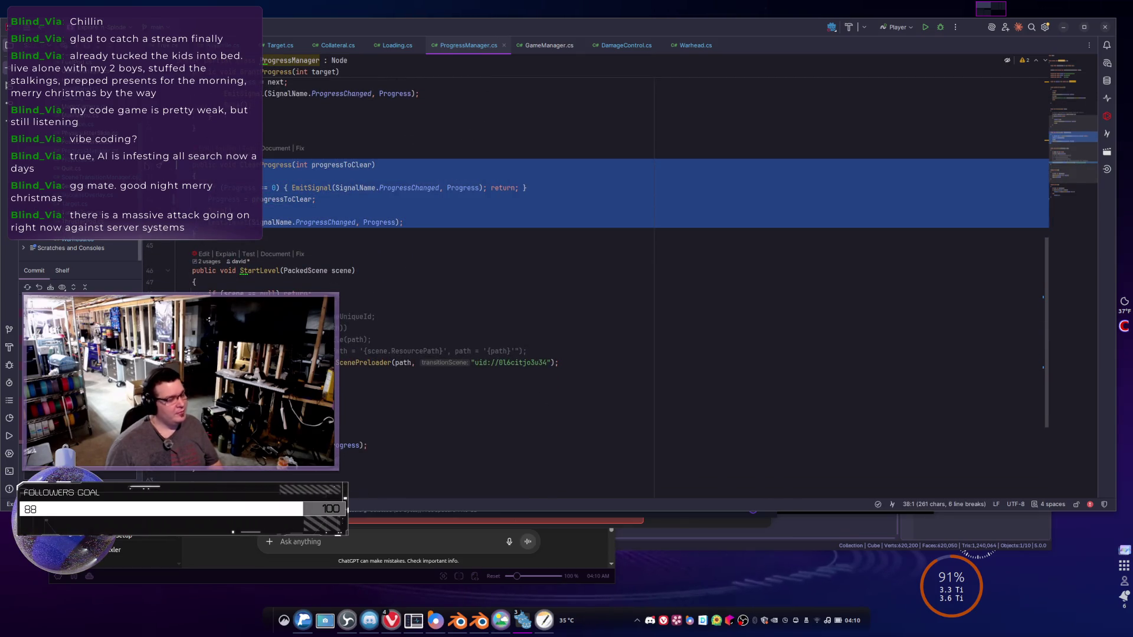
key(Delete)
- Review the edited file, then open the ProgressChanged usage in LevelPanel.cs
scroll(320, 161, up, 5)
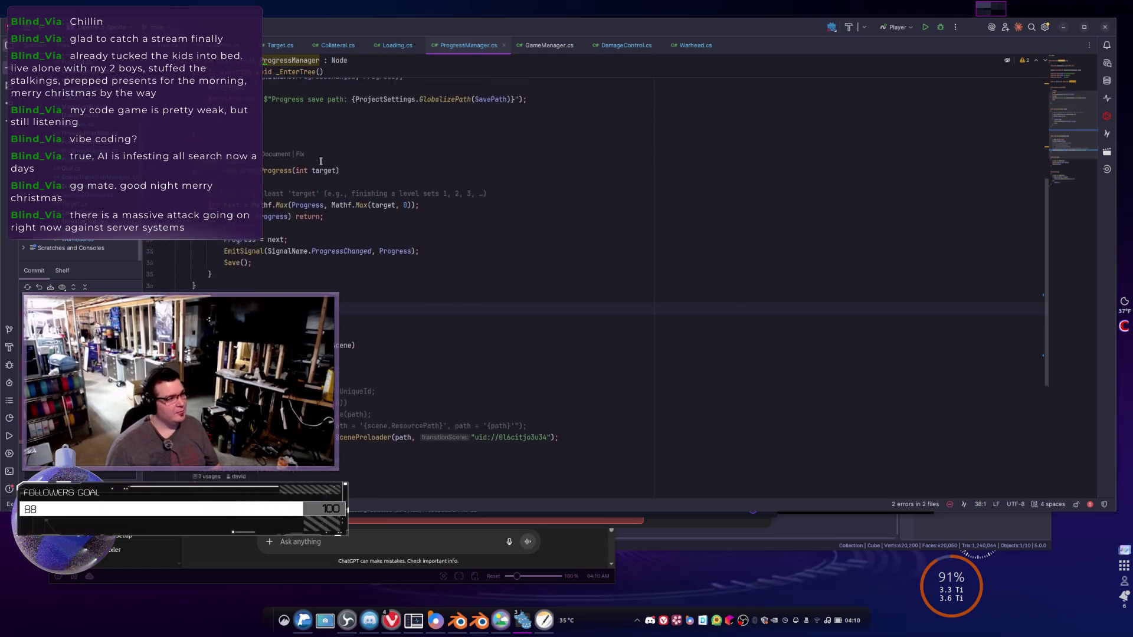
scroll(321, 161, up, 1)
scroll(329, 161, up, 1)
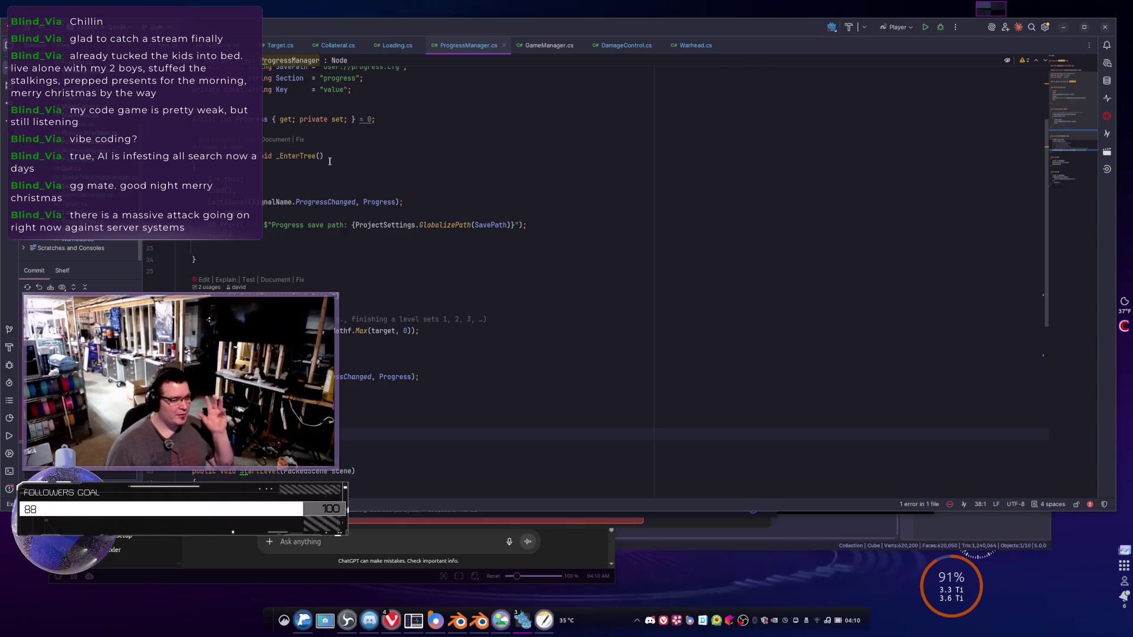
scroll(302, 251, down, 2)
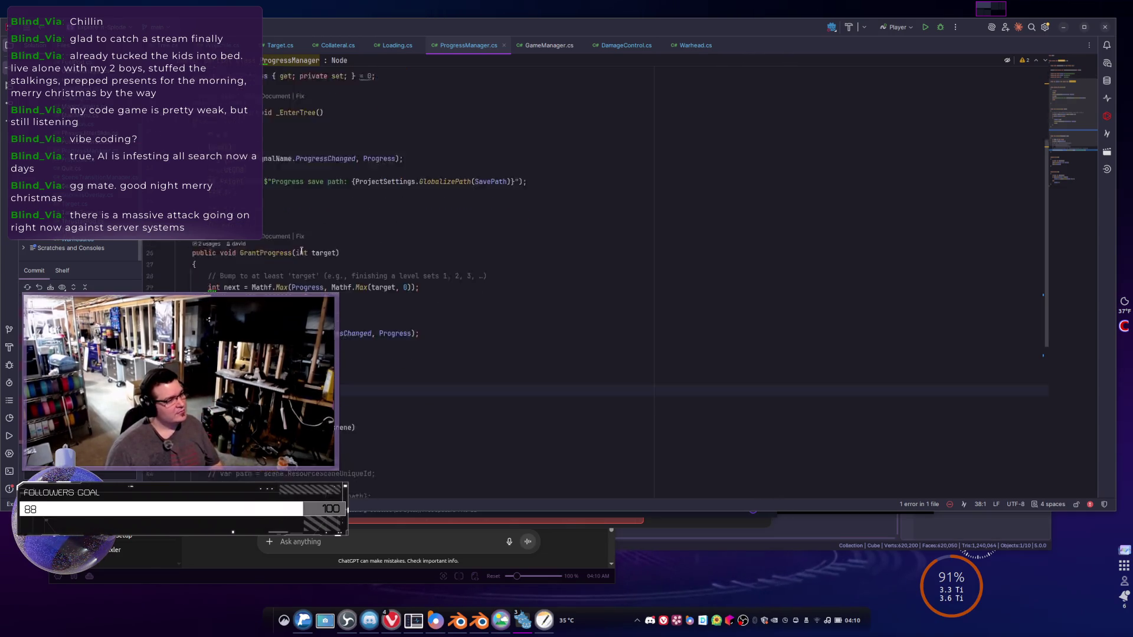
scroll(301, 251, up, 2)
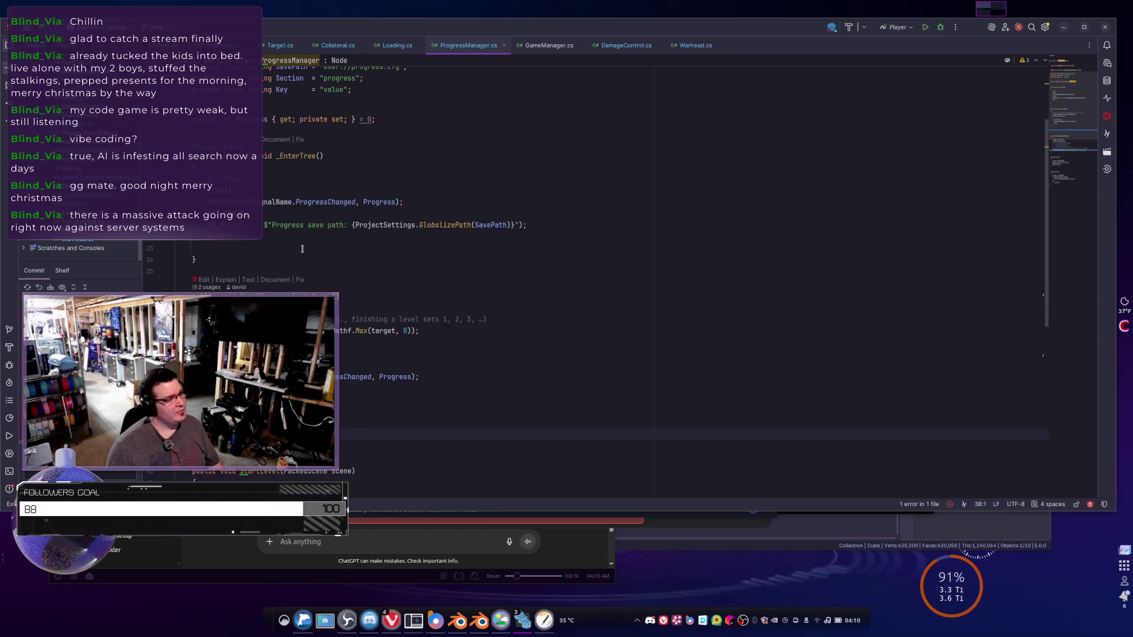
scroll(302, 249, down, 4)
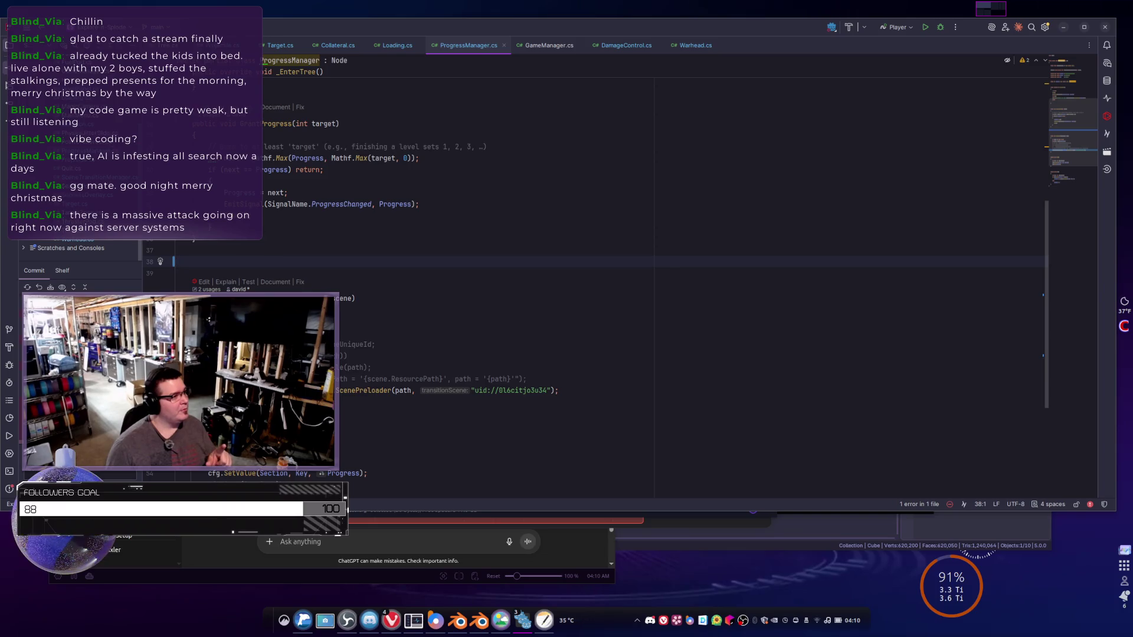
ctrl+click(348, 204)
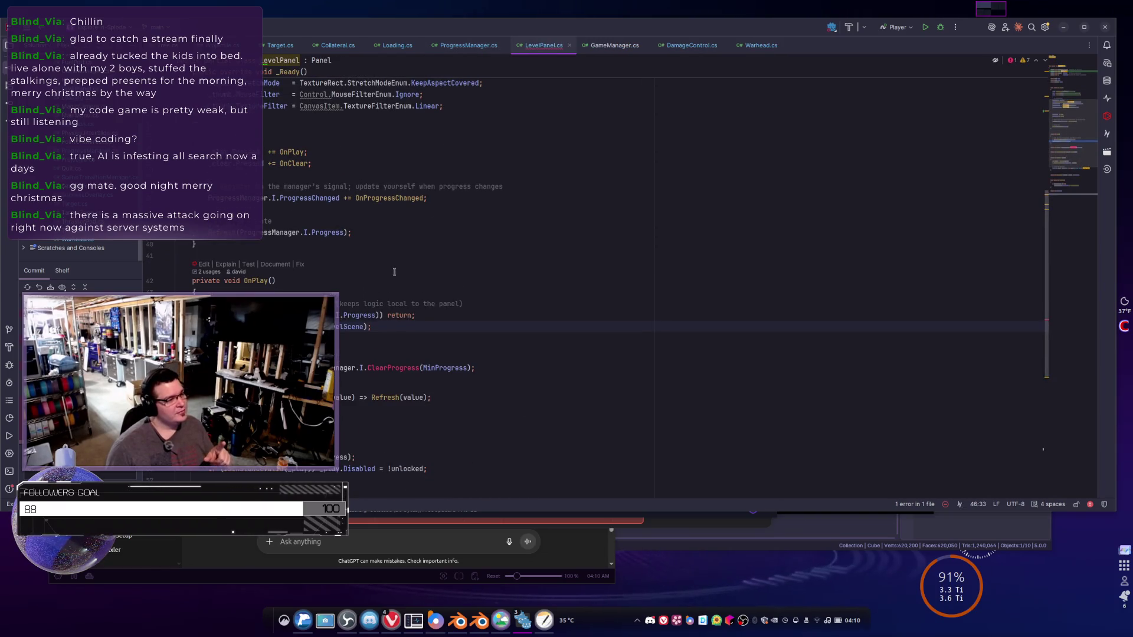
- Delete the OnClear line and the '_clear.Pressed += OnClear;' subscription from LevelPanel.cs, then return to Godot
scroll(394, 271, down, 3)
click(495, 189)
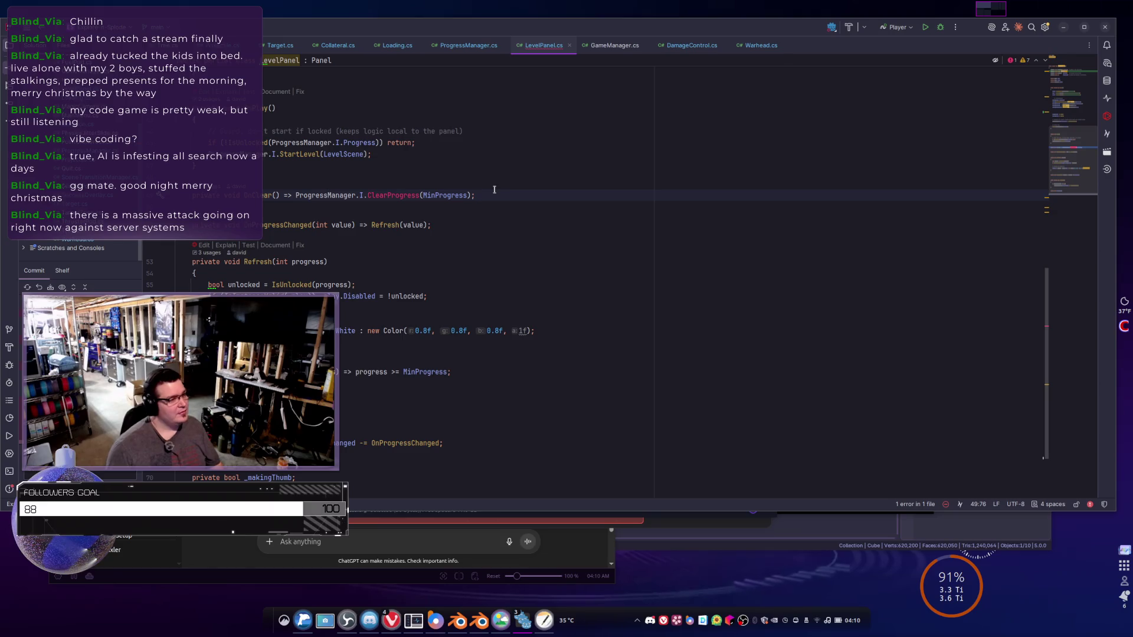
key(ctrl+y)
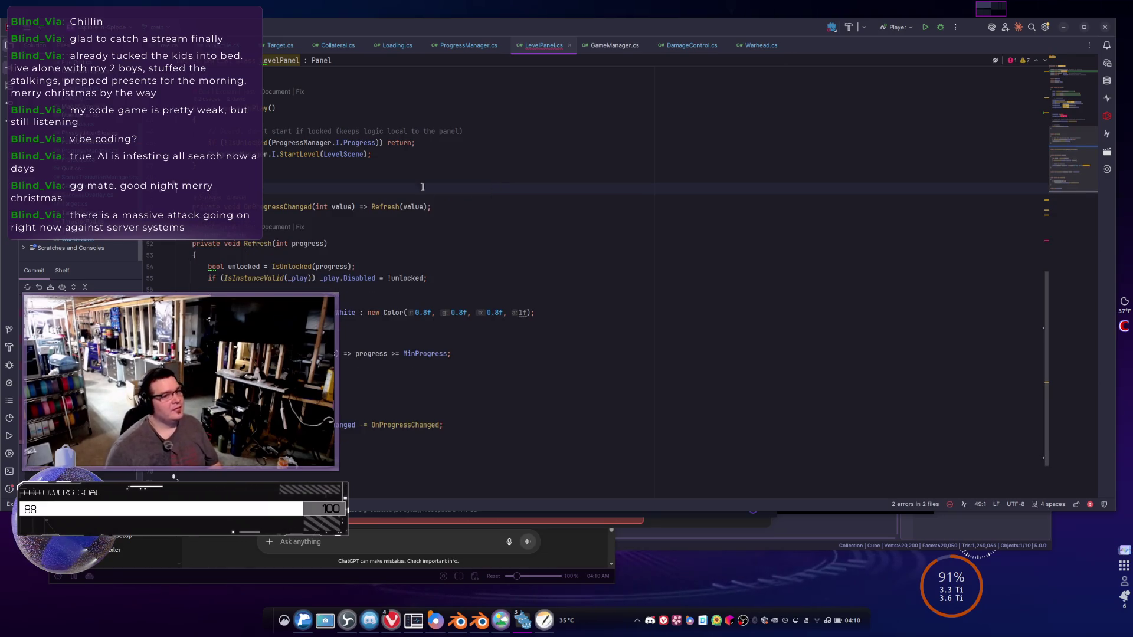
scroll(463, 165, up, 5)
click(344, 165)
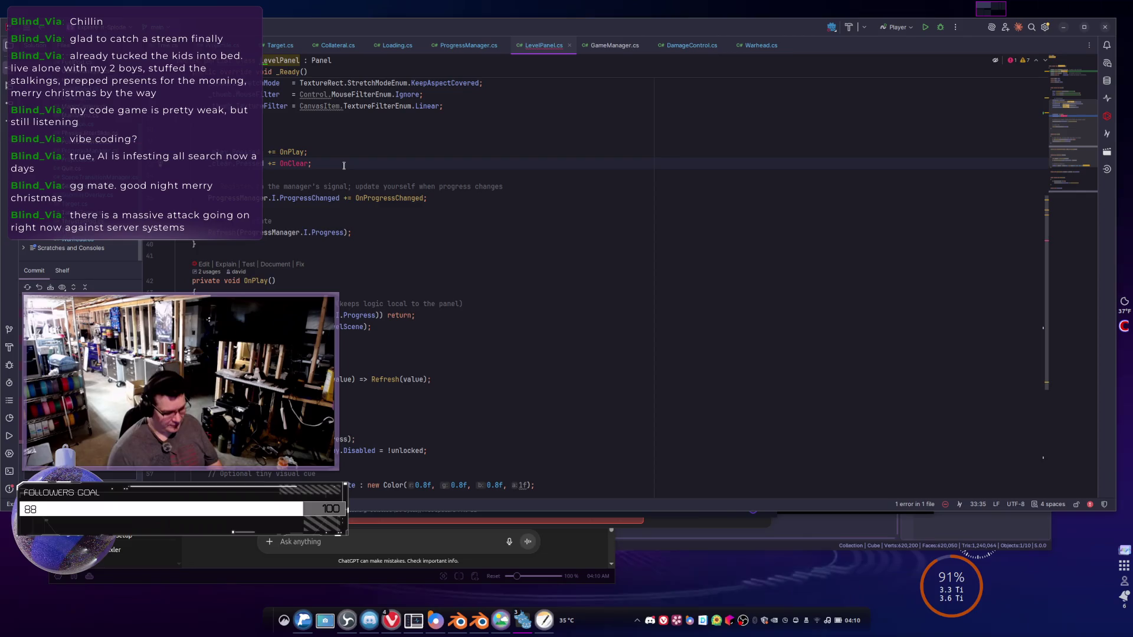
key(ctrl+y)
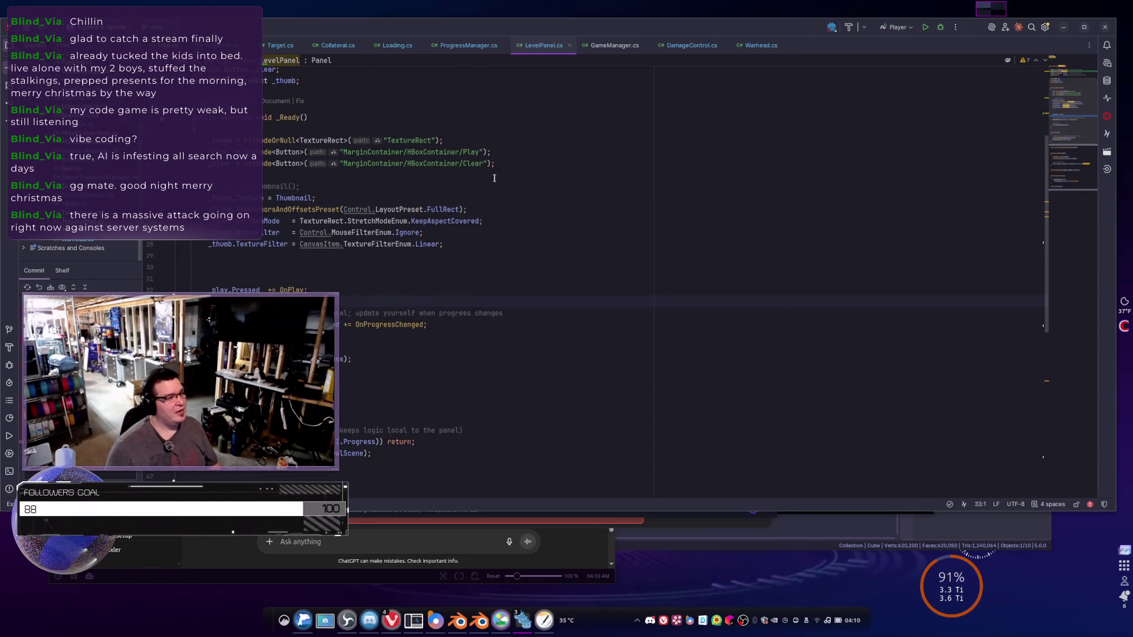
key(shift+F10)
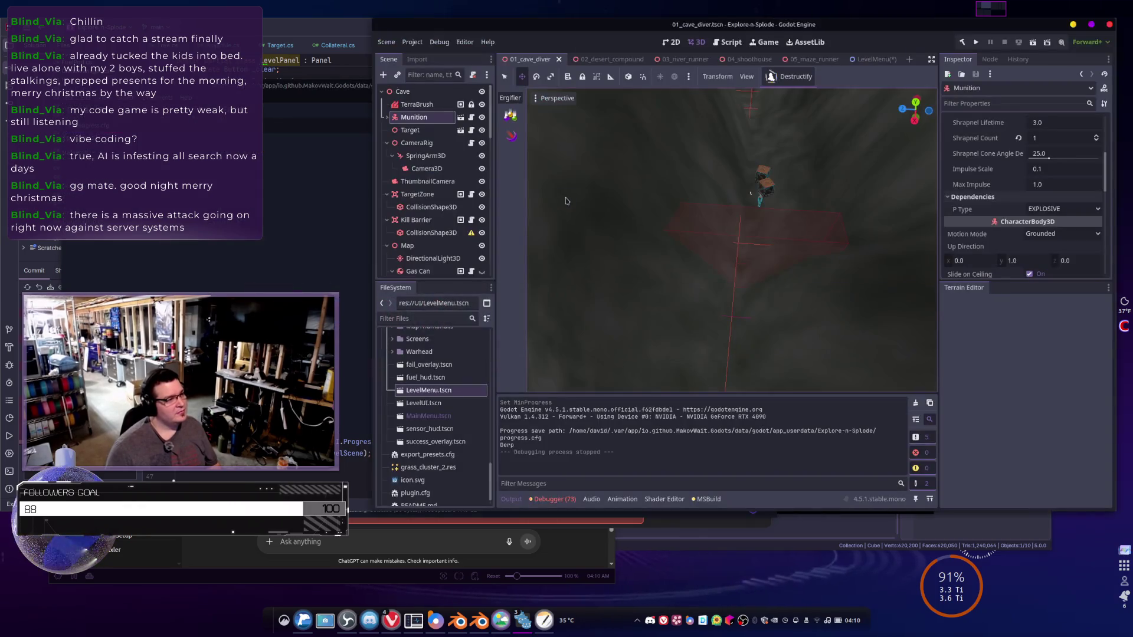
- Delete the Clear button node from the 01Cave panel's LevelUI scene and save the scene
click(865, 59)
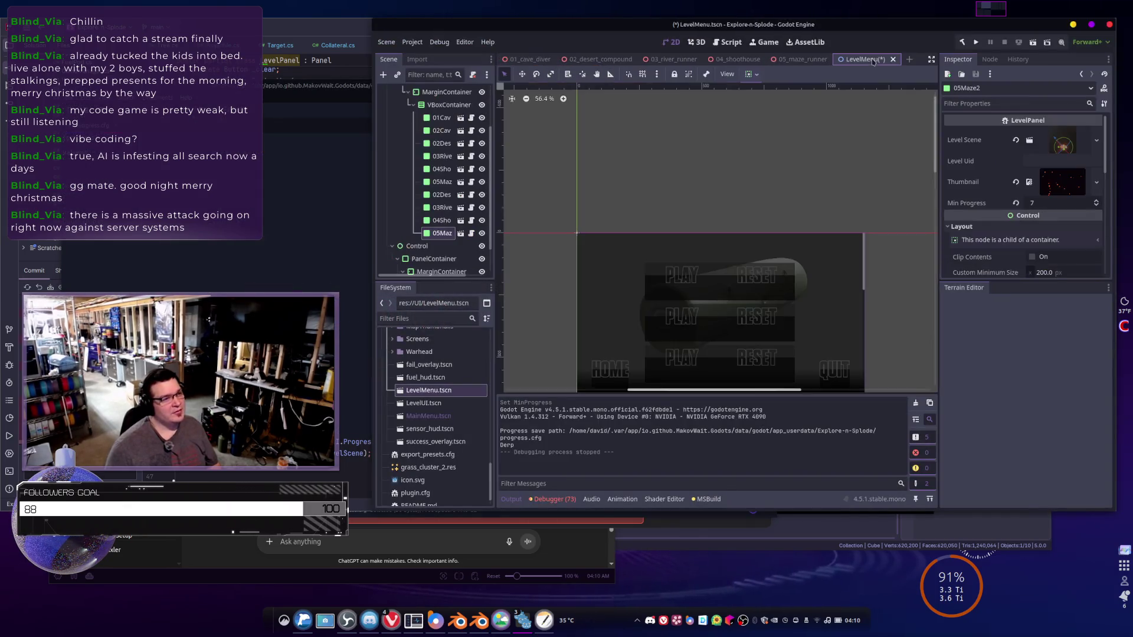
click(732, 268)
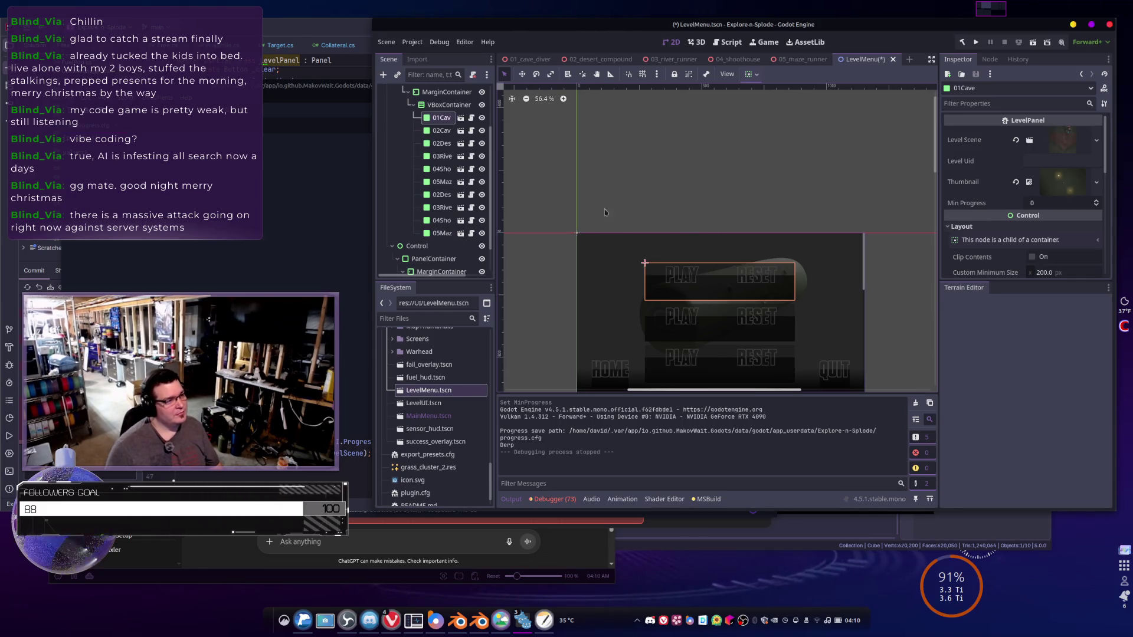
click(472, 119)
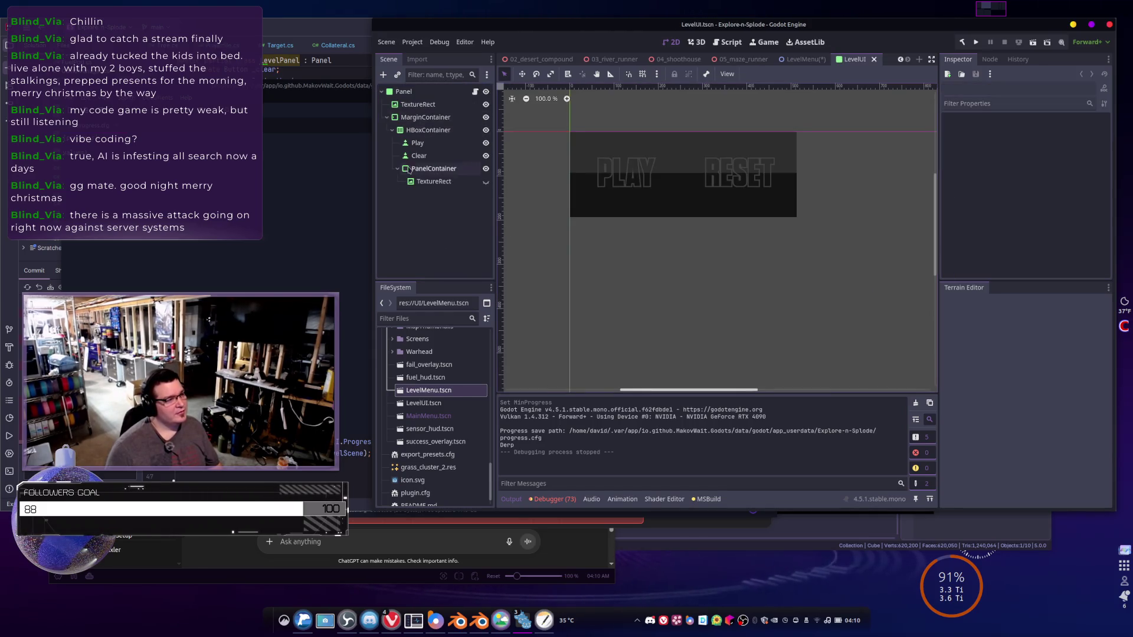
click(418, 156)
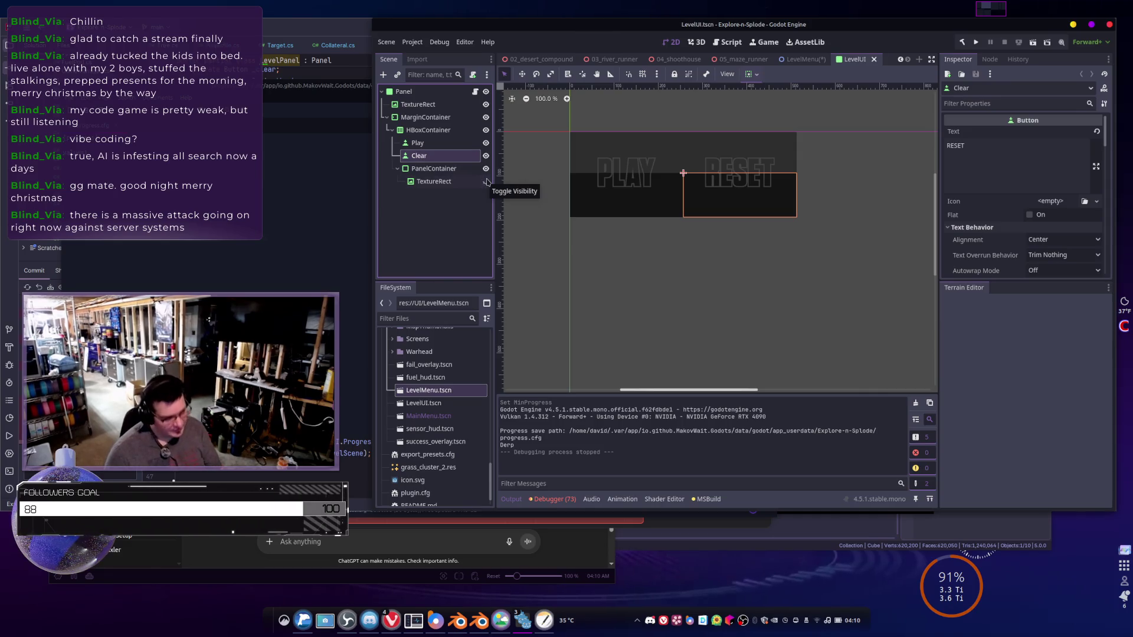
key(Delete)
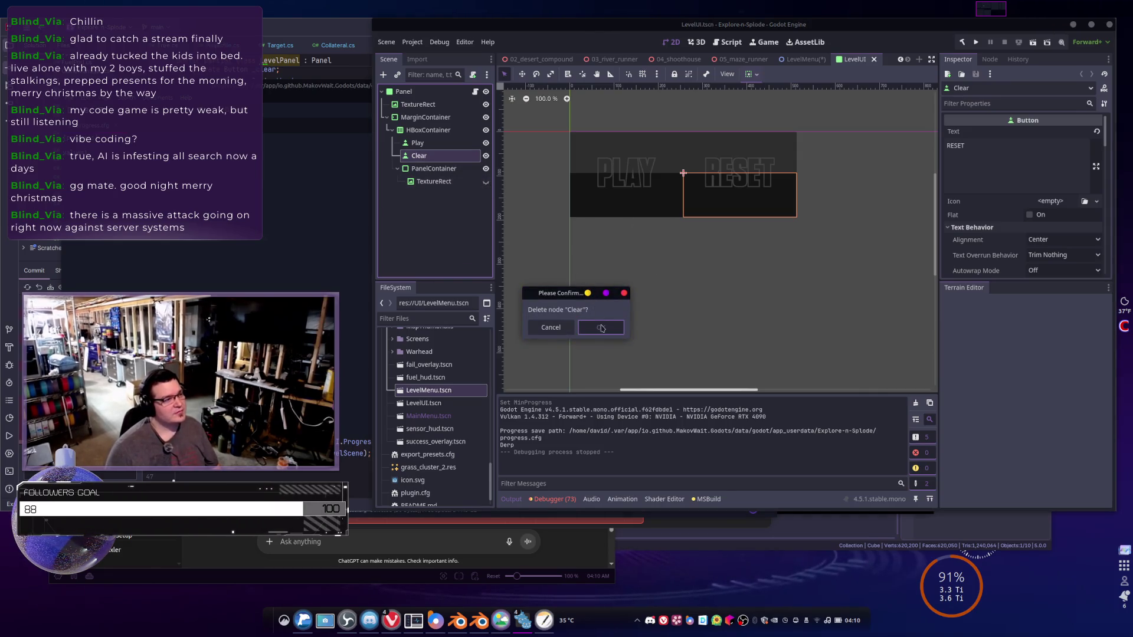
click(600, 327)
key(ctrl+s)
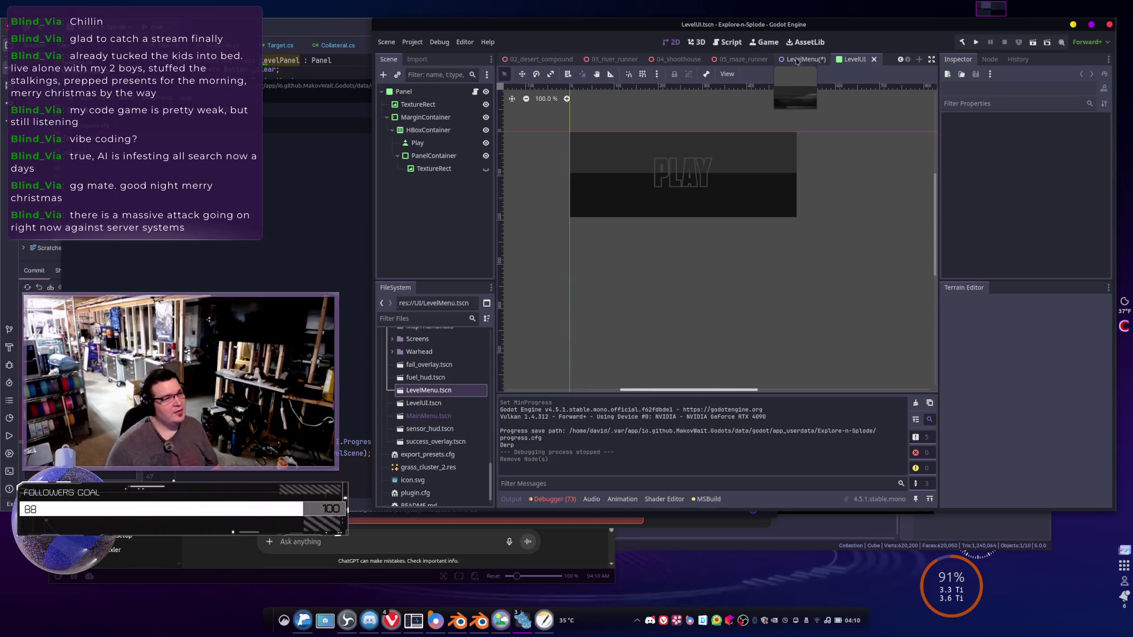
- Return to the LevelMenu scene and build and run the game
click(800, 59)
scroll(720, 273, down, 2)
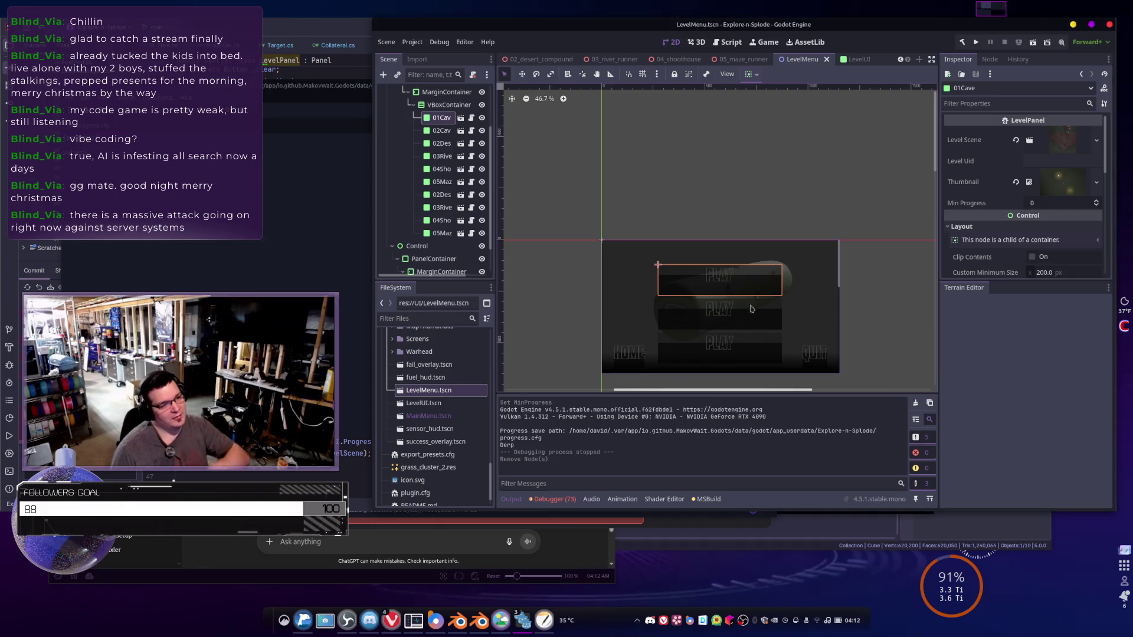
key(F5)
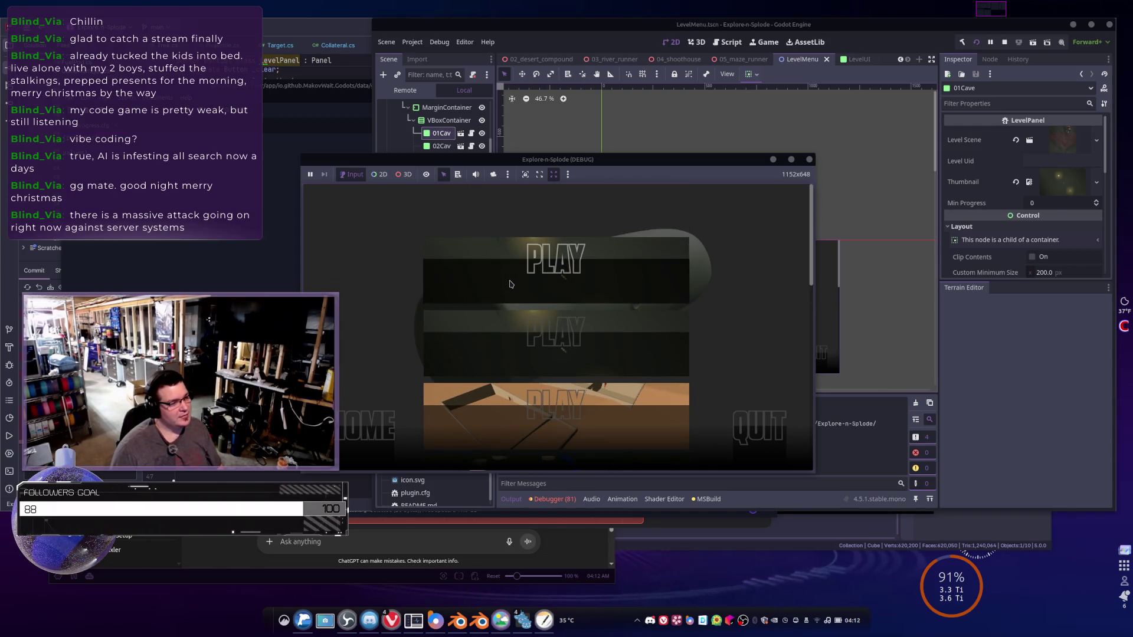
- Browse the level list, start the desert level and fly the ship through it
scroll(511, 284, down, 5)
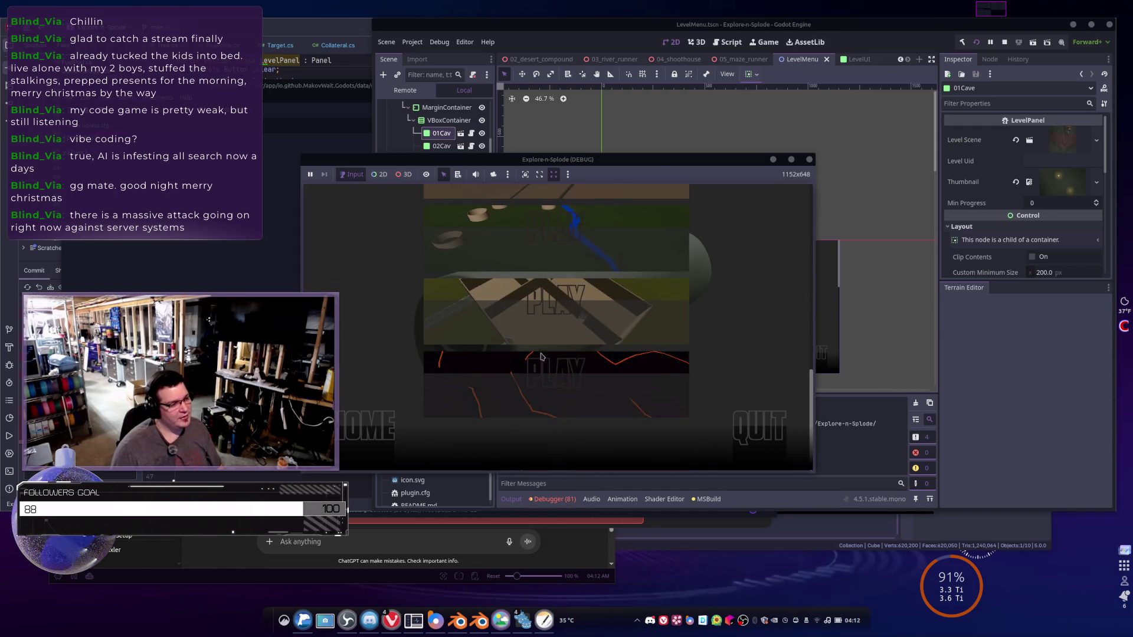
scroll(541, 354, up, 3)
scroll(532, 269, up, 2)
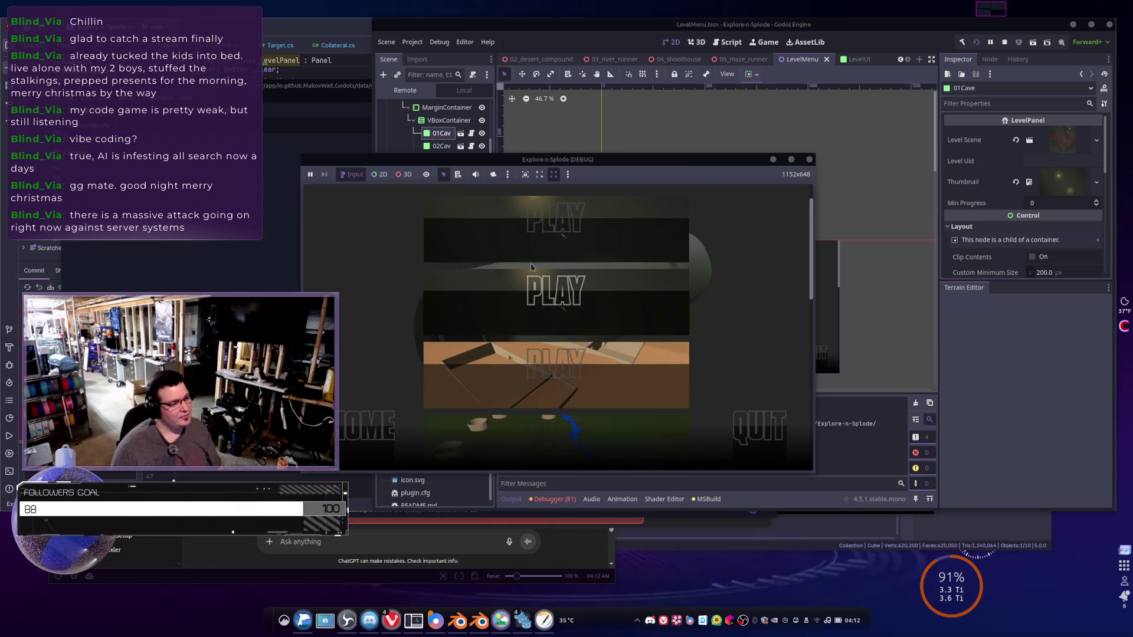
scroll(545, 289, down, 2)
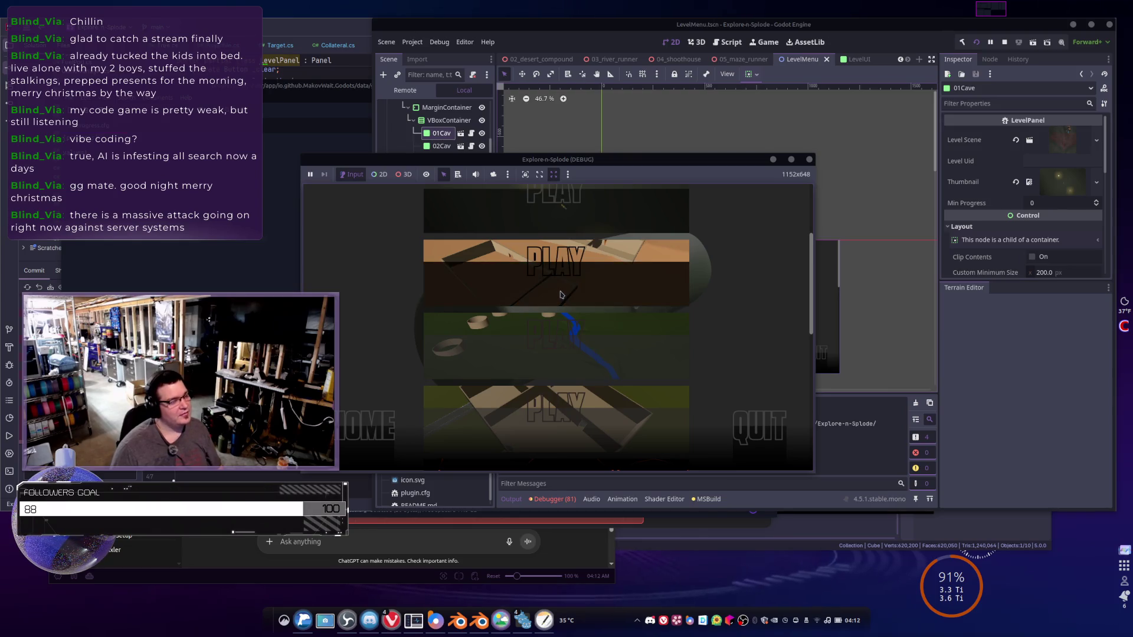
click(561, 294)
key(d)
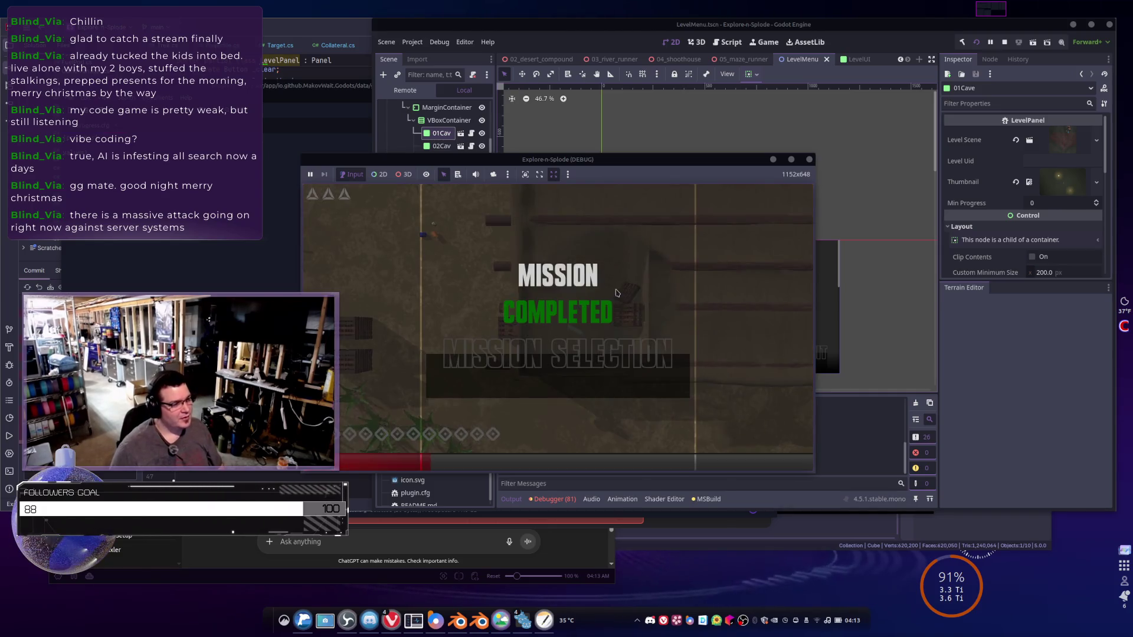
- After winning, go back to mission selection and open the game's user-data folder
click(581, 354)
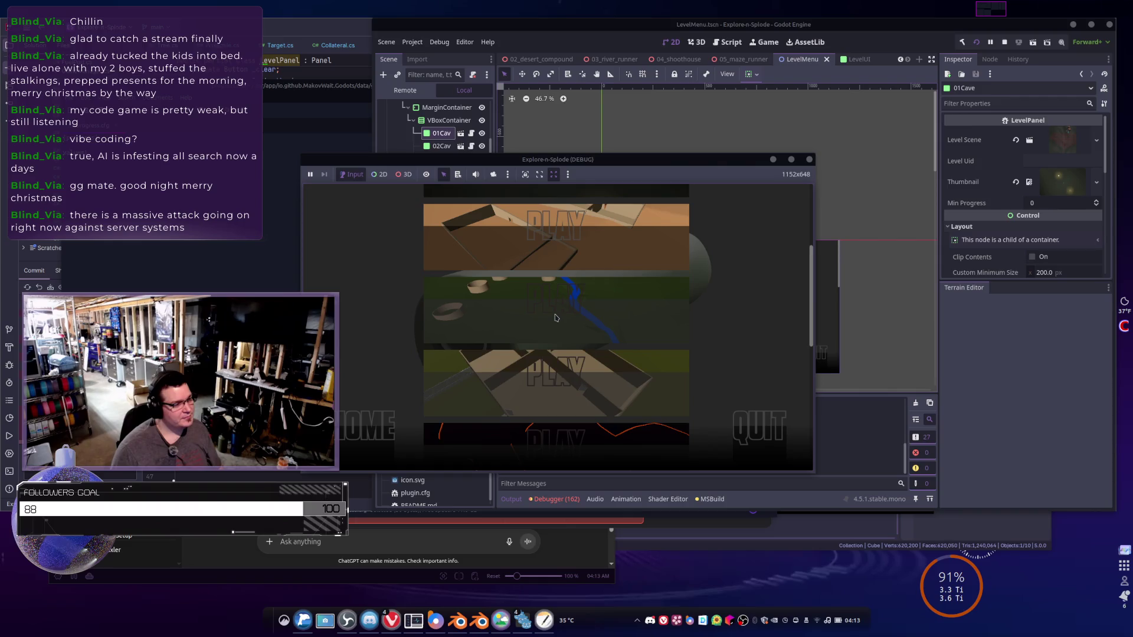
scroll(548, 340, up, 1)
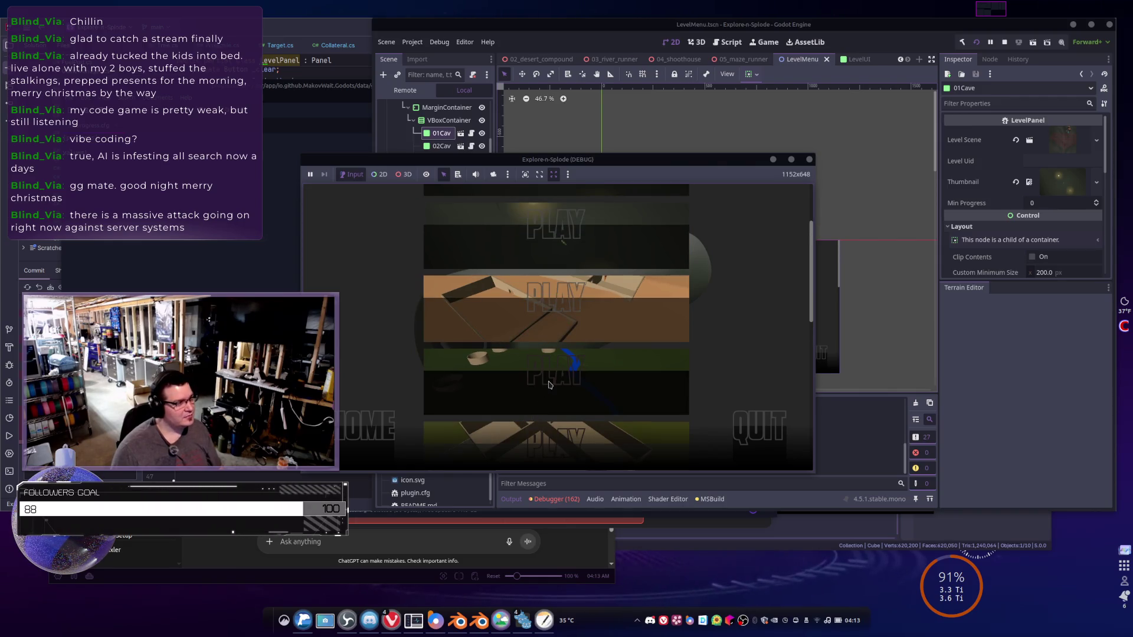
key(alt+Tab)
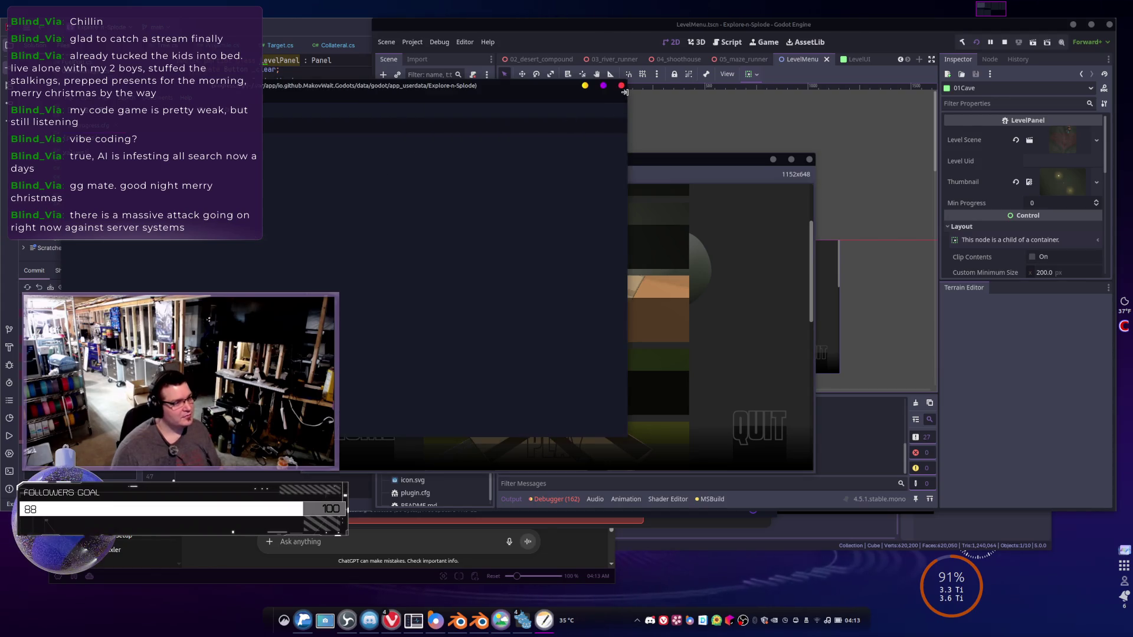
- Close the Explore-n-Splode user-data folder window and switch from Godot back to Rider
click(621, 85)
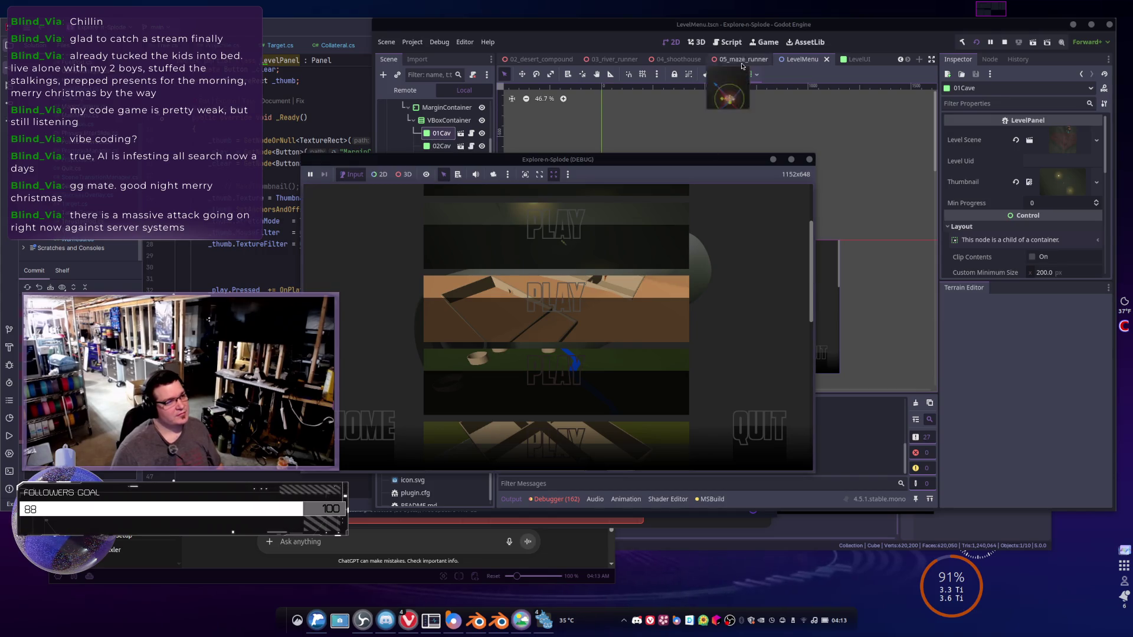
click(743, 66)
key(alt+Tab)
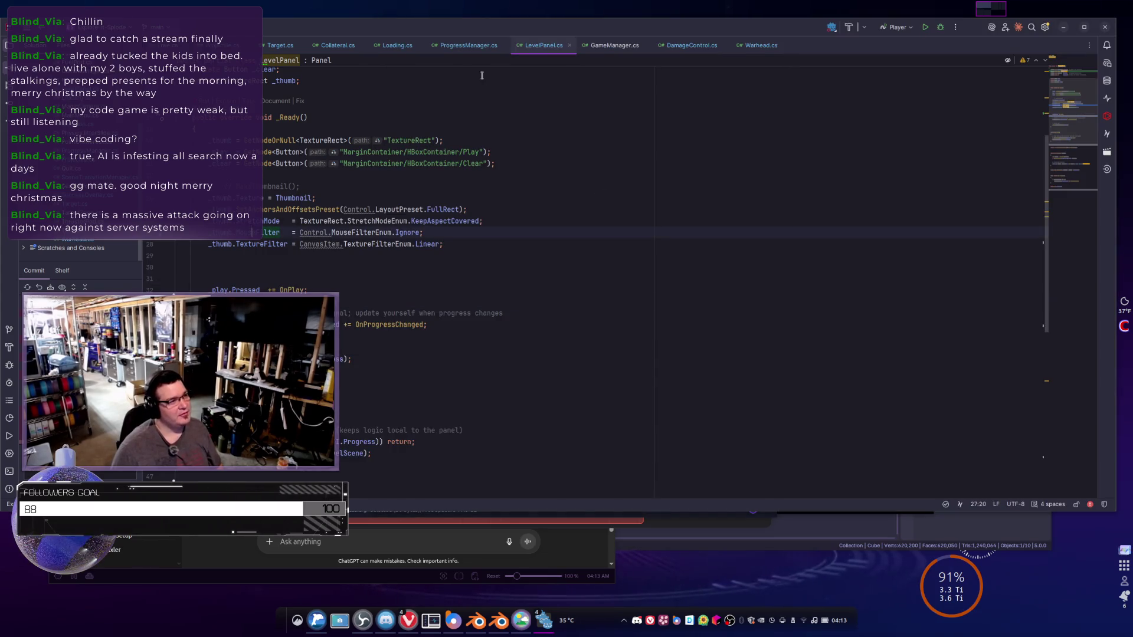
- Jump to the GrantProgress declaration and open its usage in GameManager.cs
key(ctrl+Tab)
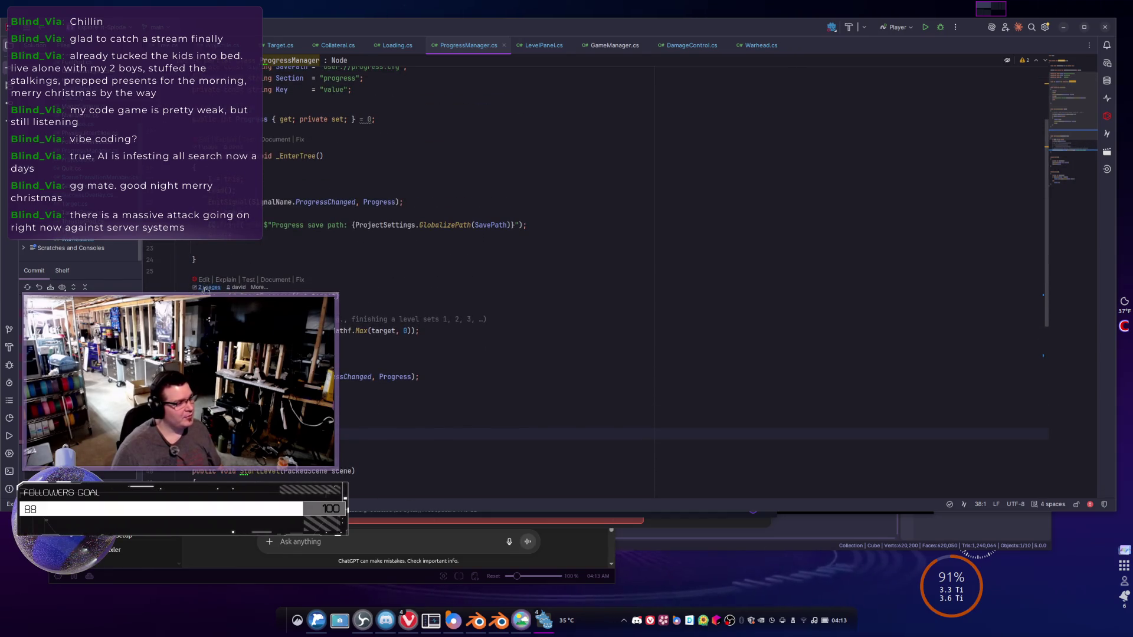
key(ctrl+Tab)
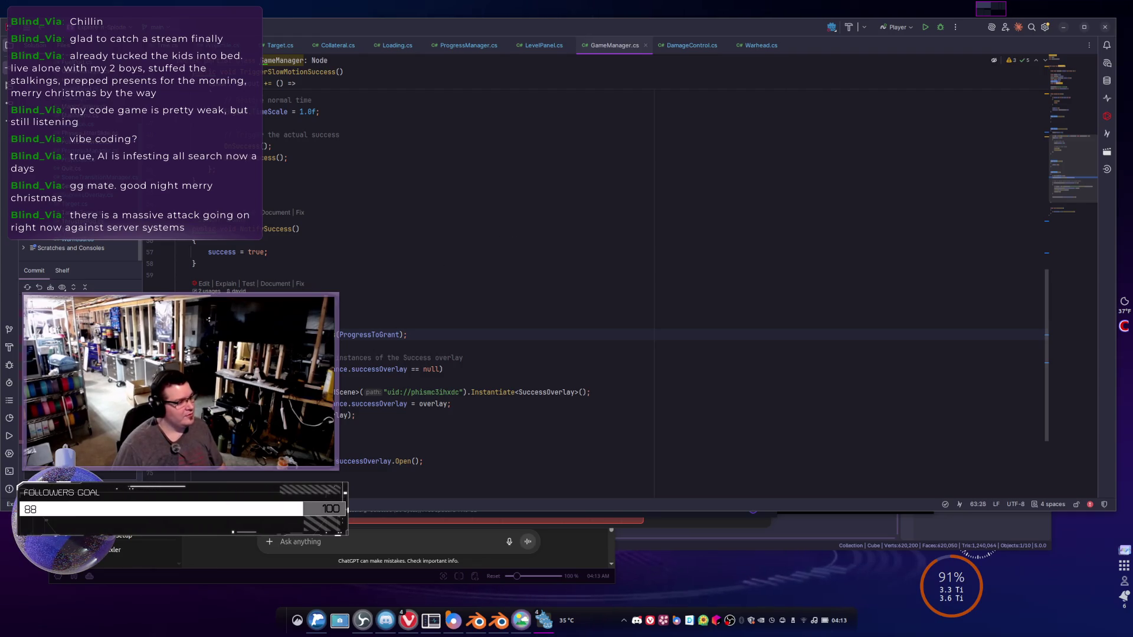
key(ctrl+b)
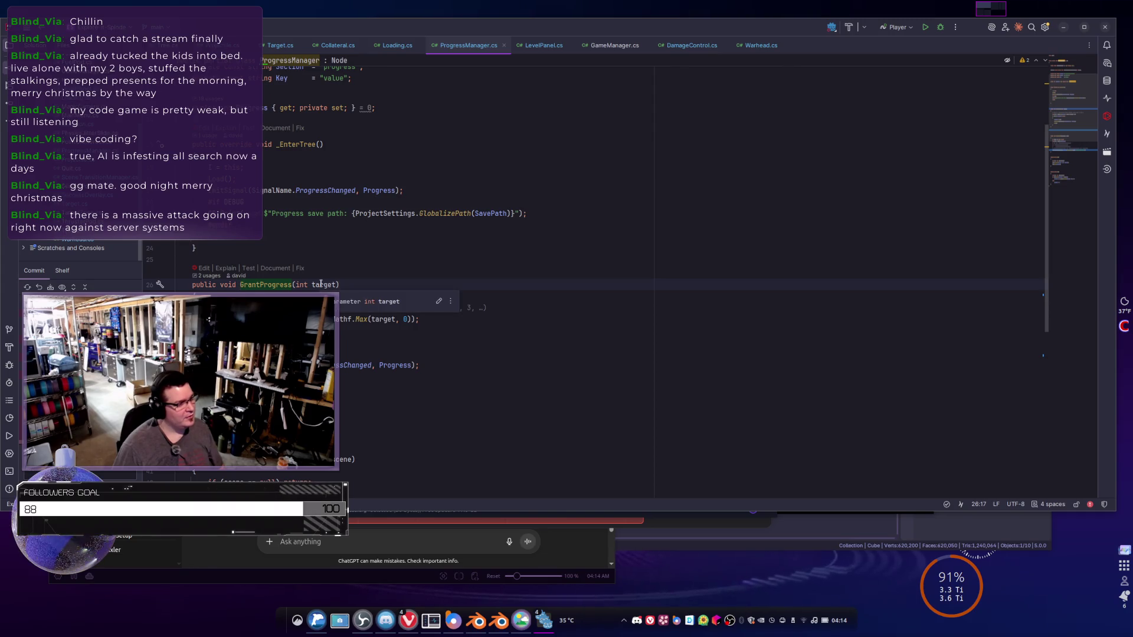
click(217, 276)
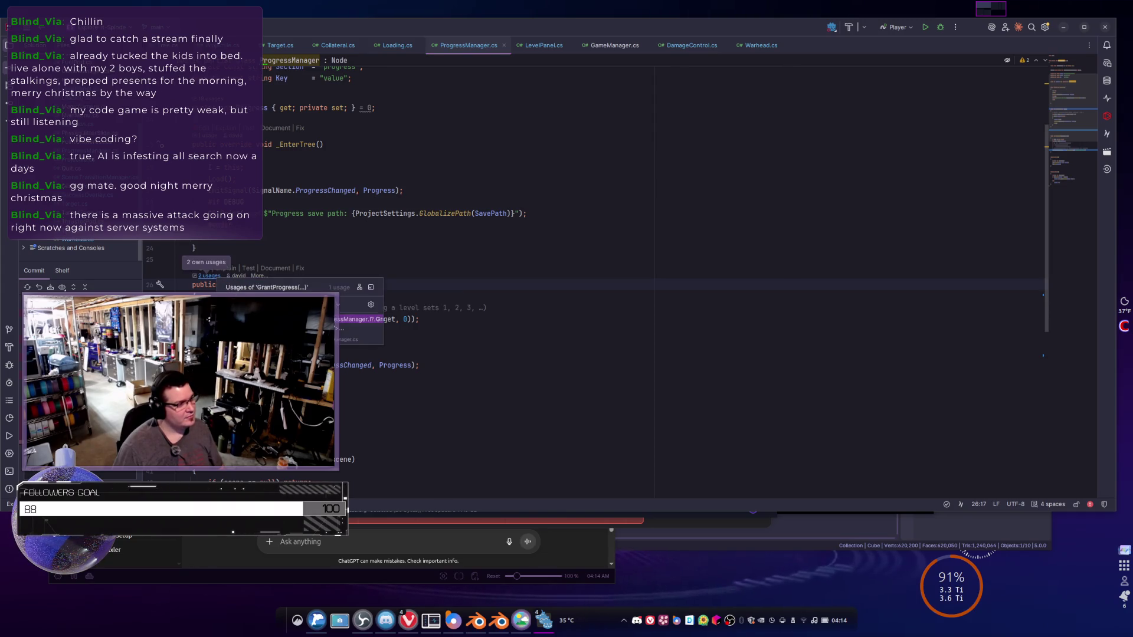
click(265, 307)
- Scroll up in GameManager.cs to the ProgressToGrant export defaulting to 1
scroll(498, 269, up, 2)
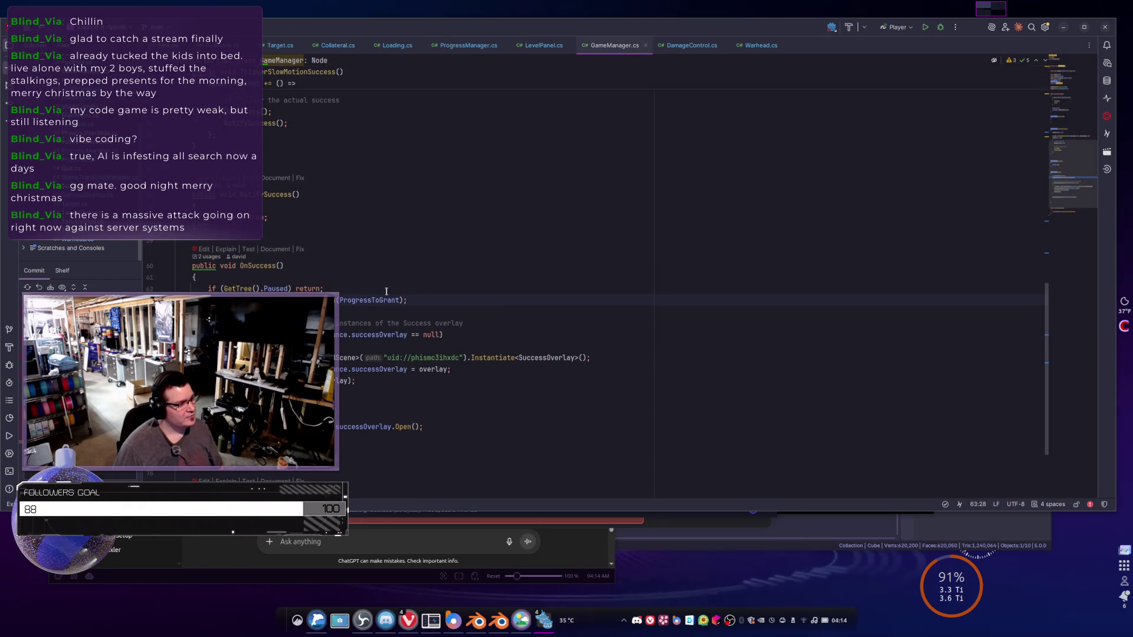
scroll(394, 264, up, 4)
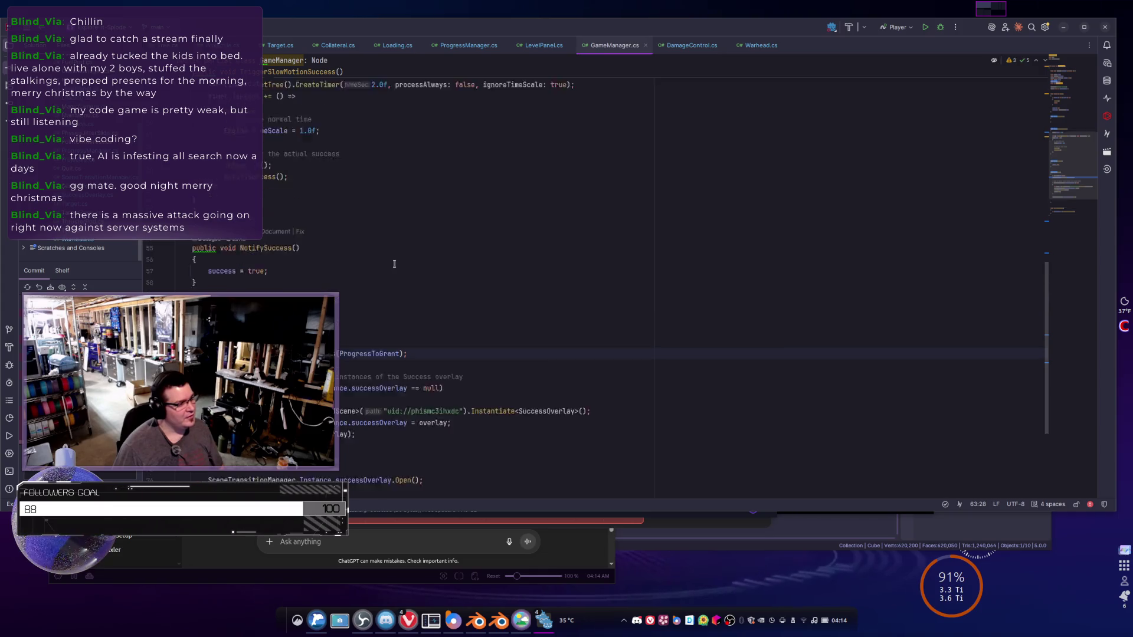
scroll(394, 264, up, 8)
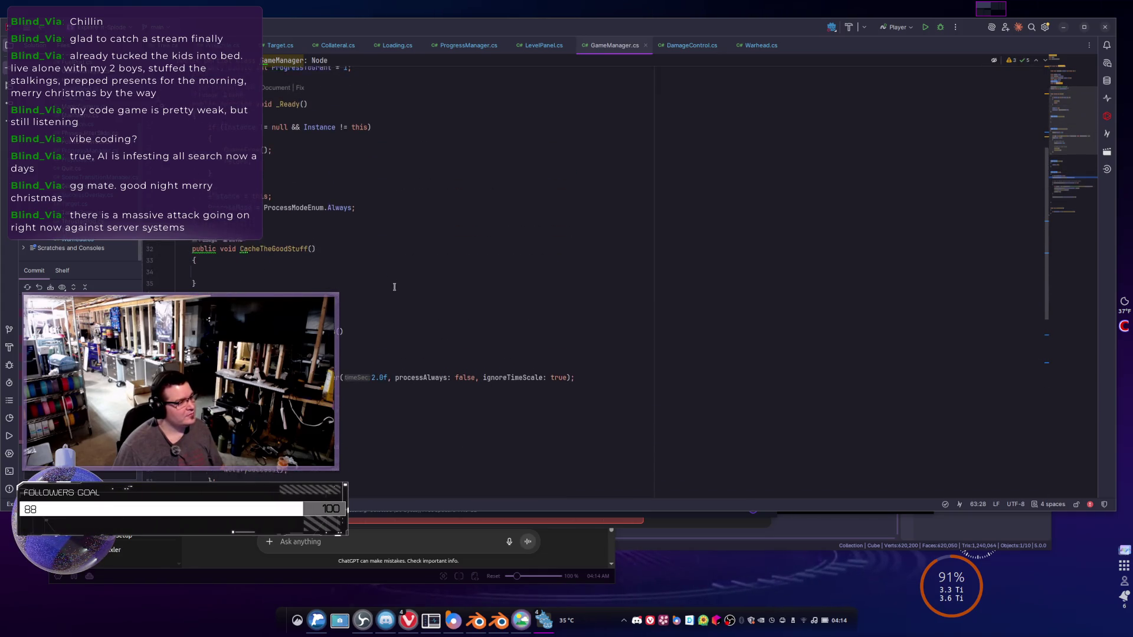
scroll(394, 286, up, 3)
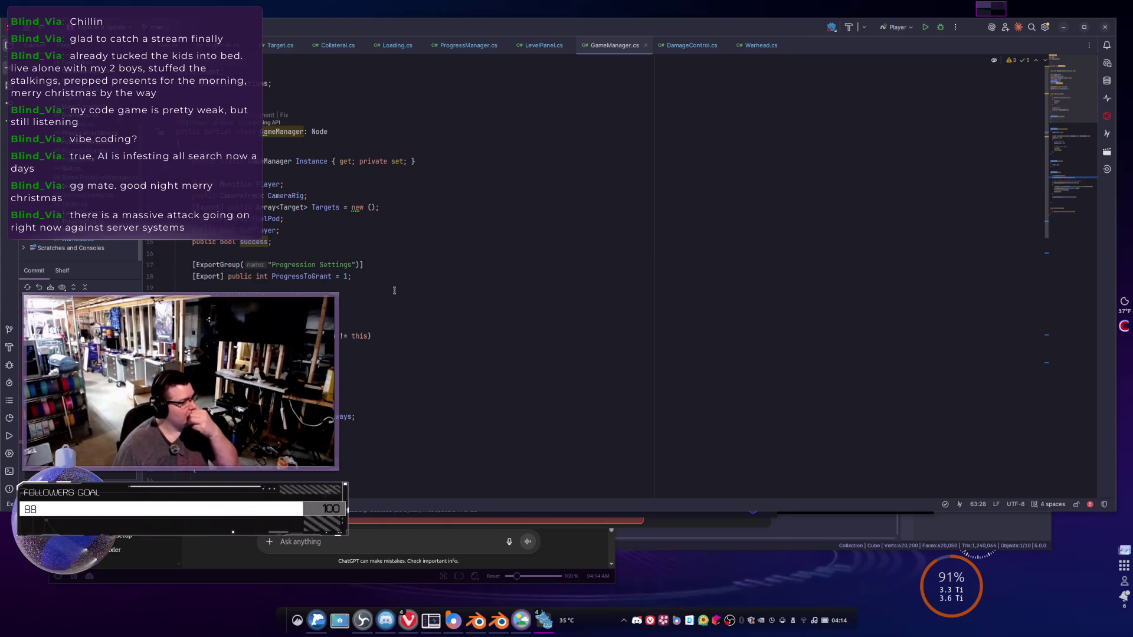
click(353, 277)
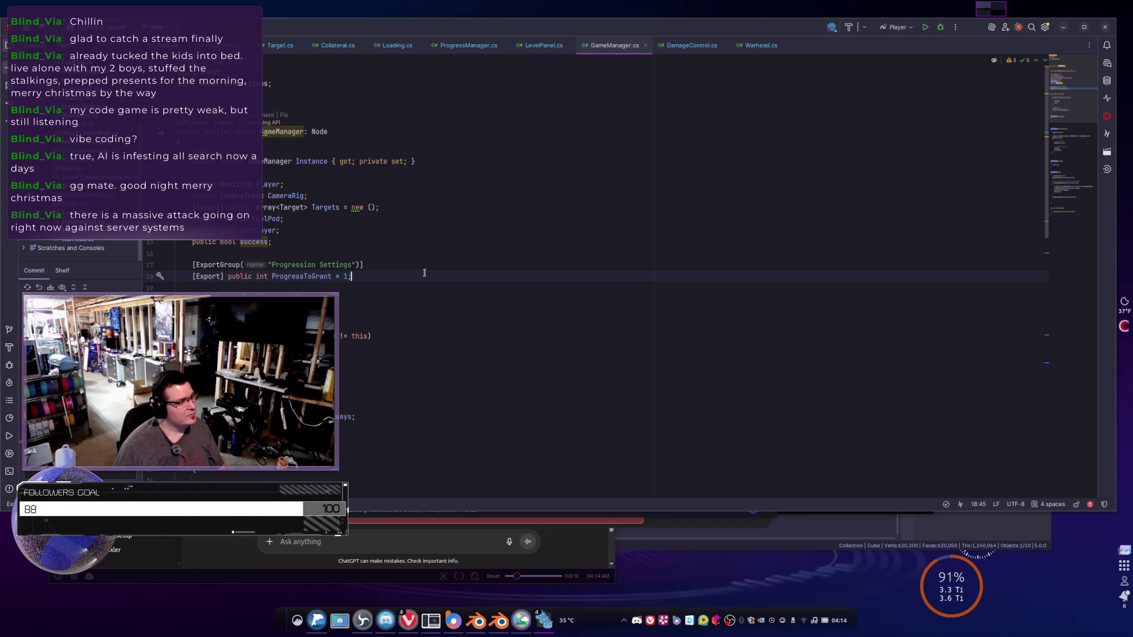
- Scroll back down to OnSuccess and go to the GrantProgress method definition
scroll(424, 273, down, 3)
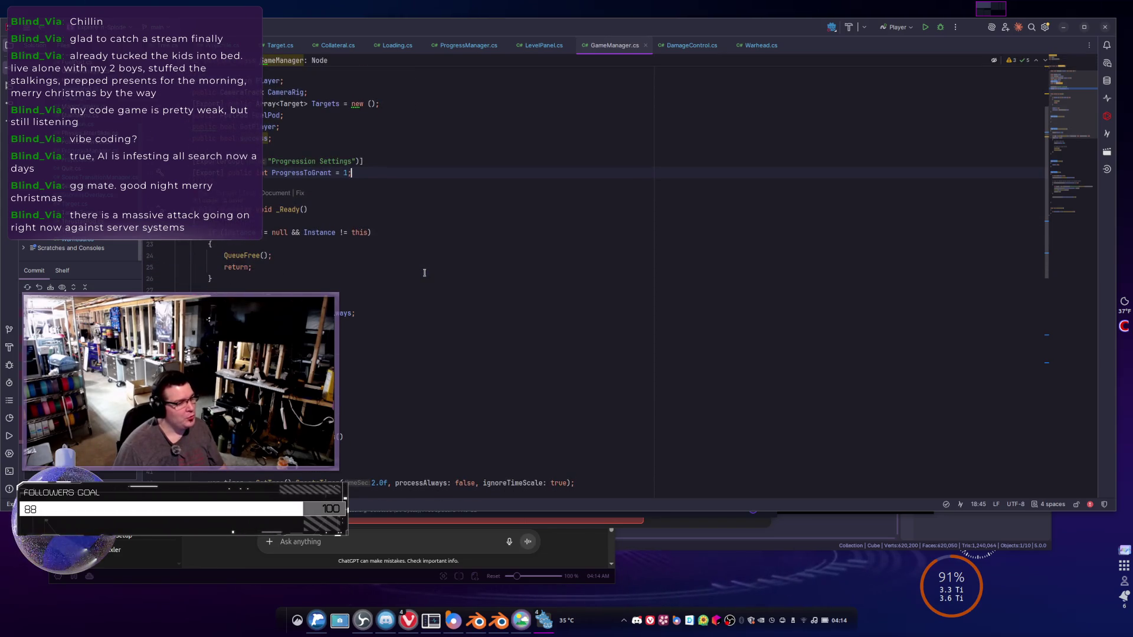
scroll(424, 272, down, 5)
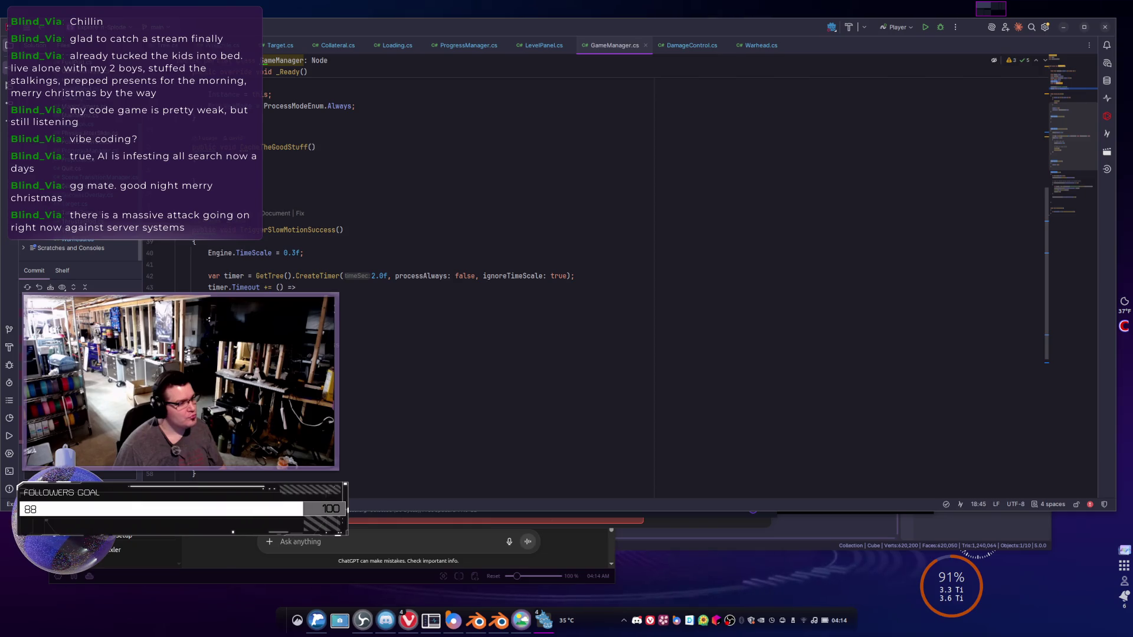
scroll(339, 307, down, 5)
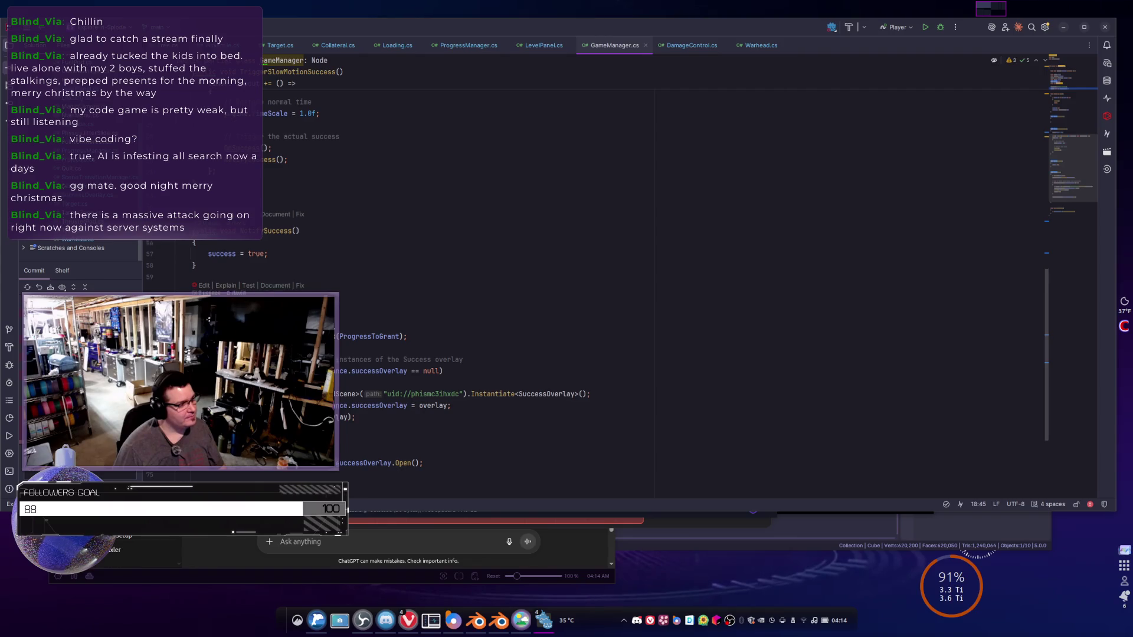
scroll(320, 273, down, 2)
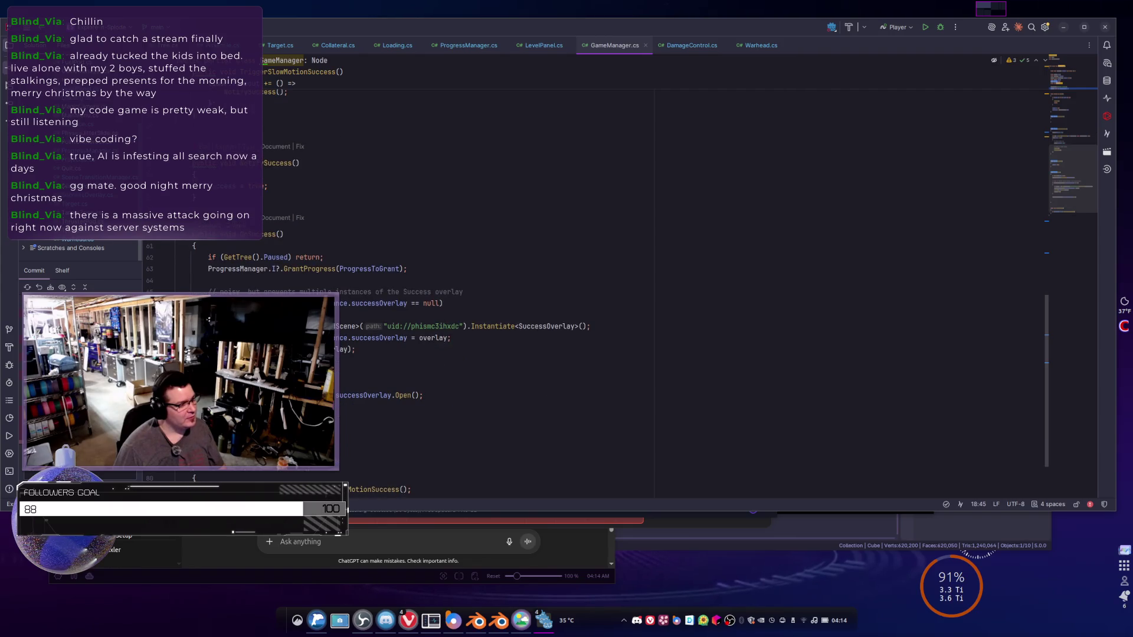
ctrl+click(319, 273)
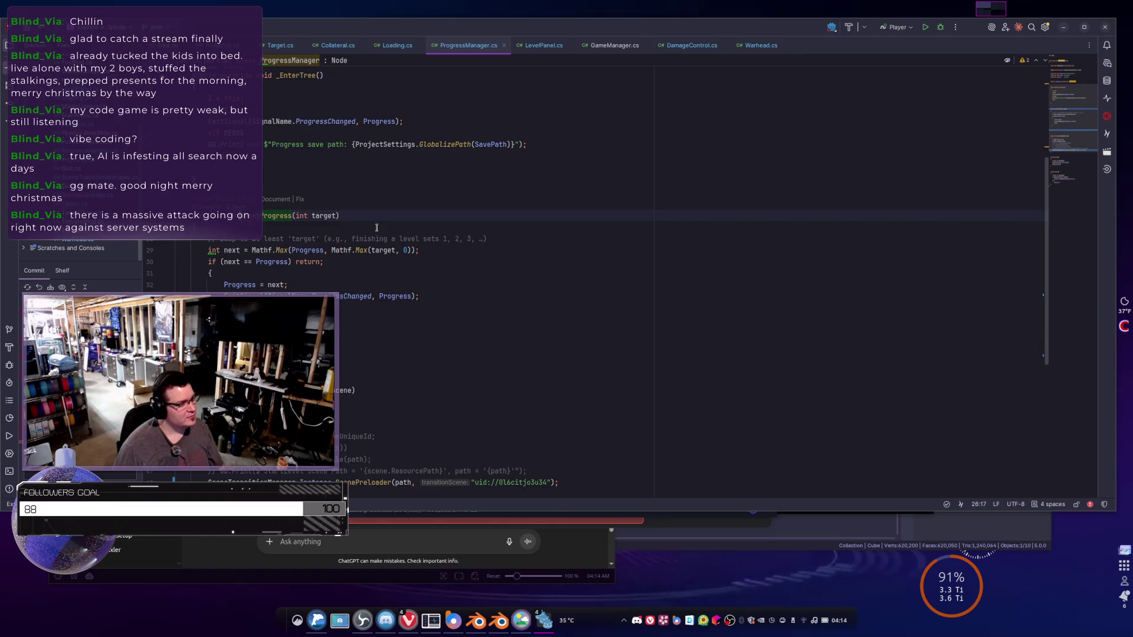
- Try appending +1 after Progress on line 29, then remove it again
click(324, 251)
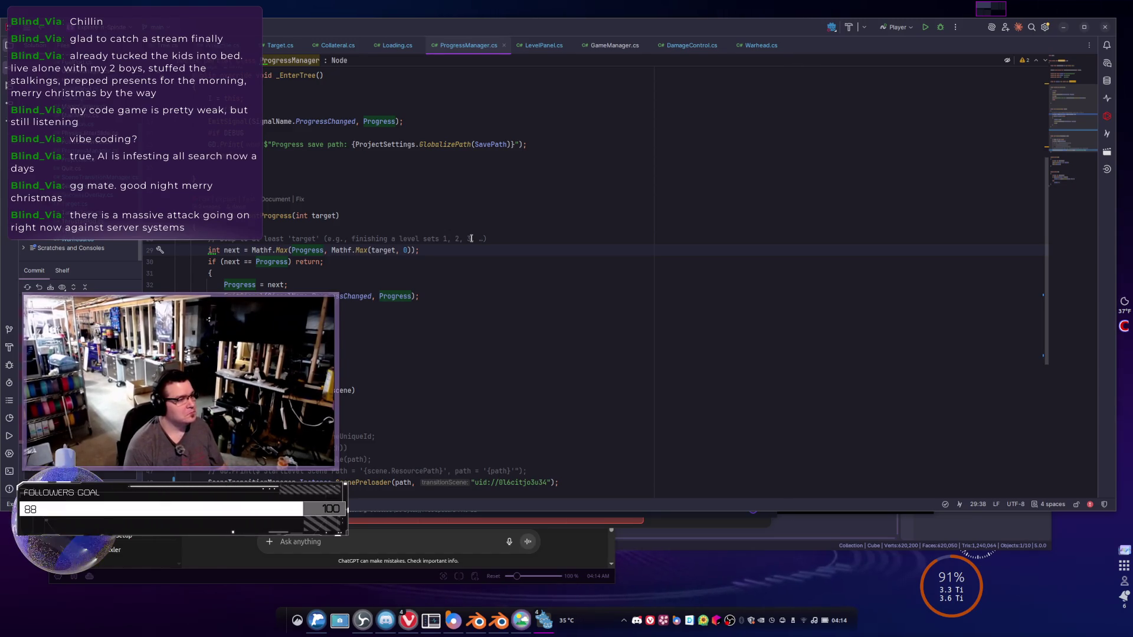
text(+1)
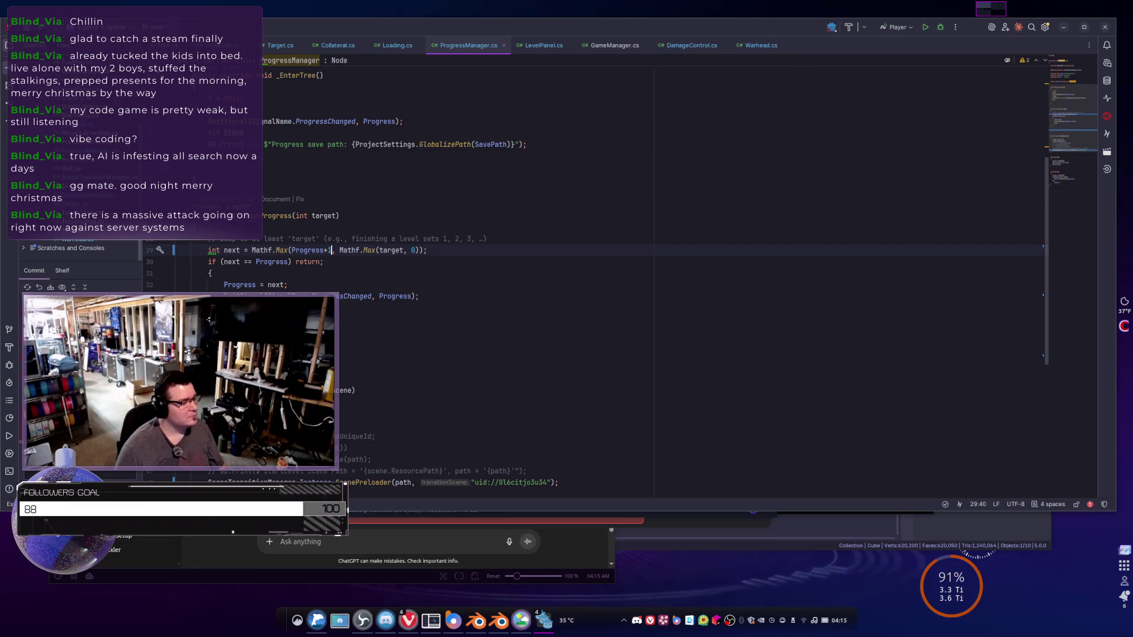
mouse_move(242, 296)
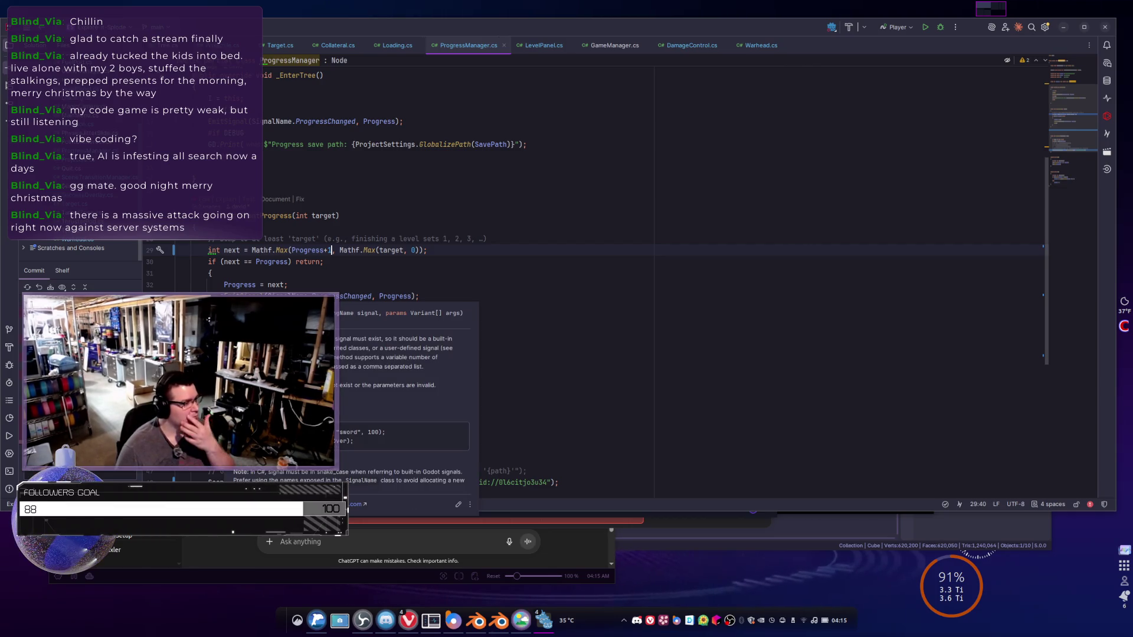
mouse_move(385, 299)
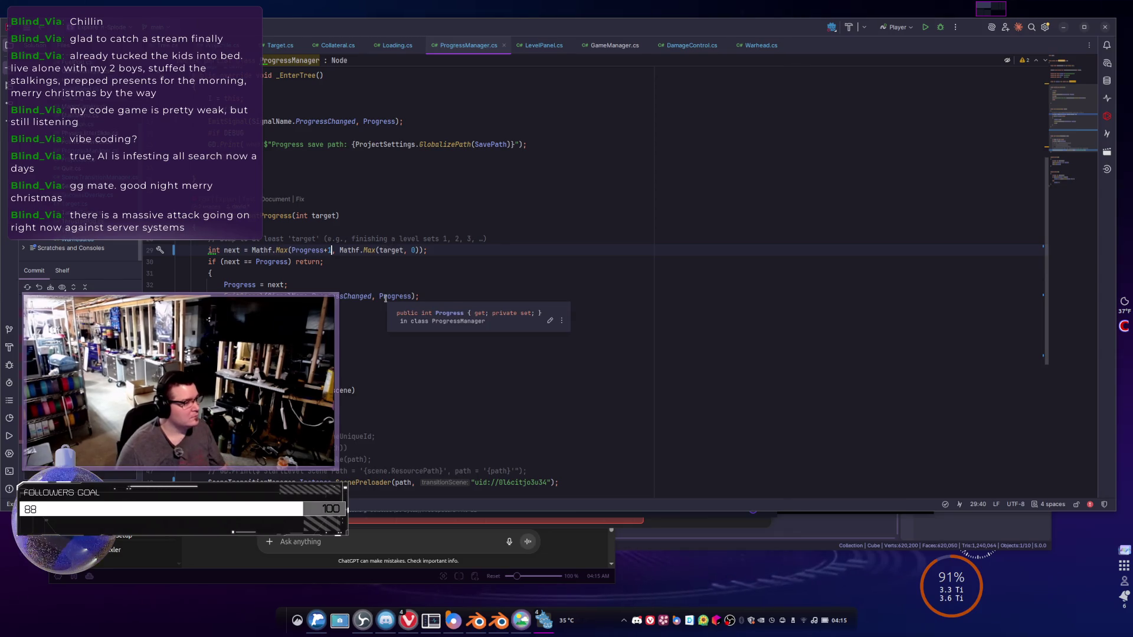
key(BackSpace)
key(BackSpace)
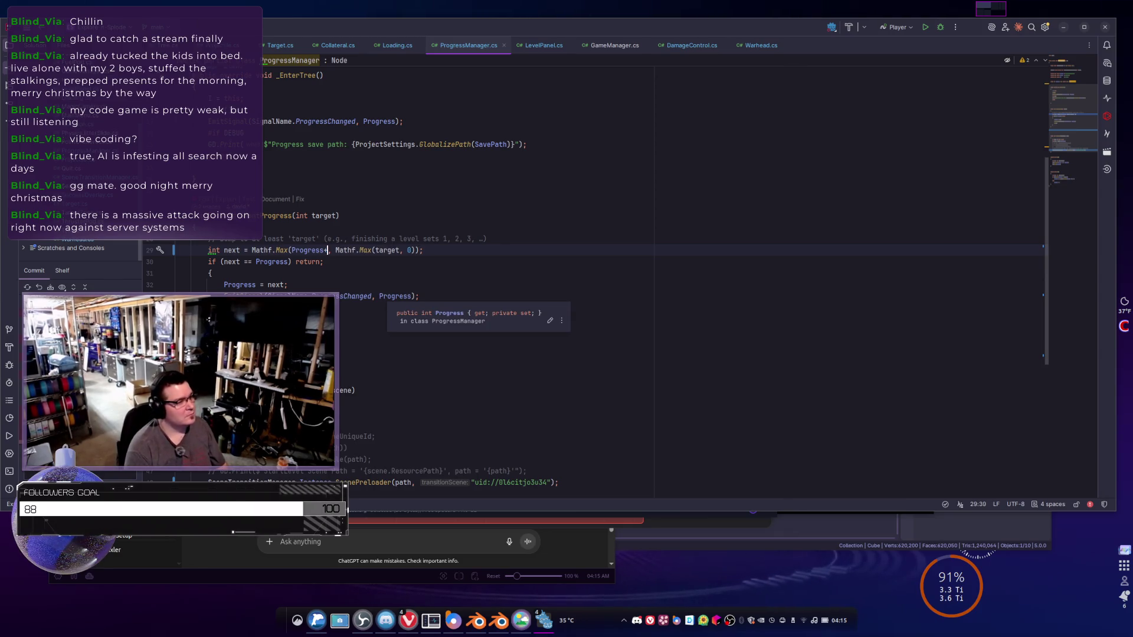
text(,)
click(415, 250)
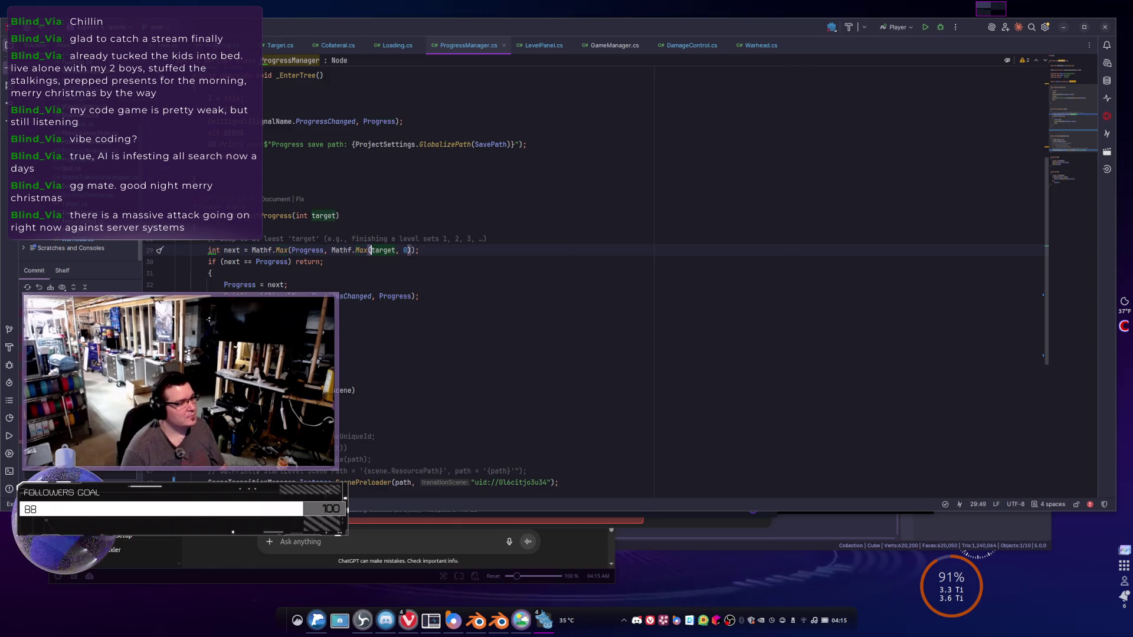
click(406, 250)
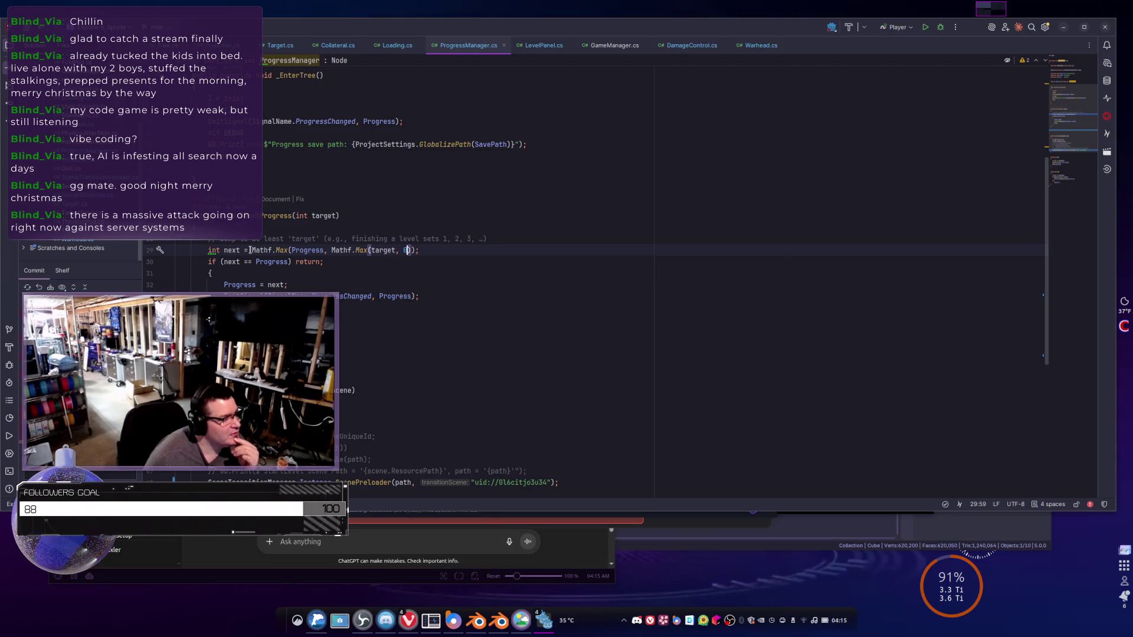
- Replace line 29's Mathf.Max(Progress, Mathf.Max(target, 0)) with Progress+target, then switch to Godot
mouse_move(251, 250)
drag(252, 250, 412, 245)
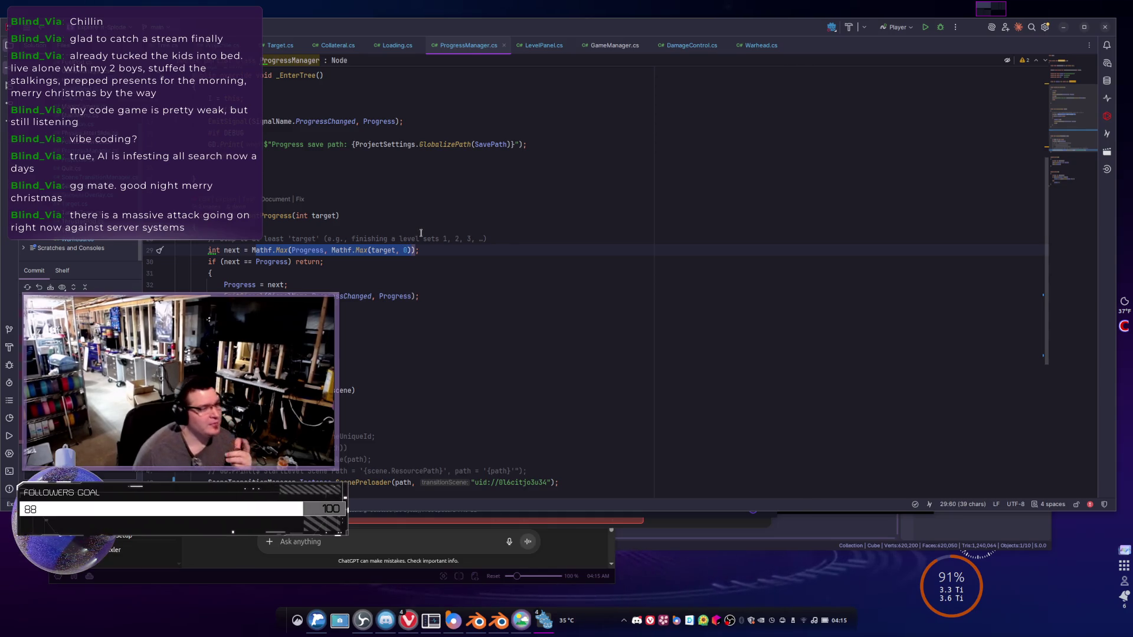
key(Left)
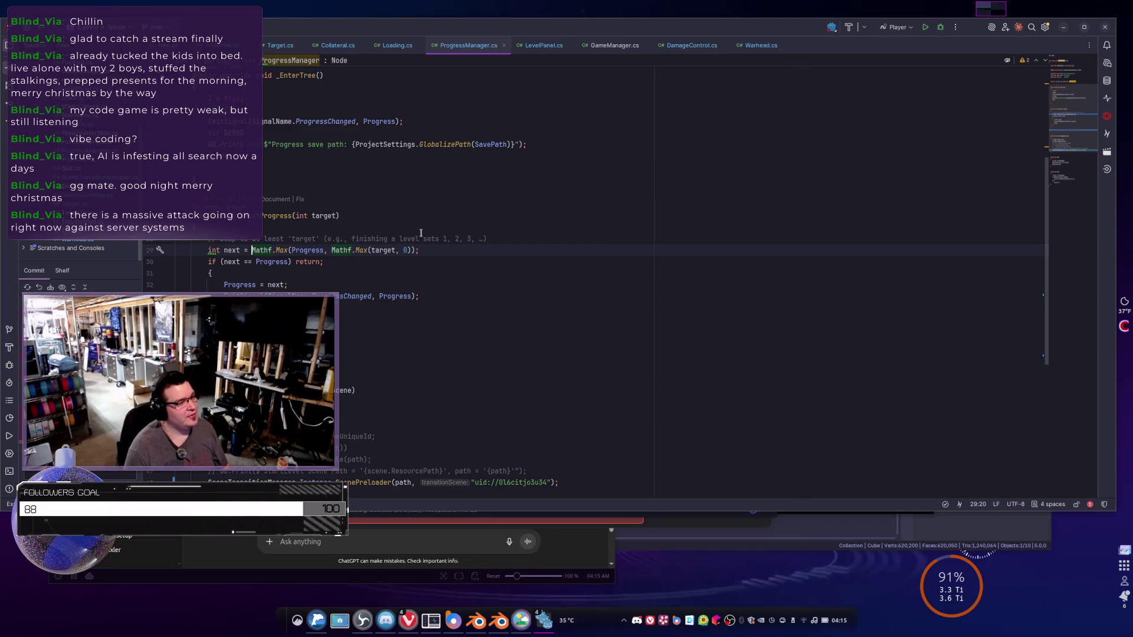
key(ctrl+shift+Right)
key(ctrl+shift+Right)
key(ctrl+shift+Right)
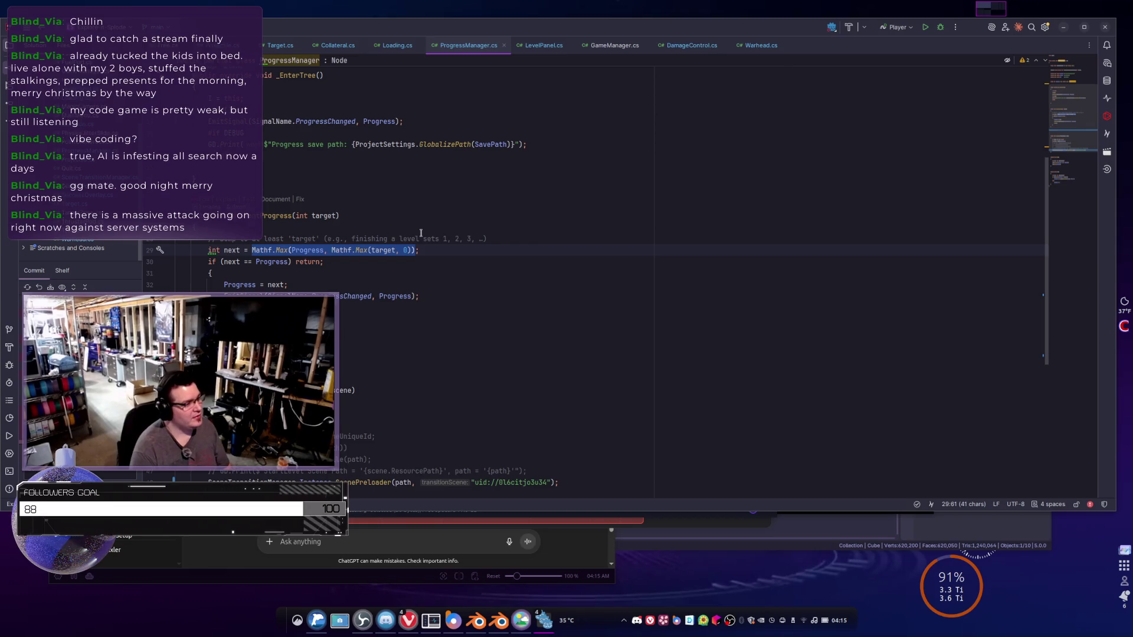
key(Delete)
text(Progress+1;)
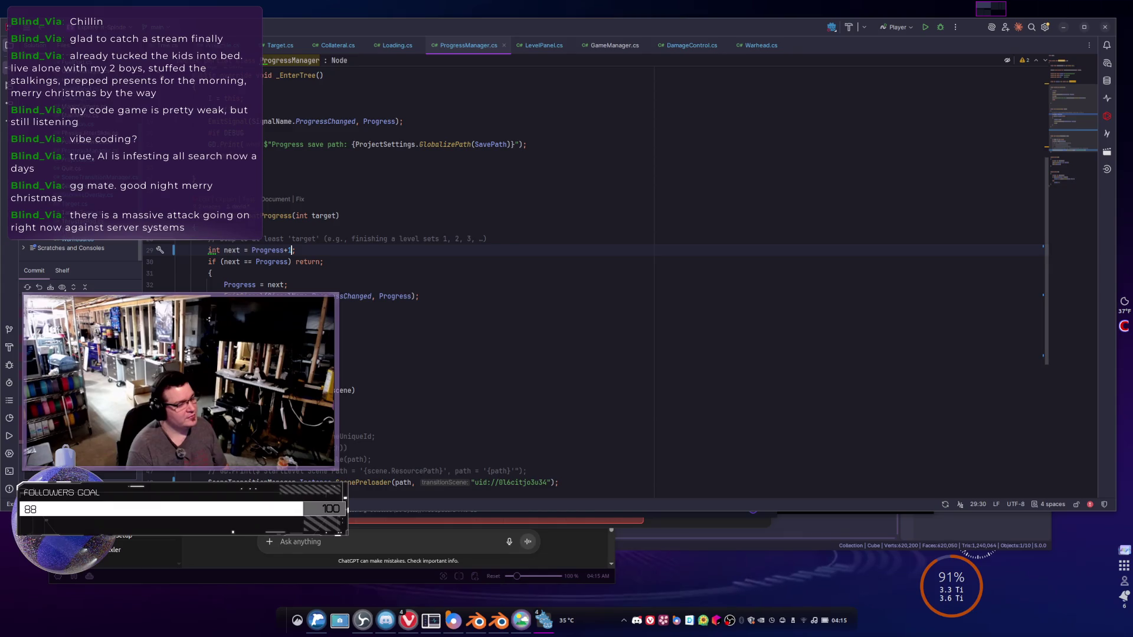
key(shift+Left)
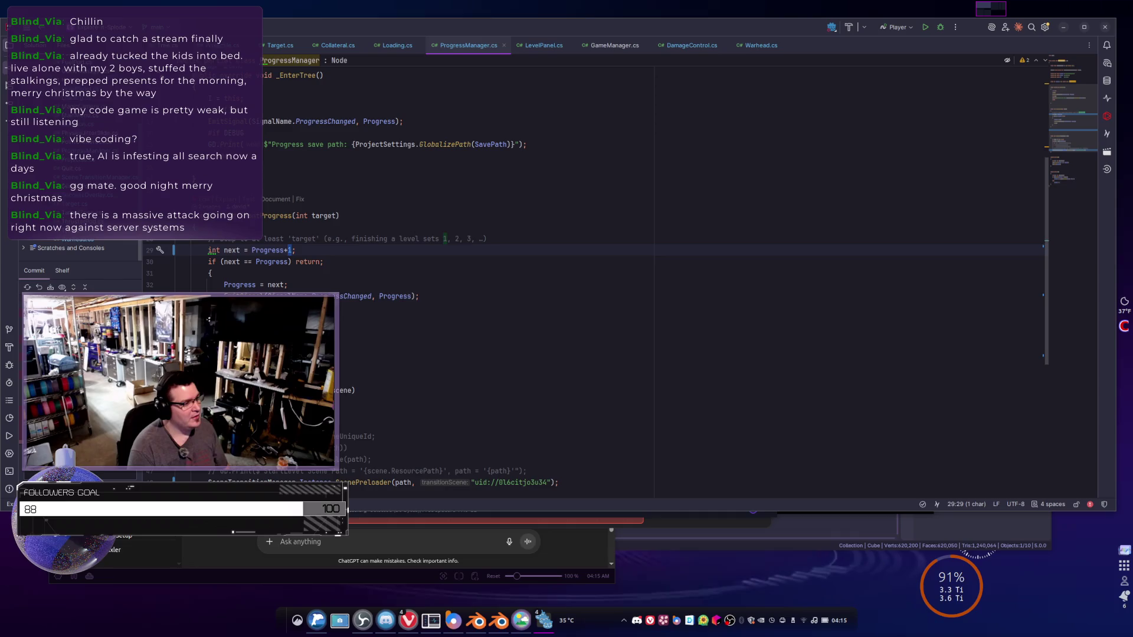
text(target)
key(End)
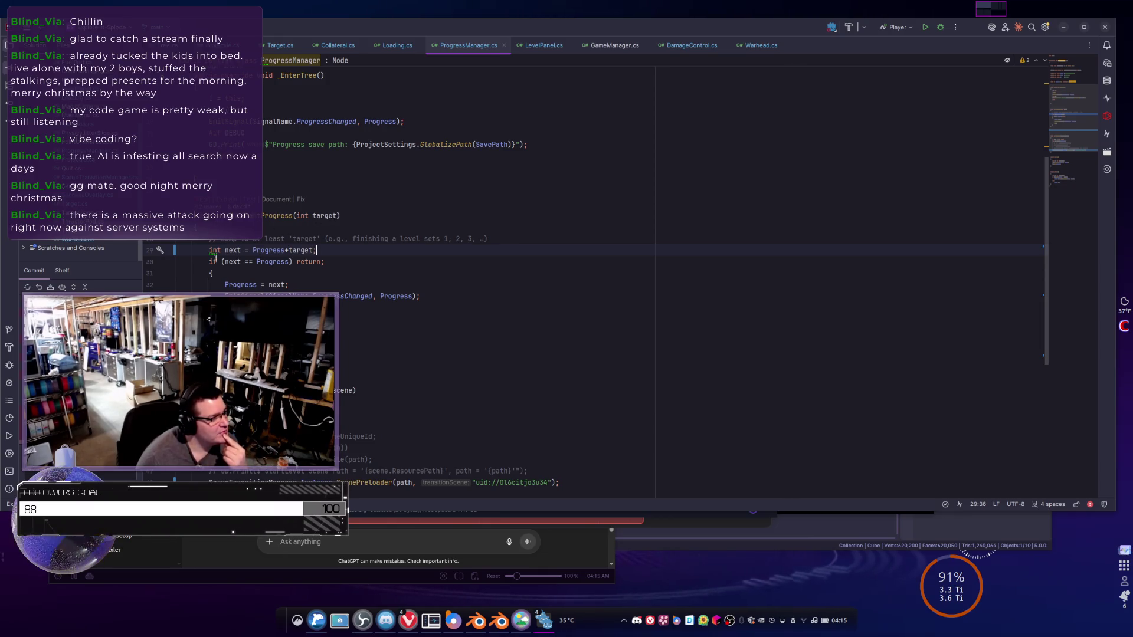
click(324, 262)
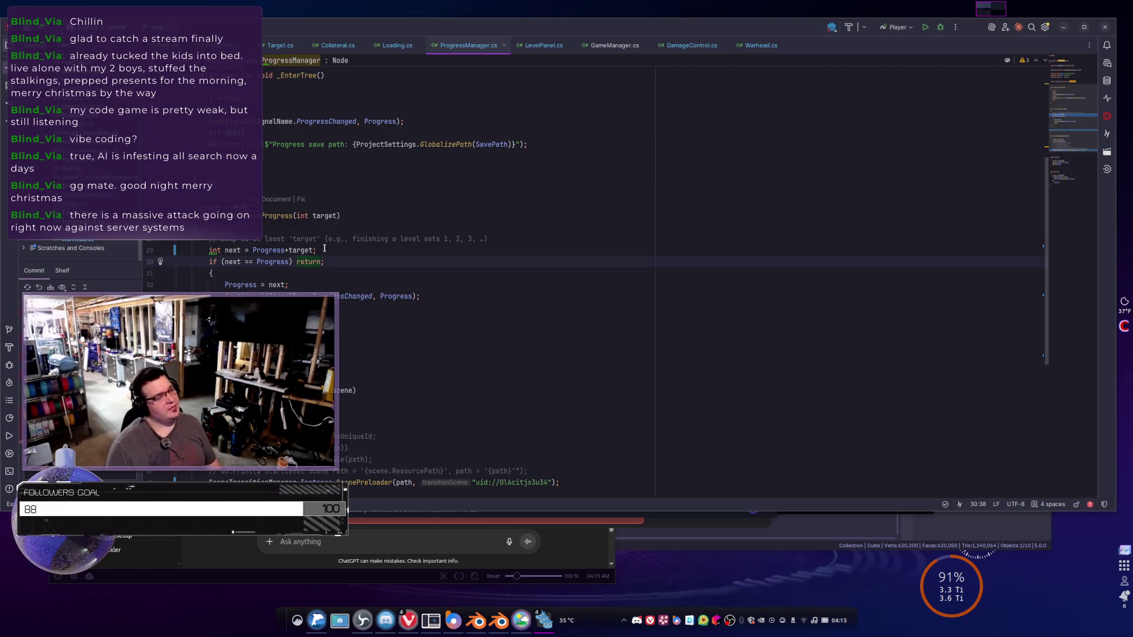
key(alt+Tab)
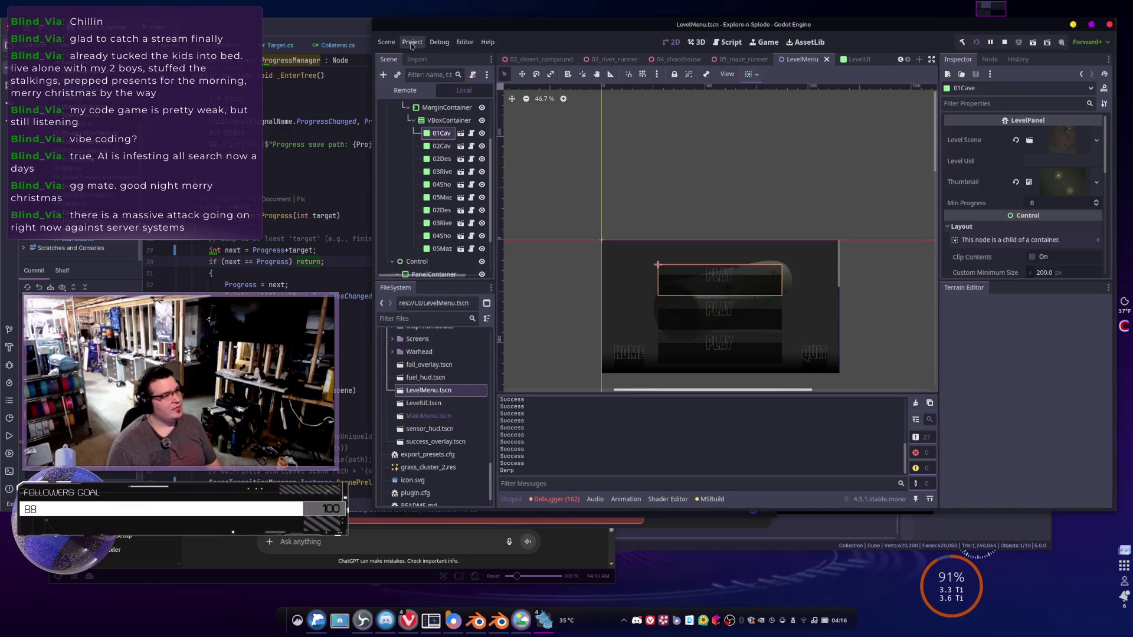
click(412, 42)
click(427, 55)
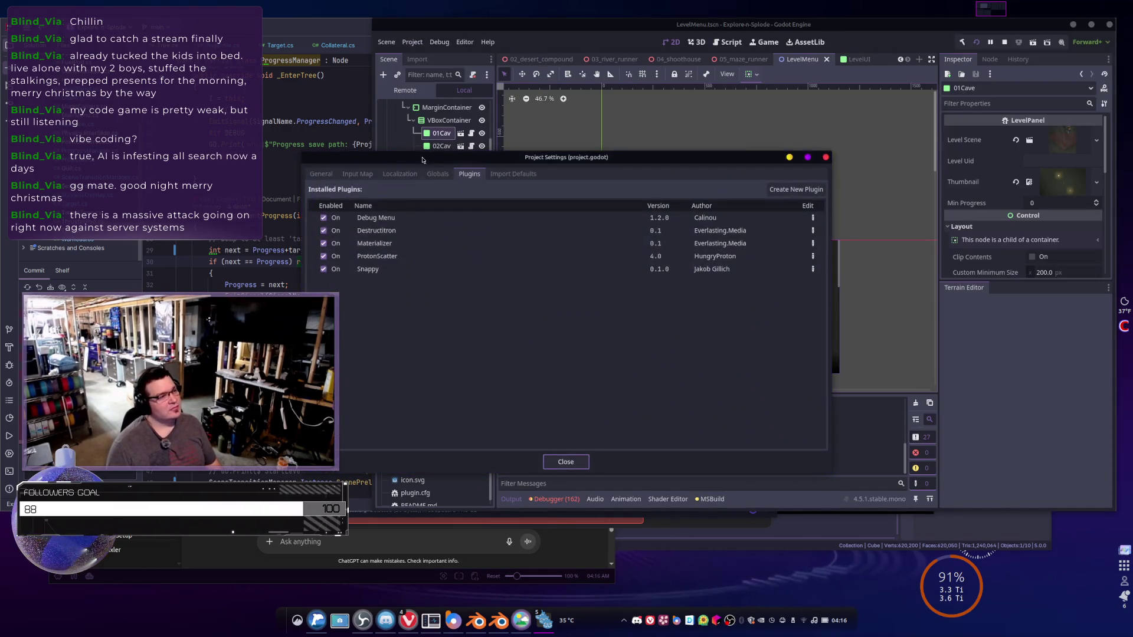
click(438, 174)
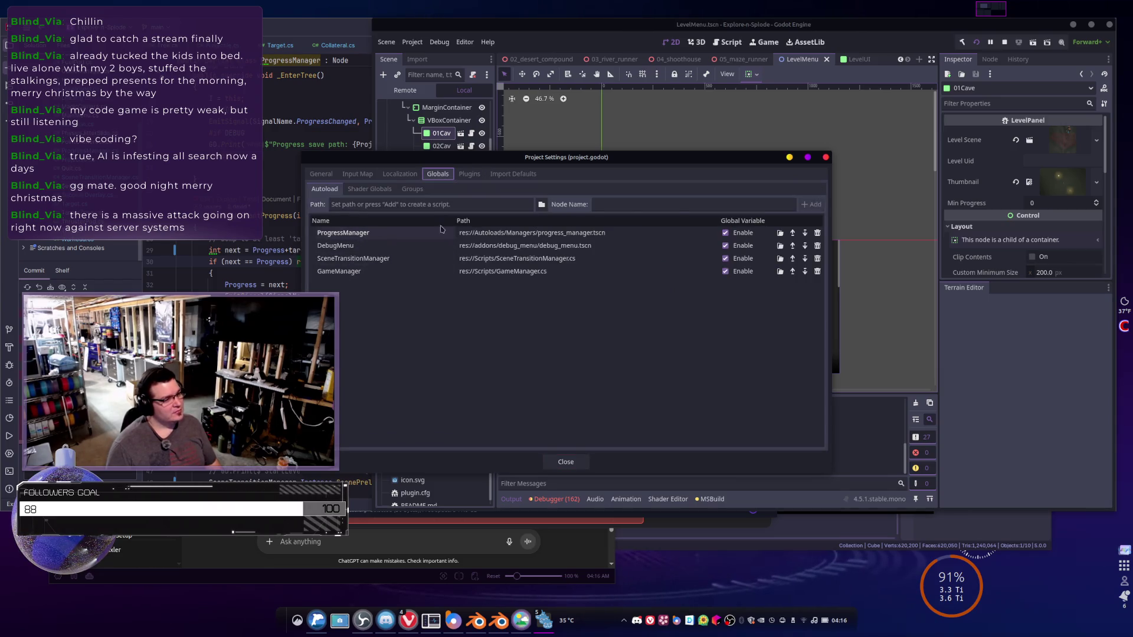
click(565, 461)
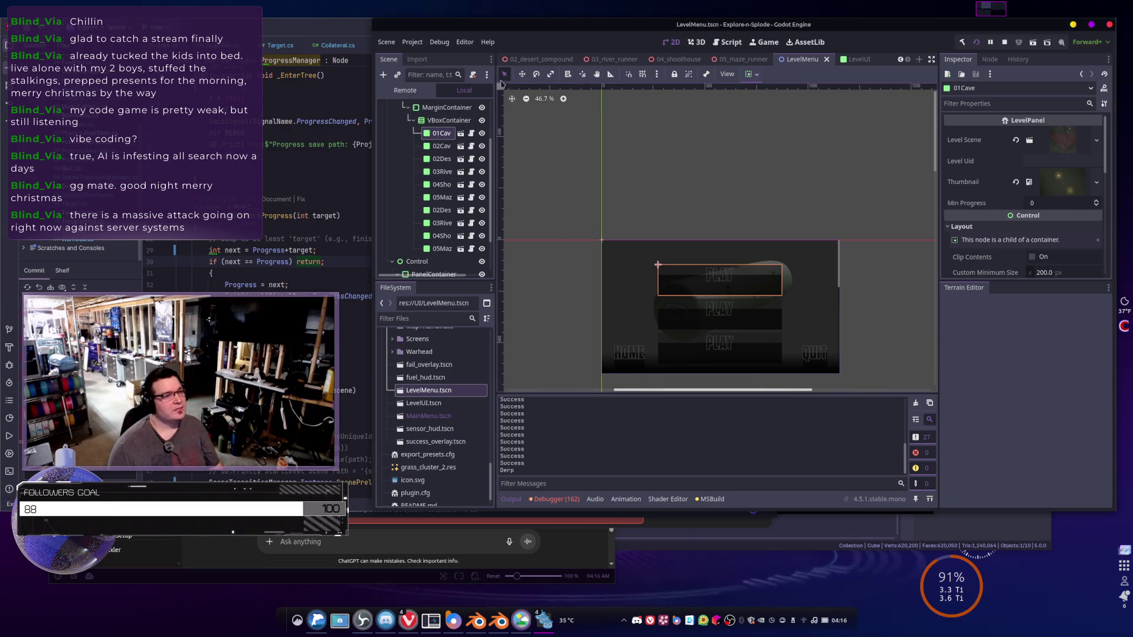
click(312, 139)
- Revert line 29 from Progress+target to Mathf.Max(Progress+1, Mathf.Max(target, 0))
scroll(354, 207, down, 4)
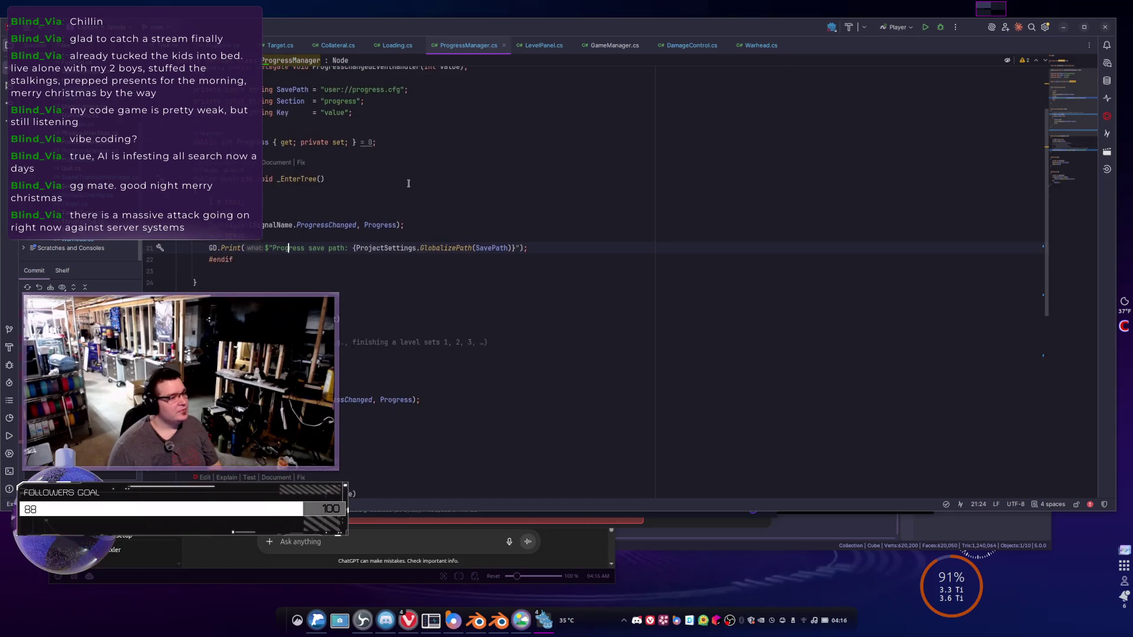
scroll(389, 277, down, 3)
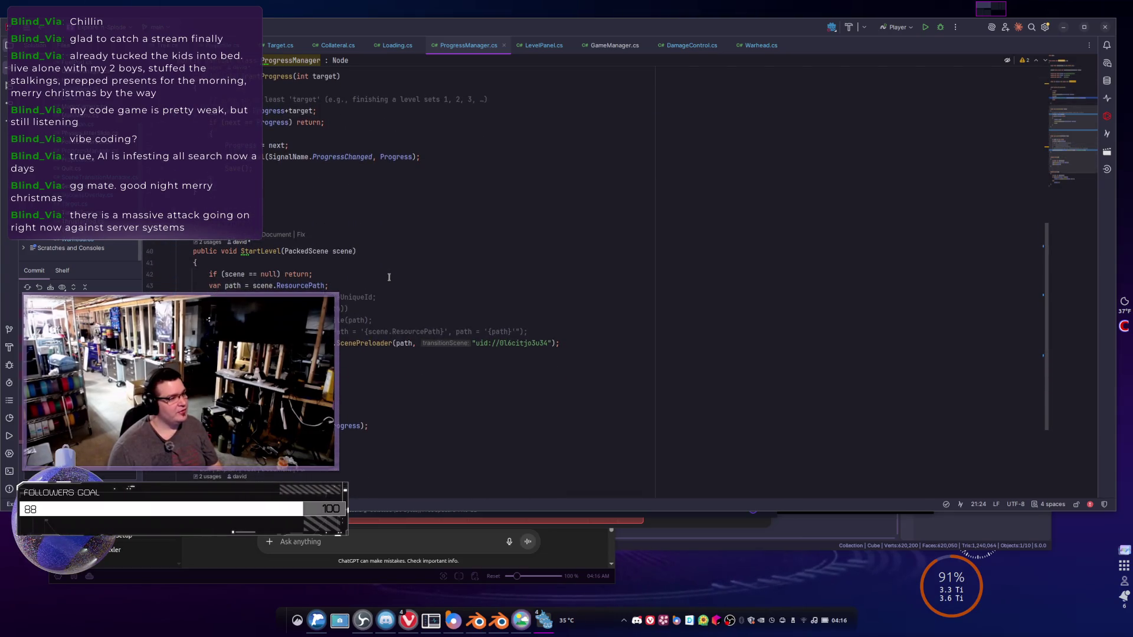
scroll(389, 277, up, 8)
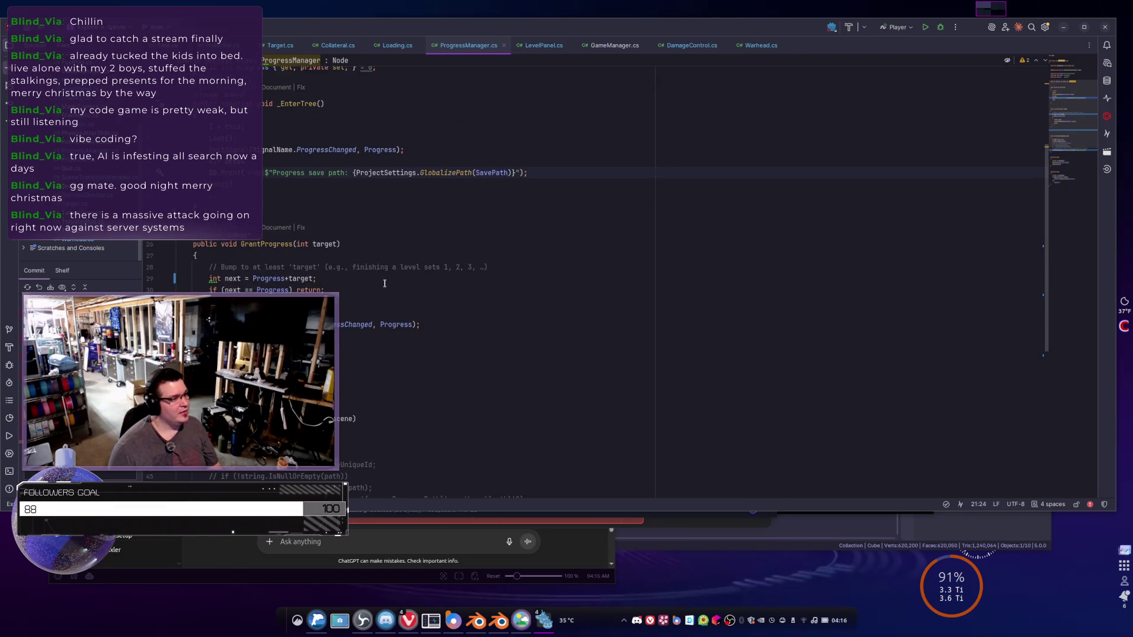
click(290, 278)
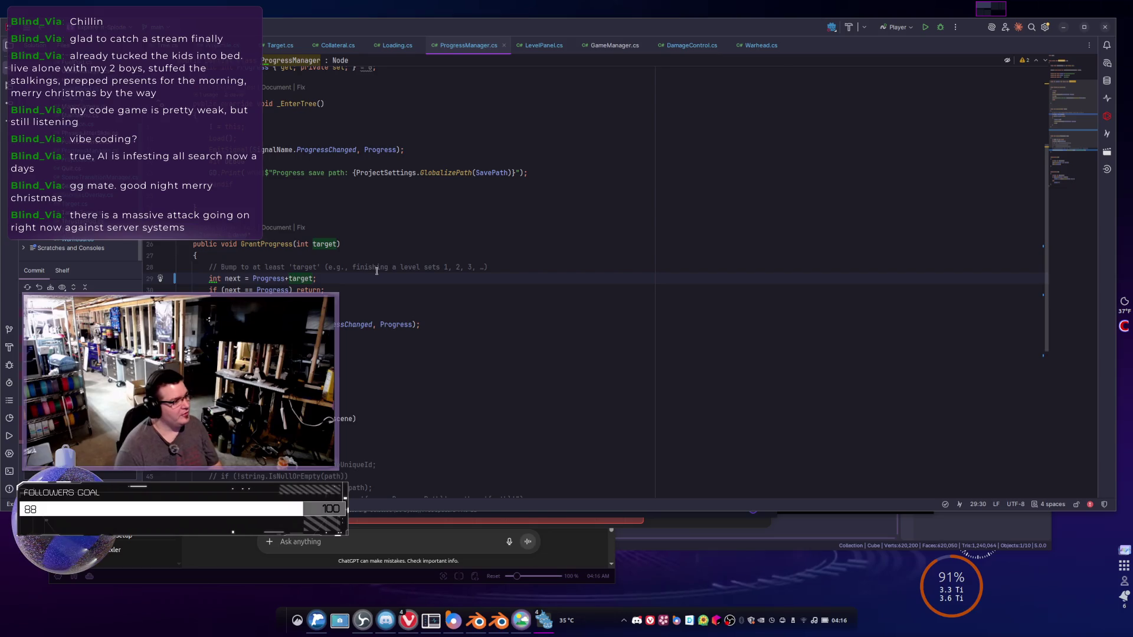
key(ctrl+Delete)
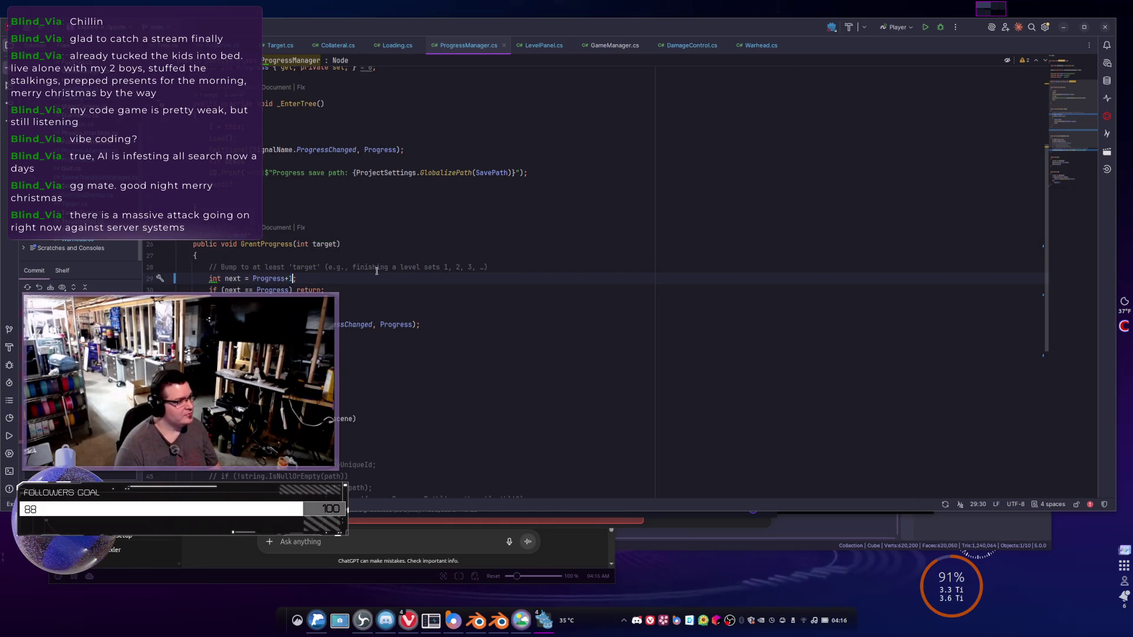
key(ctrl+BackSpace)
key(Tab)
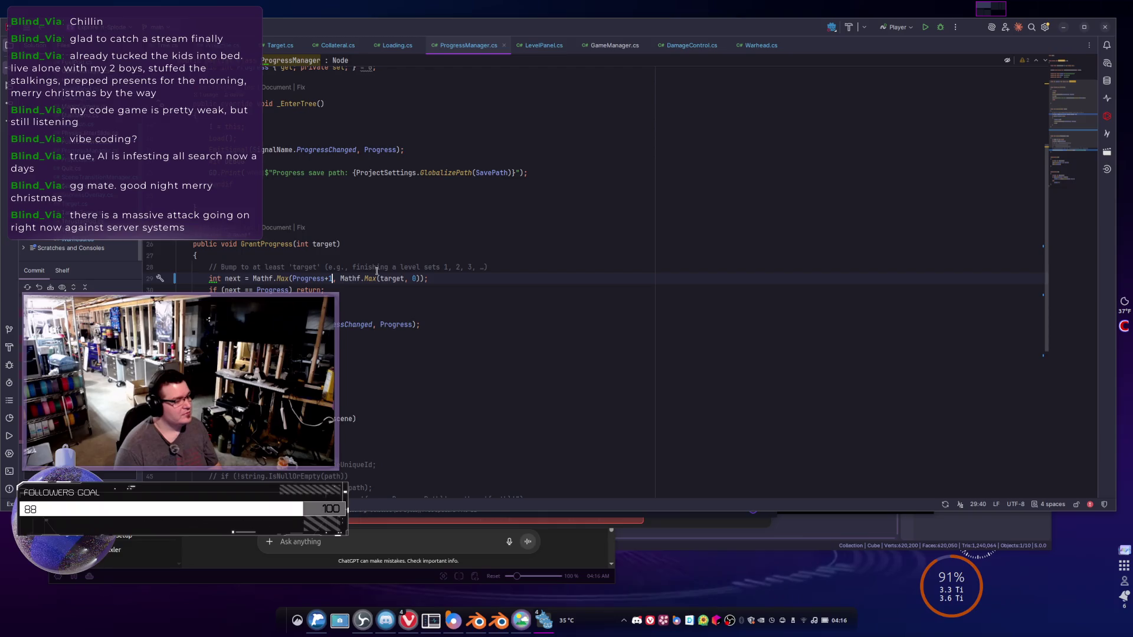
- Delete and restore line 29's next-progress statement, then review lines 28–30
key(shift+Home)
key(BackSpace)
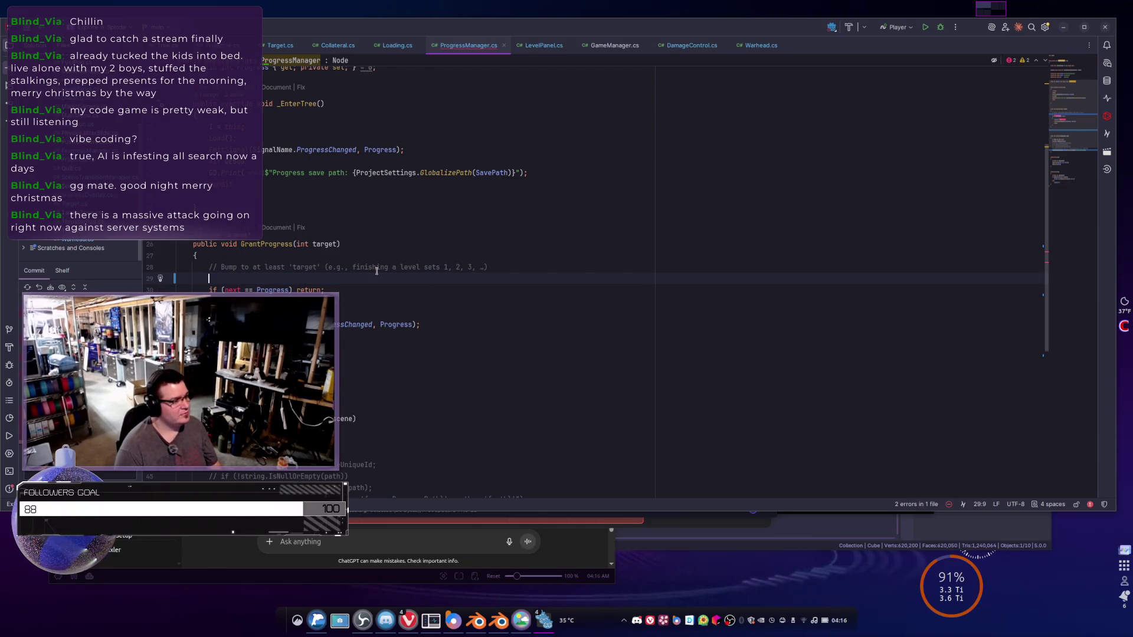
key(ctrl+z)
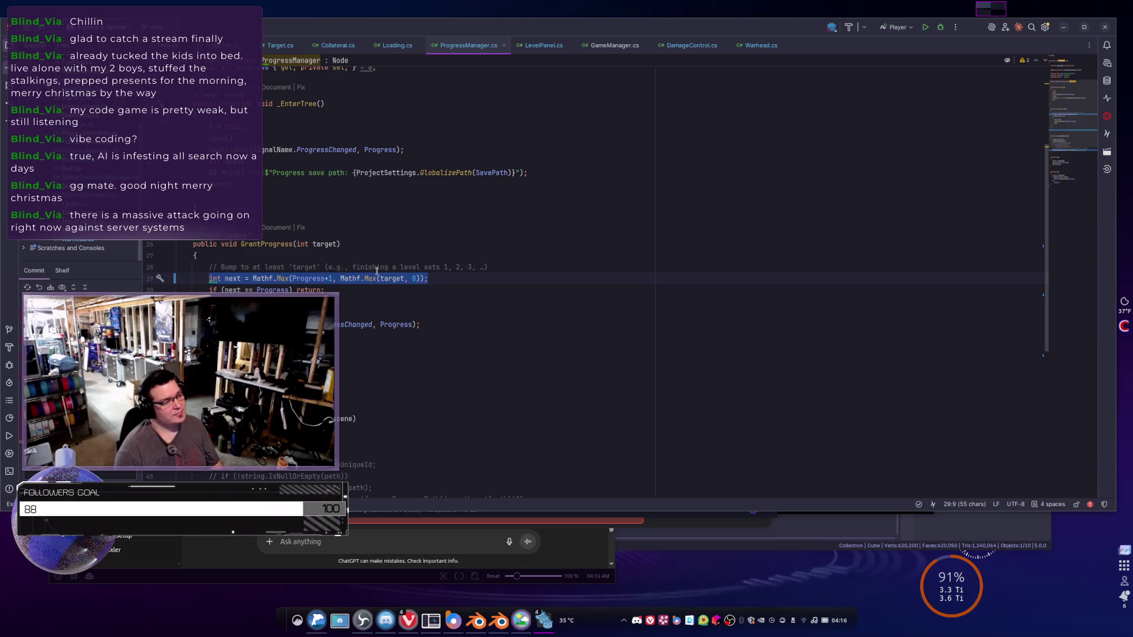
key(shift+Down)
key(Up)
key(Up)
key(Down)
key(Home)
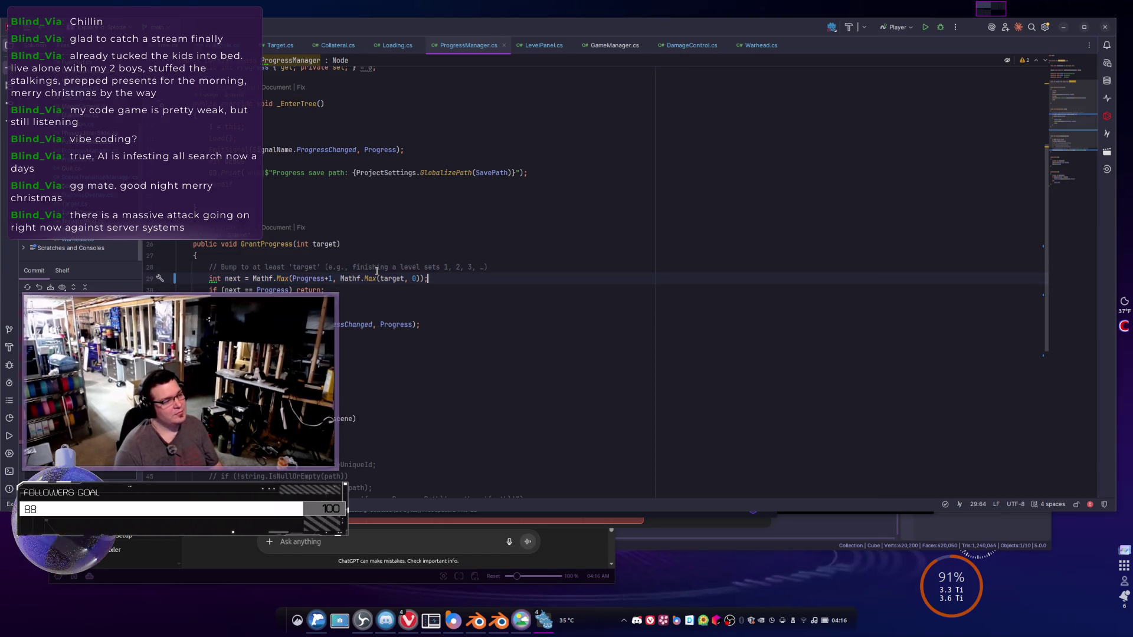
key(Up)
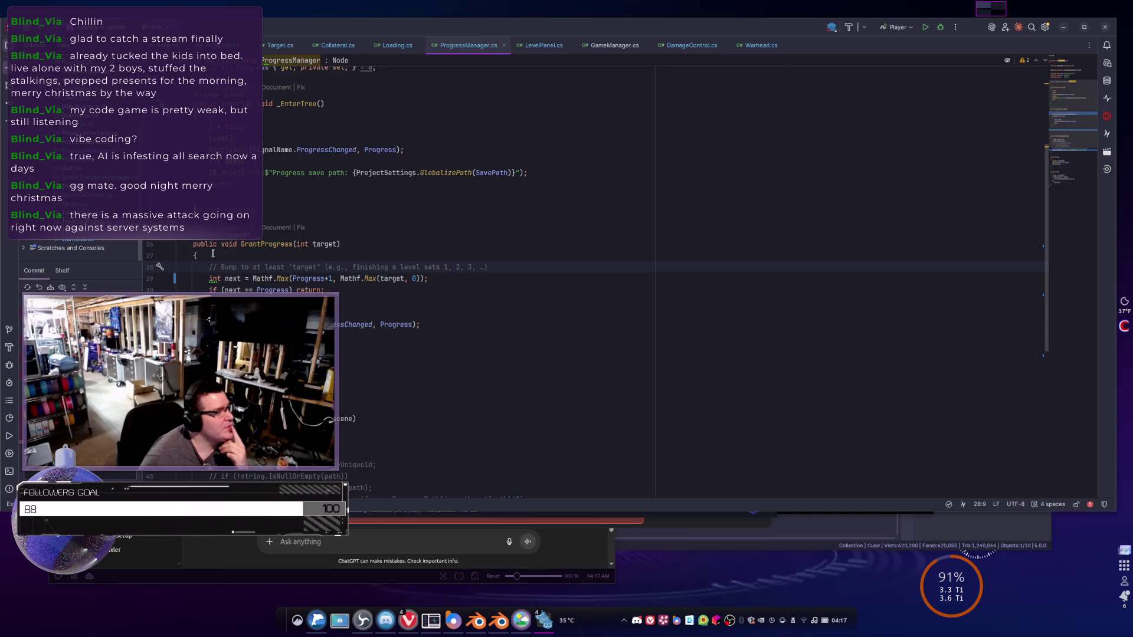
- Open the GrantProgress call in GameManager.cs and inspect the ProgressToGrant export line
click(211, 234)
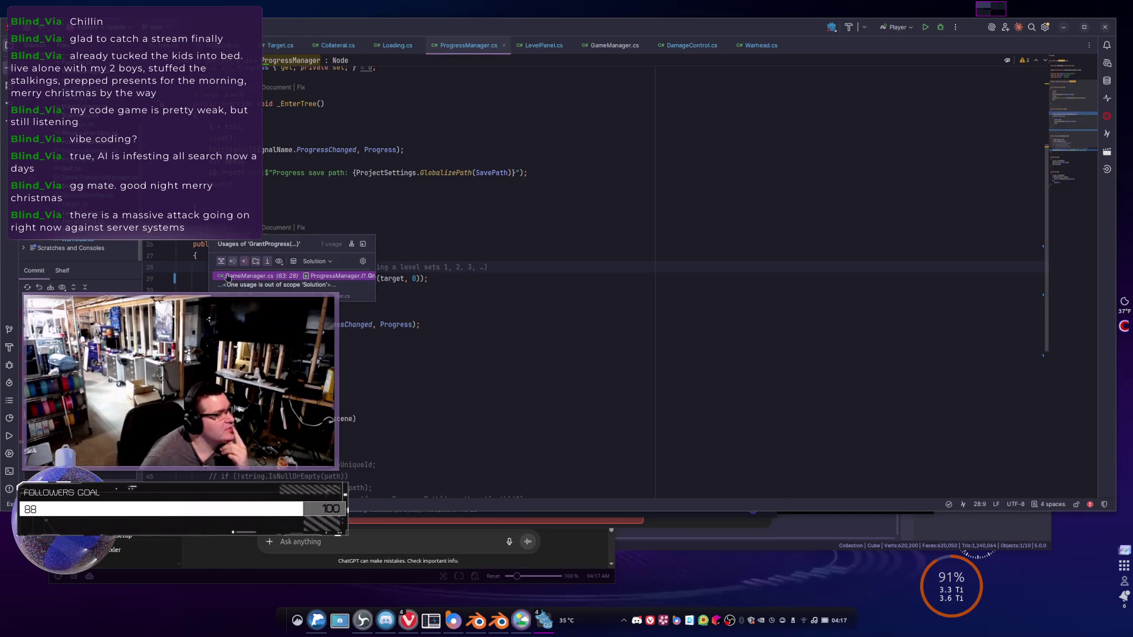
click(253, 275)
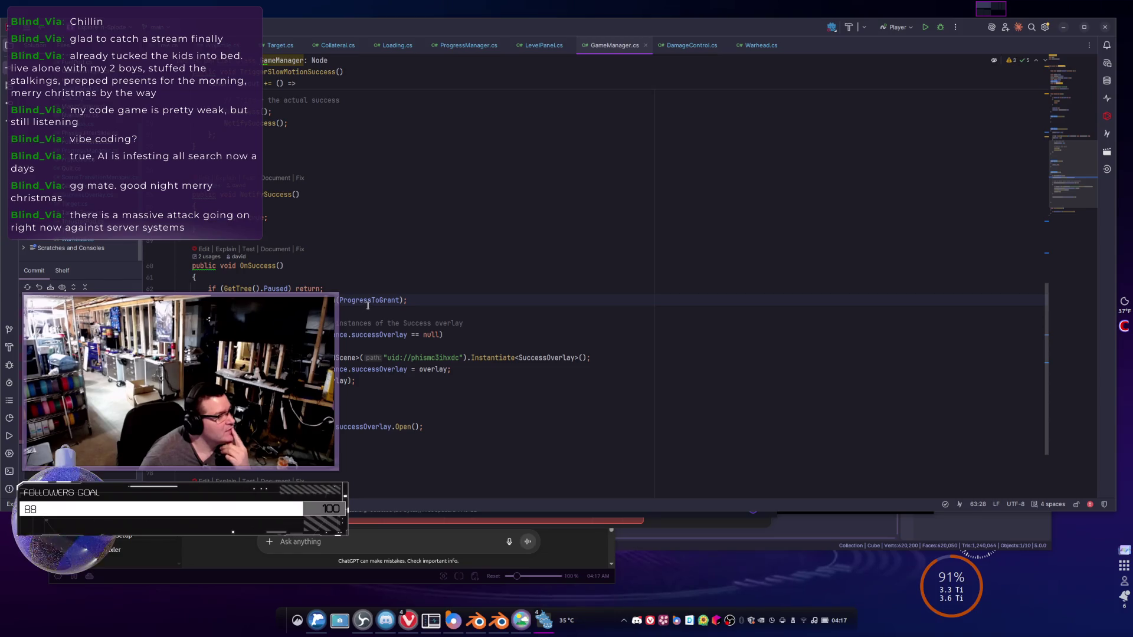
double_click(371, 300)
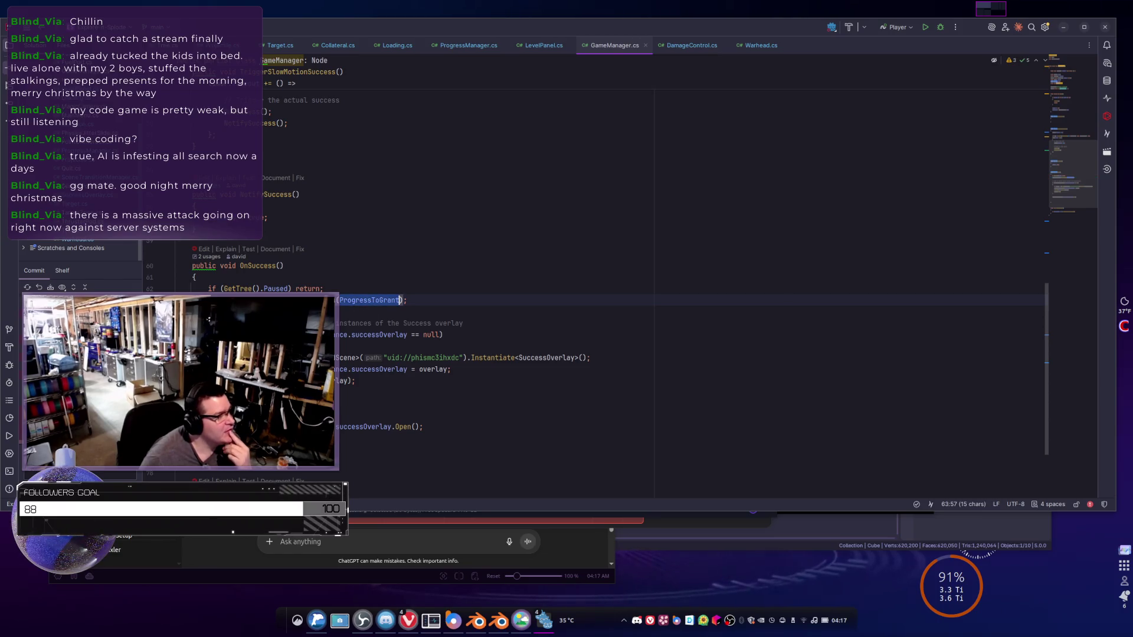
scroll(365, 302, up, 9)
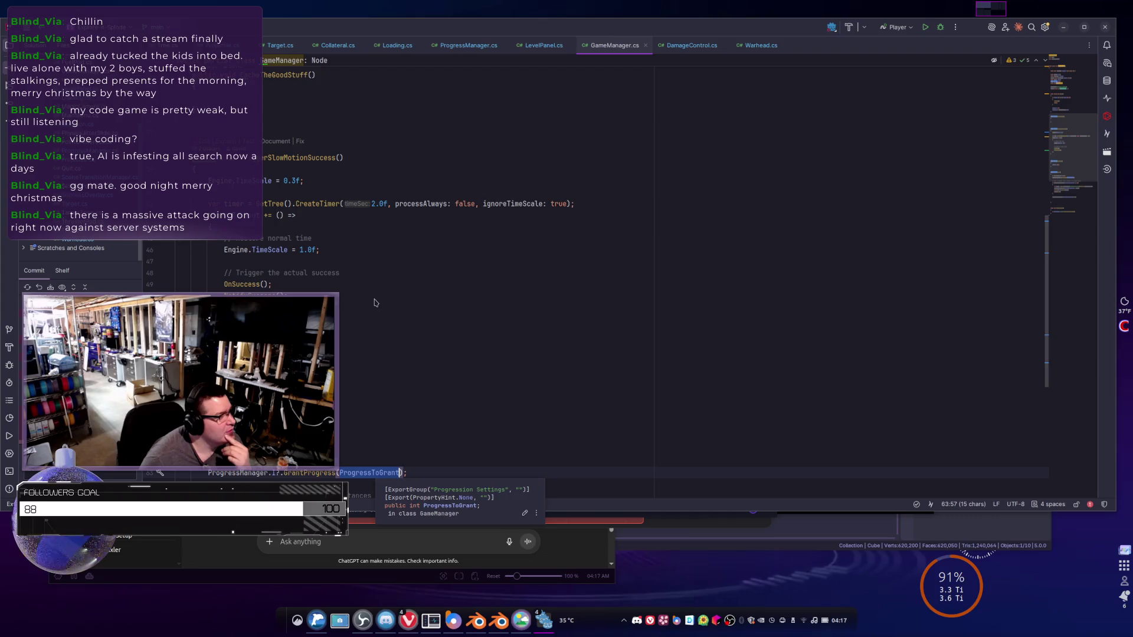
scroll(372, 305, up, 5)
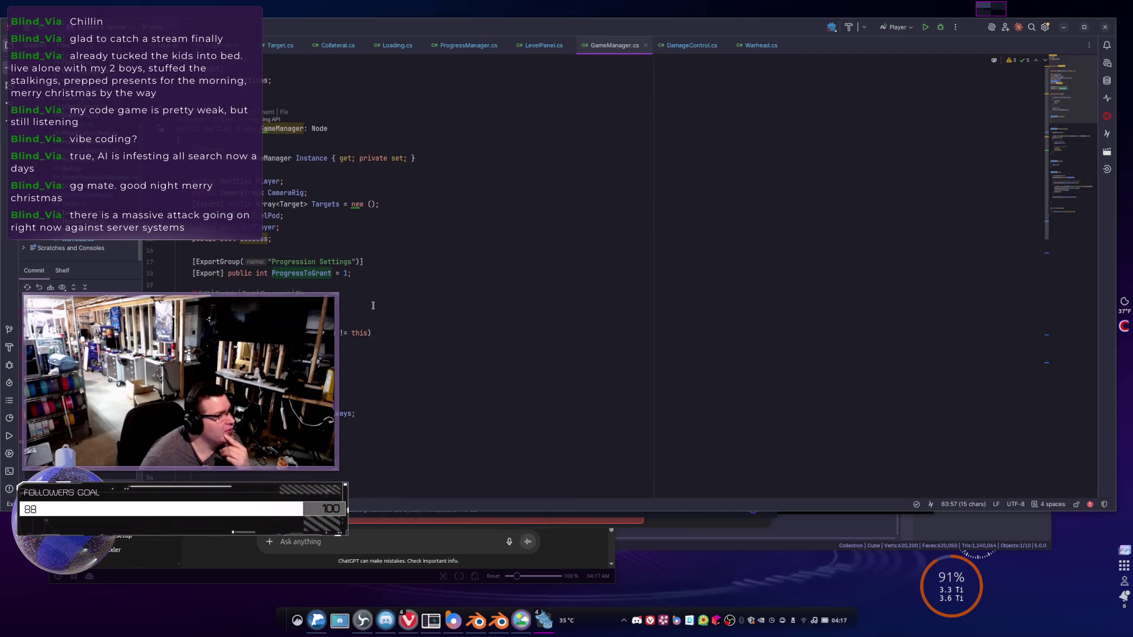
click(366, 274)
drag(366, 273, 177, 273)
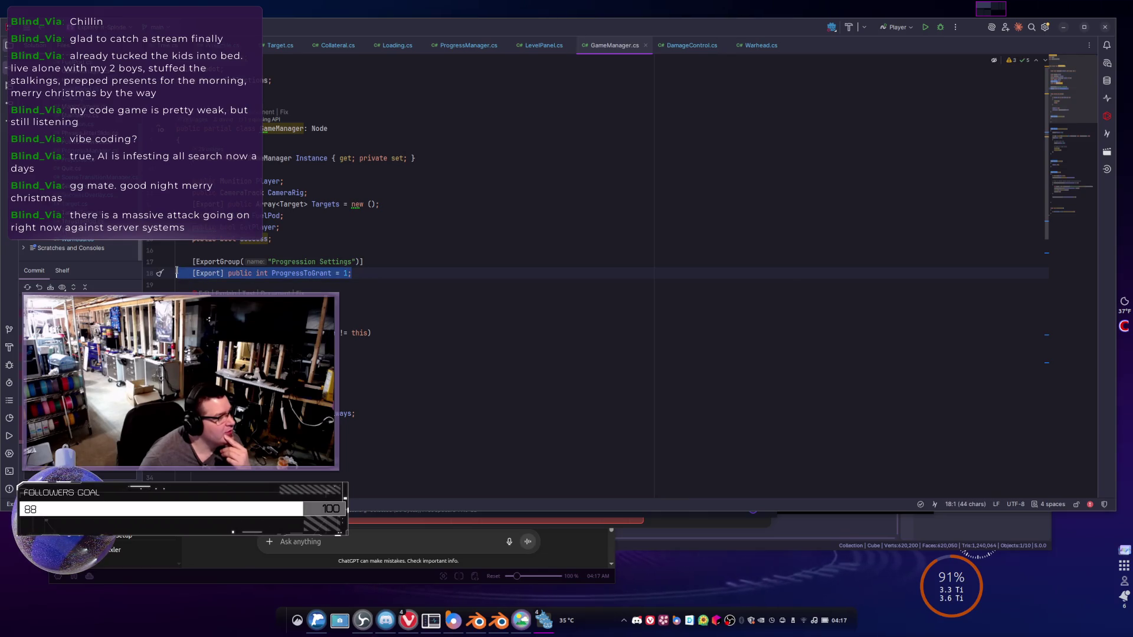
click(397, 273)
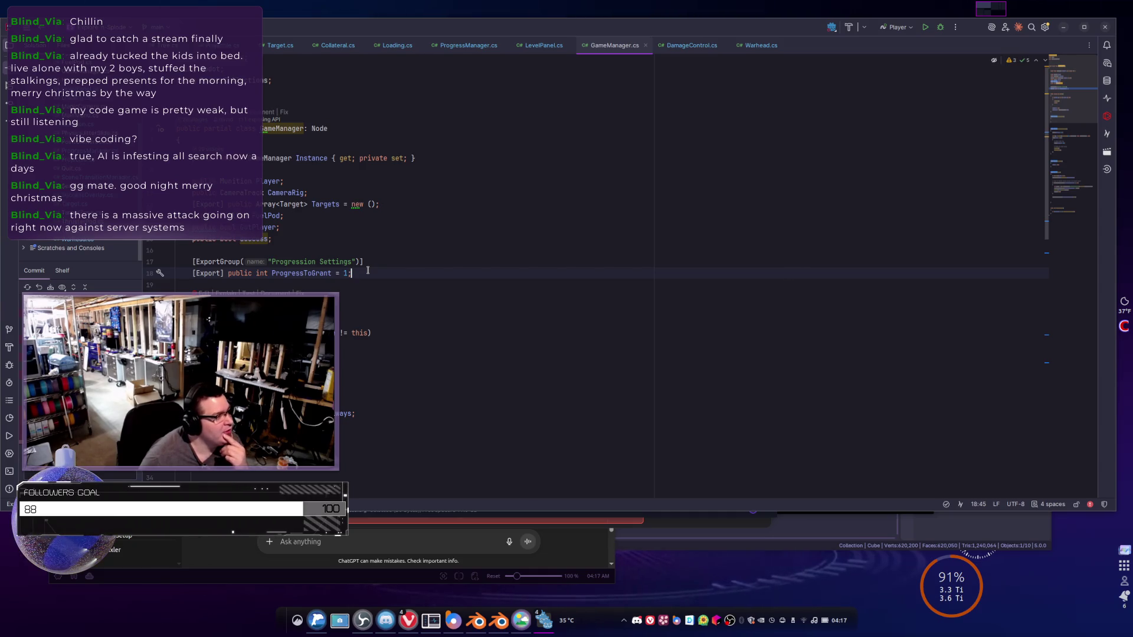
- Back at the GrantProgress(ProgressToGrant) call, type 'Progress' before the argument, then remove it
scroll(366, 270, down, 9)
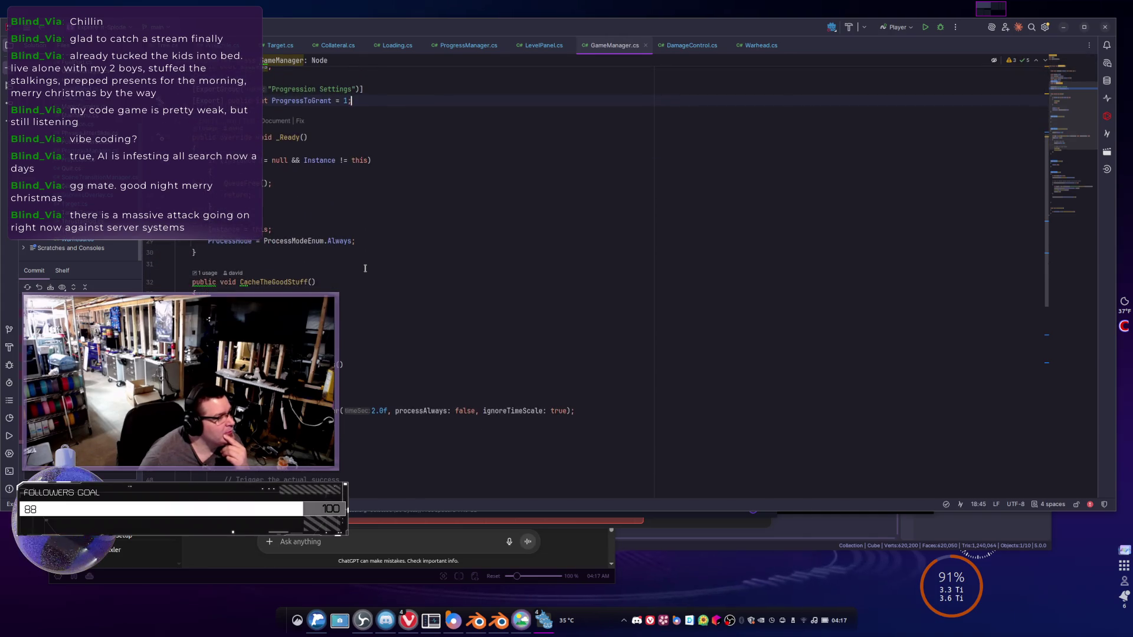
scroll(364, 270, up, 8)
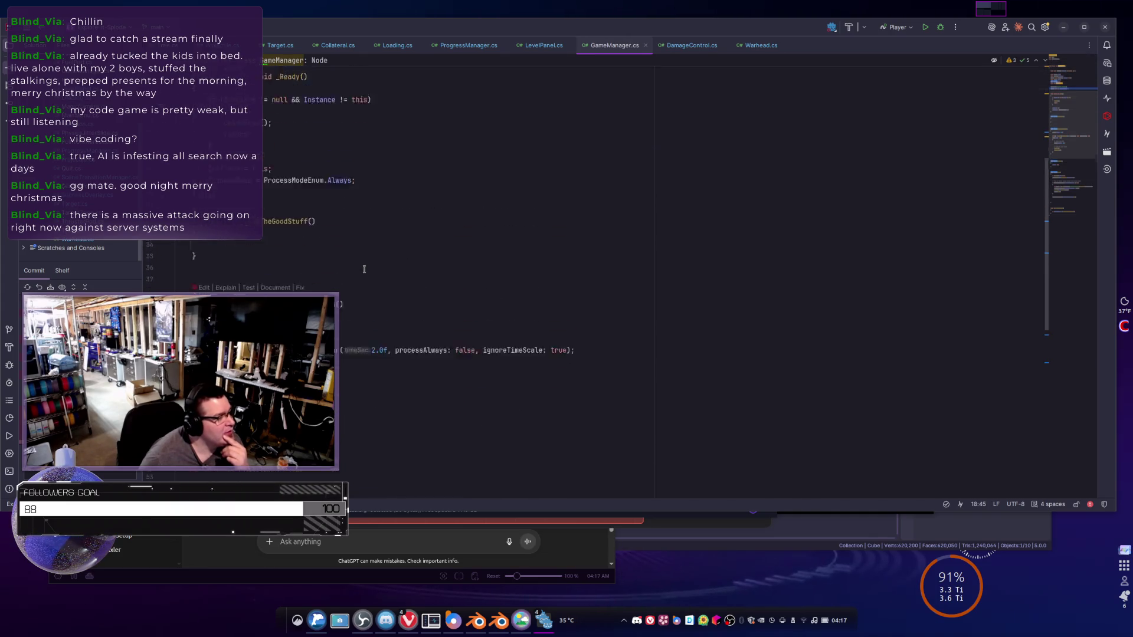
scroll(361, 266, down, 12)
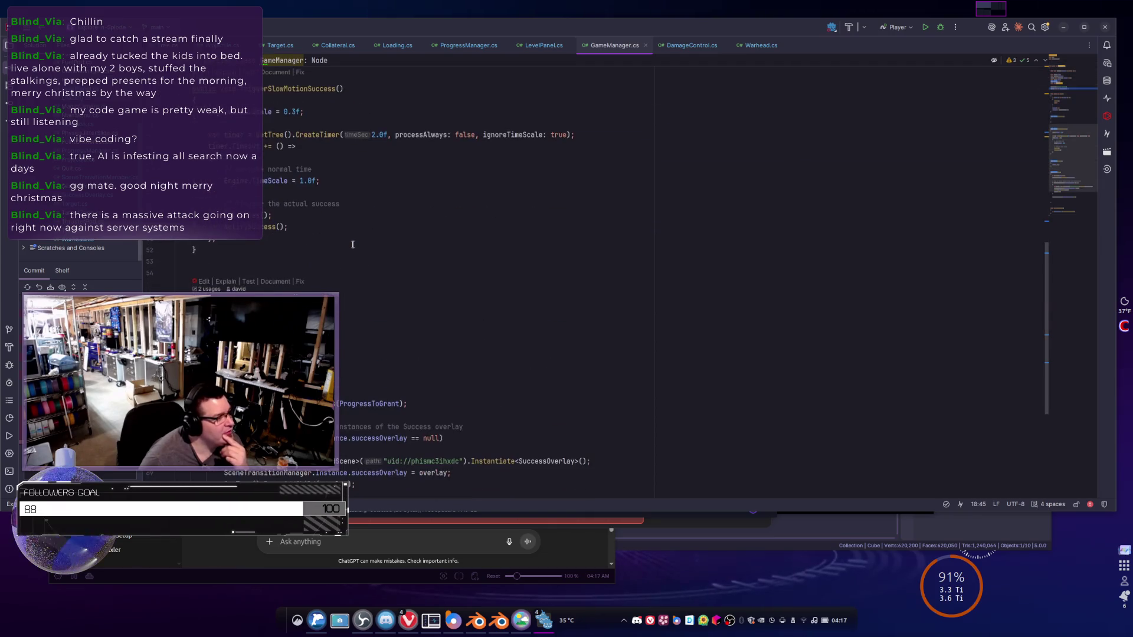
scroll(371, 268, down, 2)
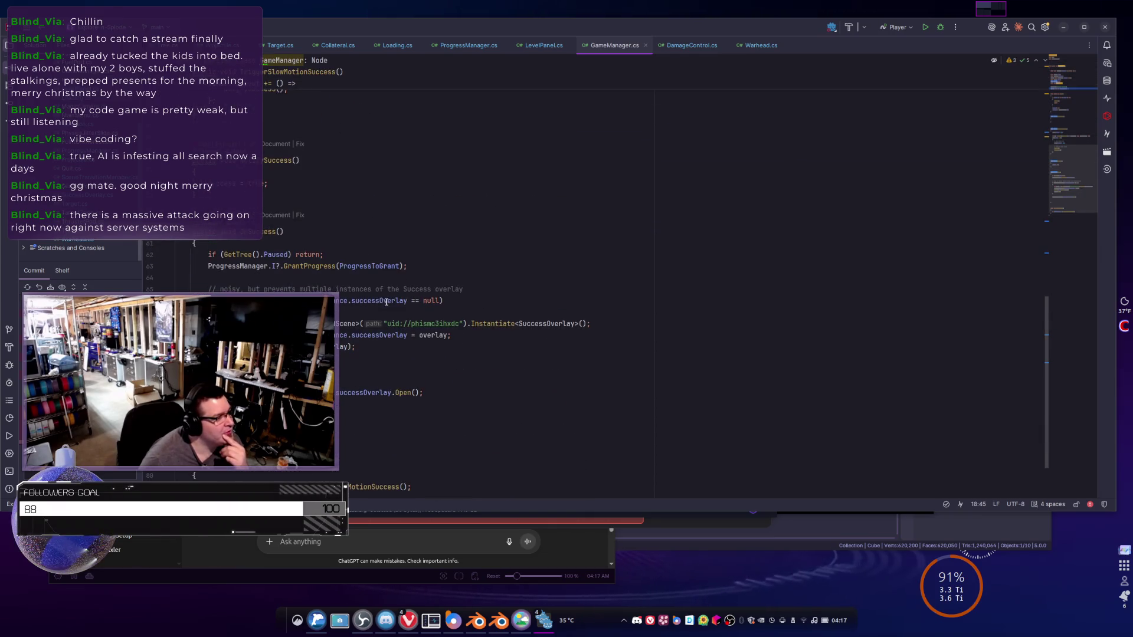
click(400, 266)
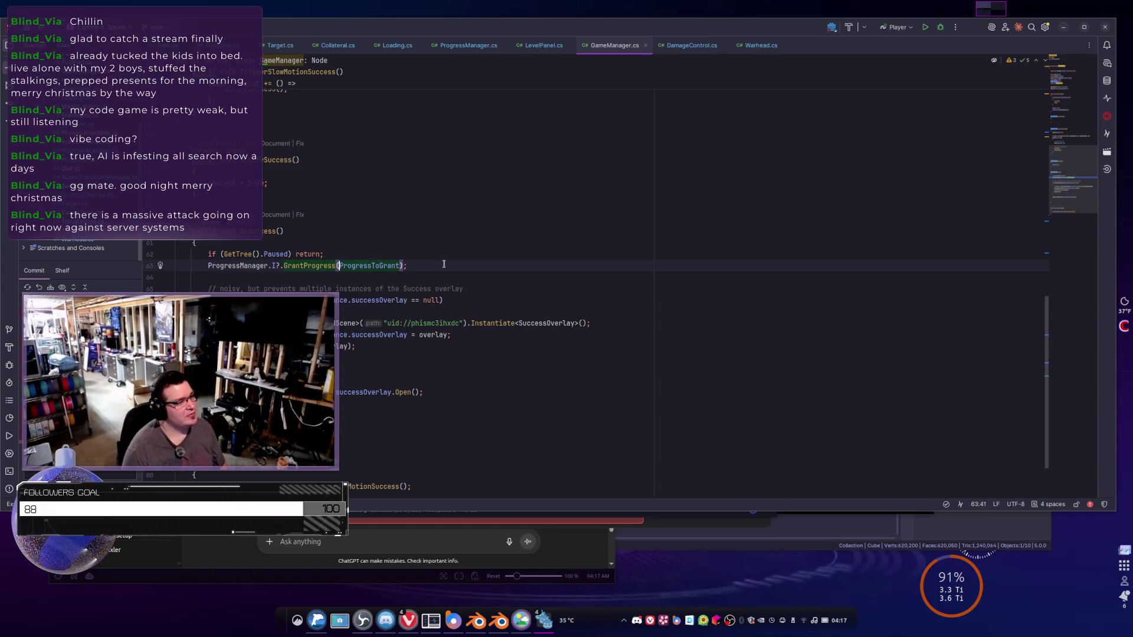
key(ctrl+Left)
text(Progress)
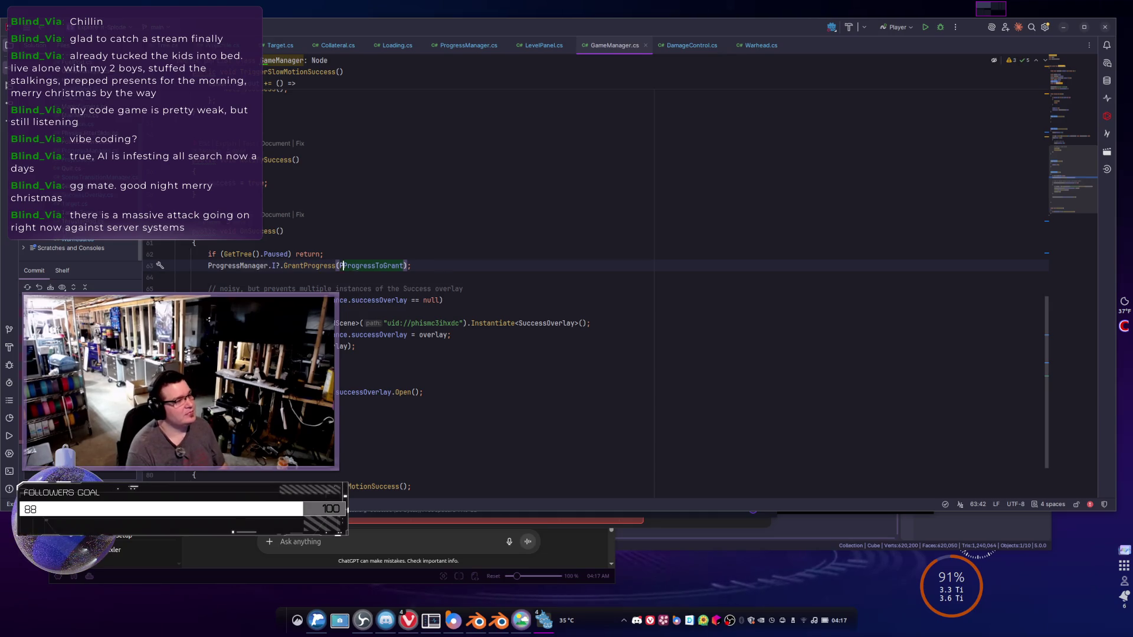
key(BackSpace)
key(BackSpace)
key(BackSpace)
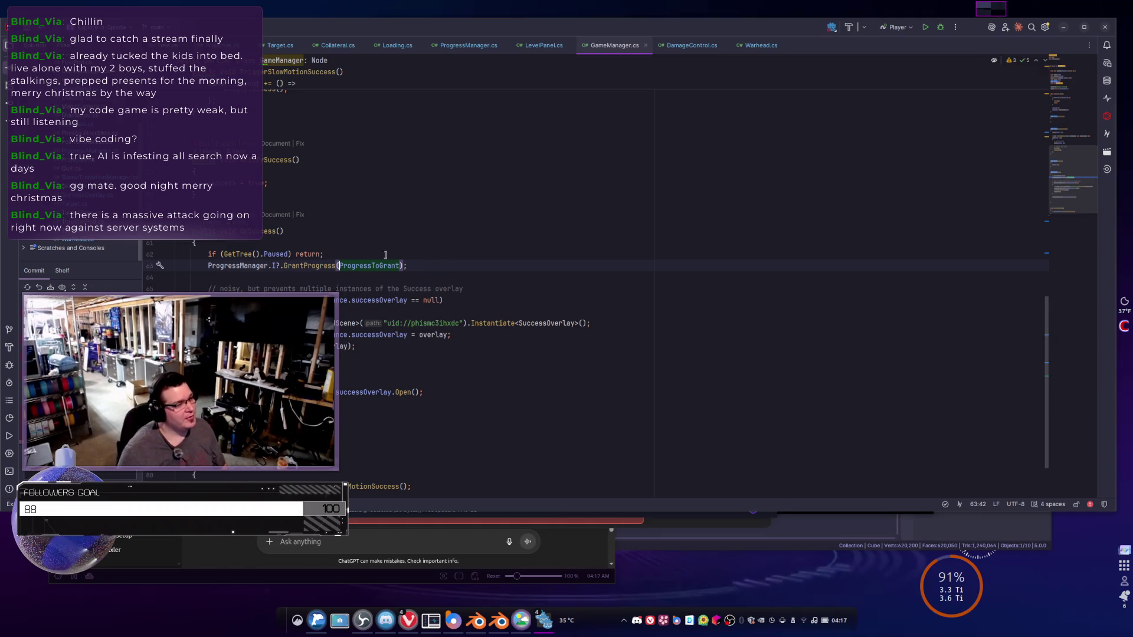
ctrl+click(335, 267)
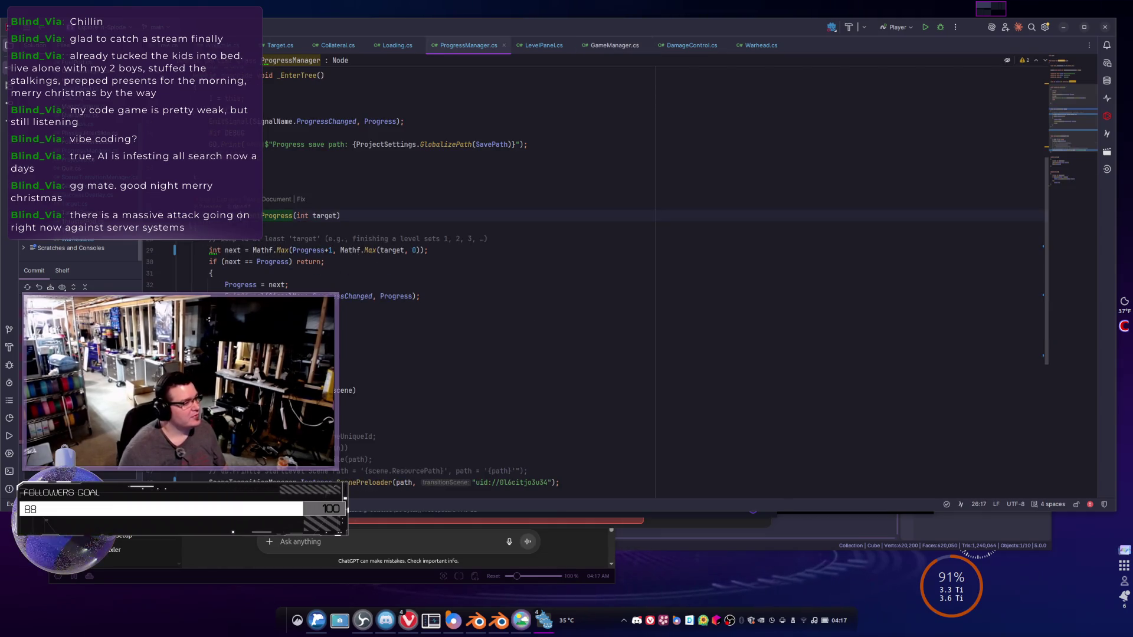
- Review lines 29–30 of GrantProgress in ProgressManager.cs, then switch to the Godot editor
click(324, 250)
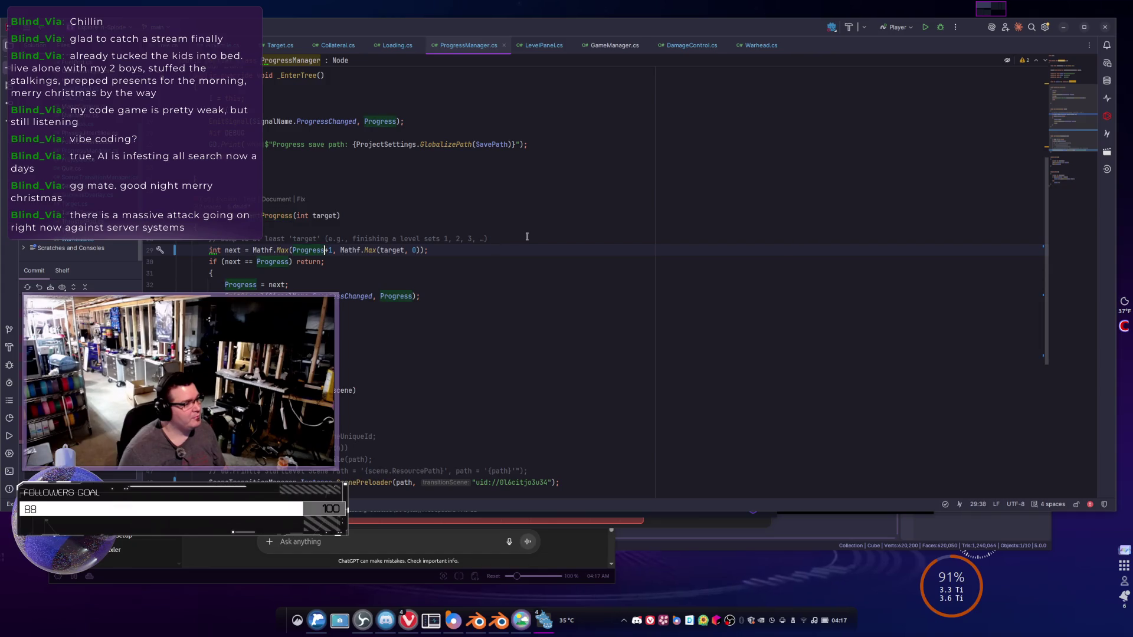
key(Down)
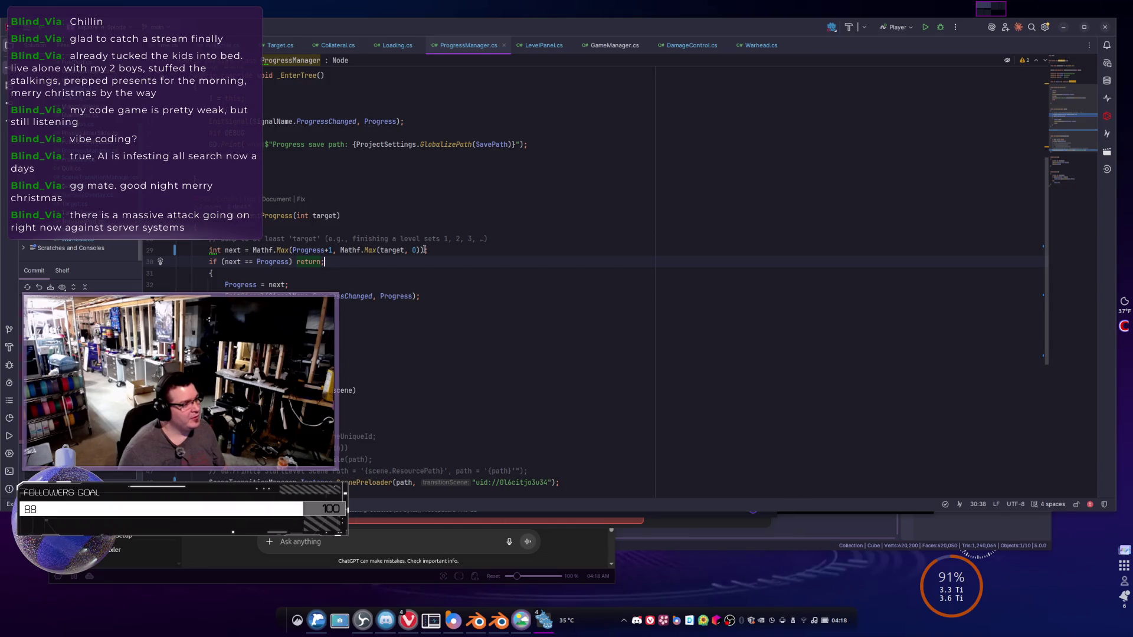
click(459, 248)
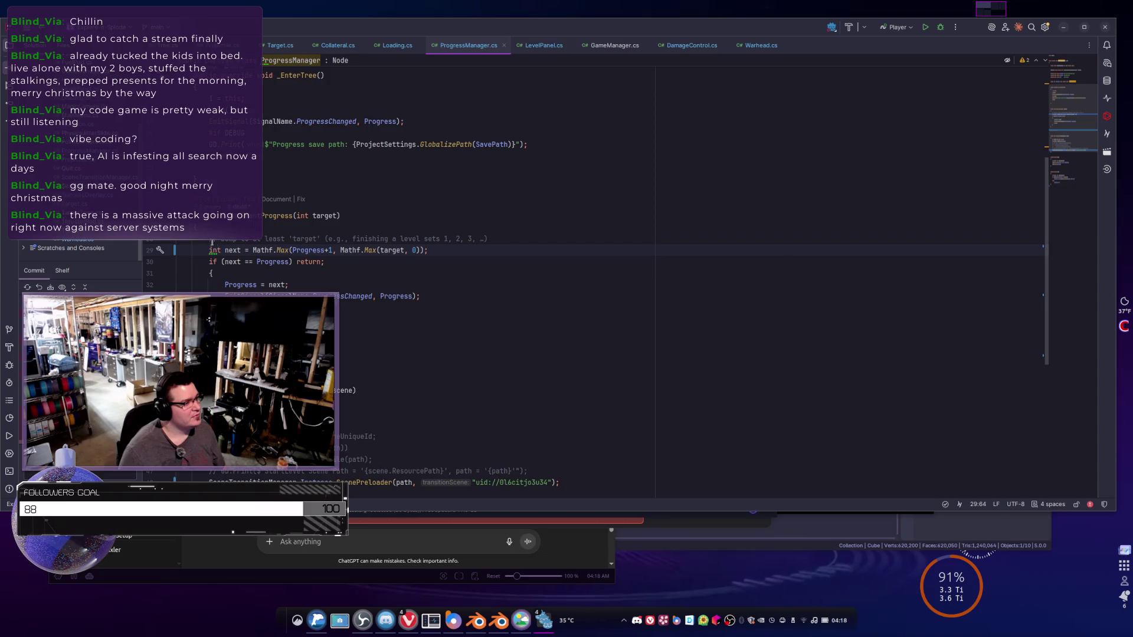
key(alt+Tab)
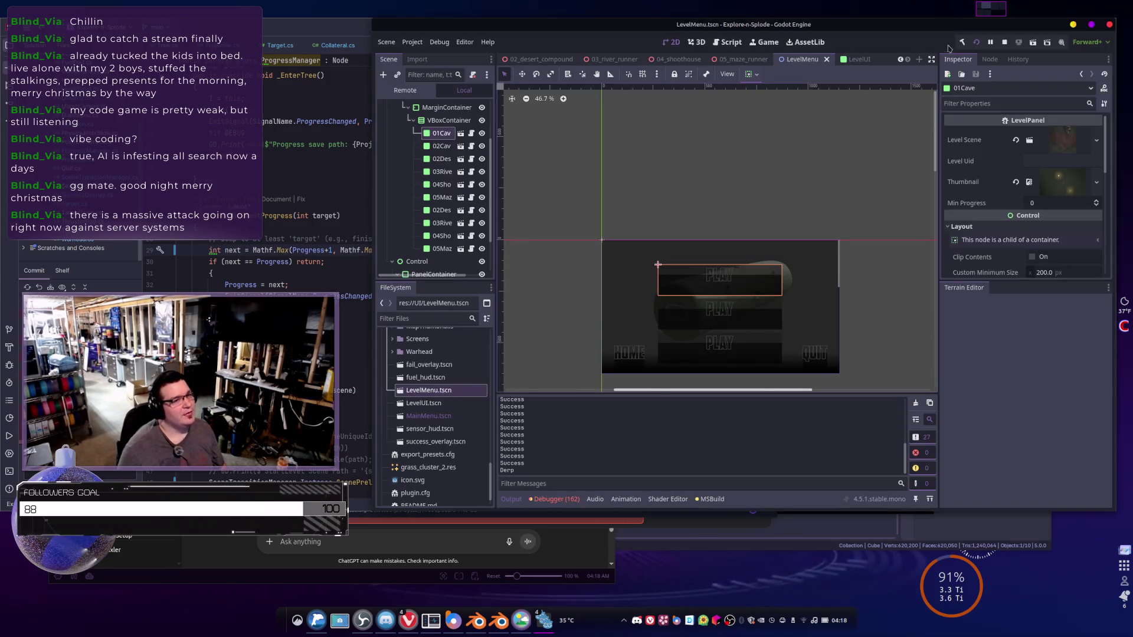
- Rebuild the .NET project and launch Explore-n-Splode from the Godot toolbar
click(975, 44)
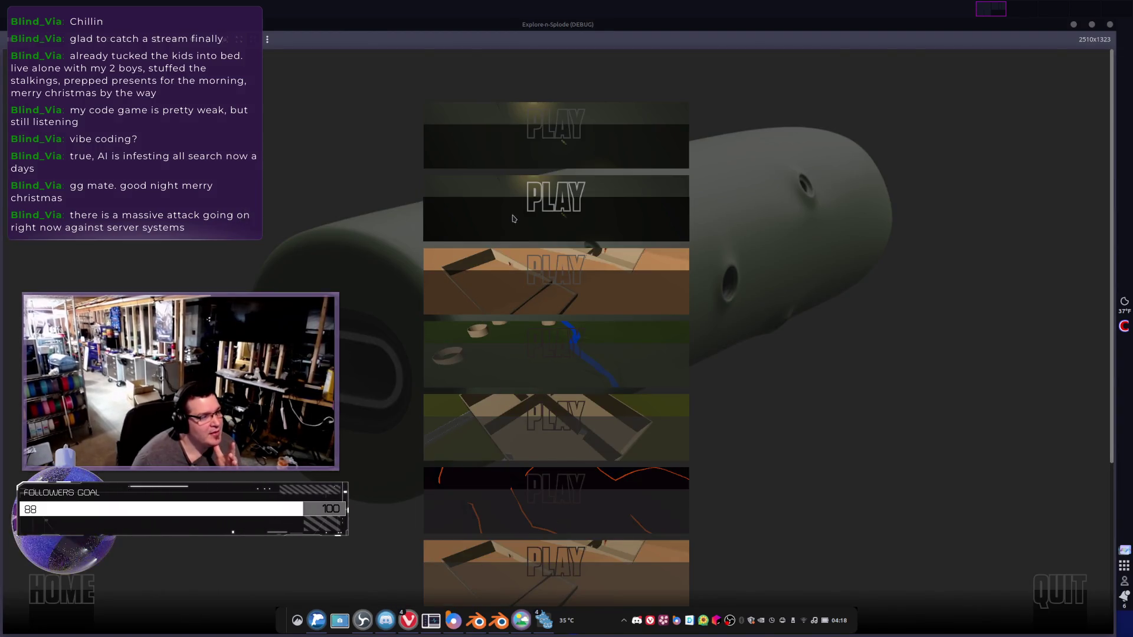
- Launch a level from the PLAY tiles, finish the mission, and return to mission selection
click(541, 301)
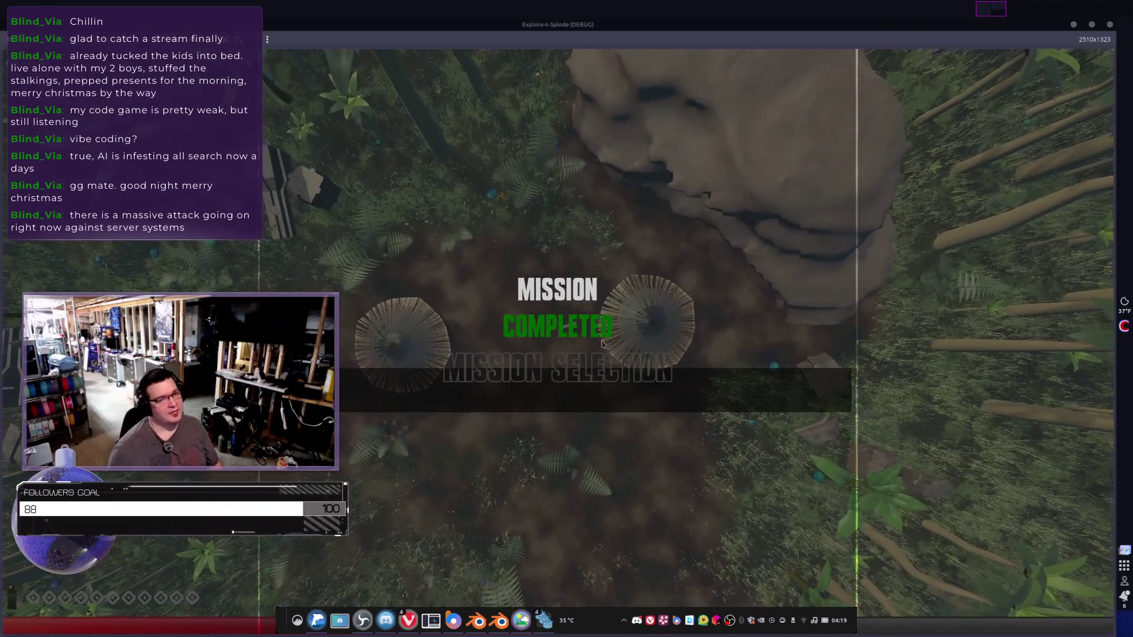
click(582, 390)
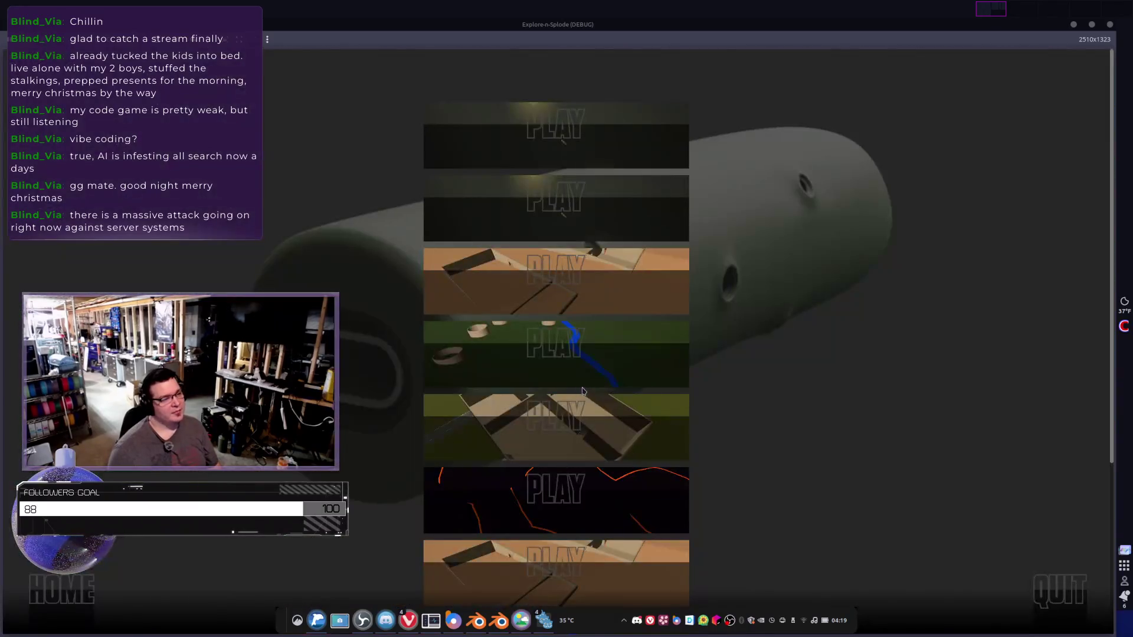
- Complete the fifth level, go back to mission selection, and scroll through the level list
click(527, 440)
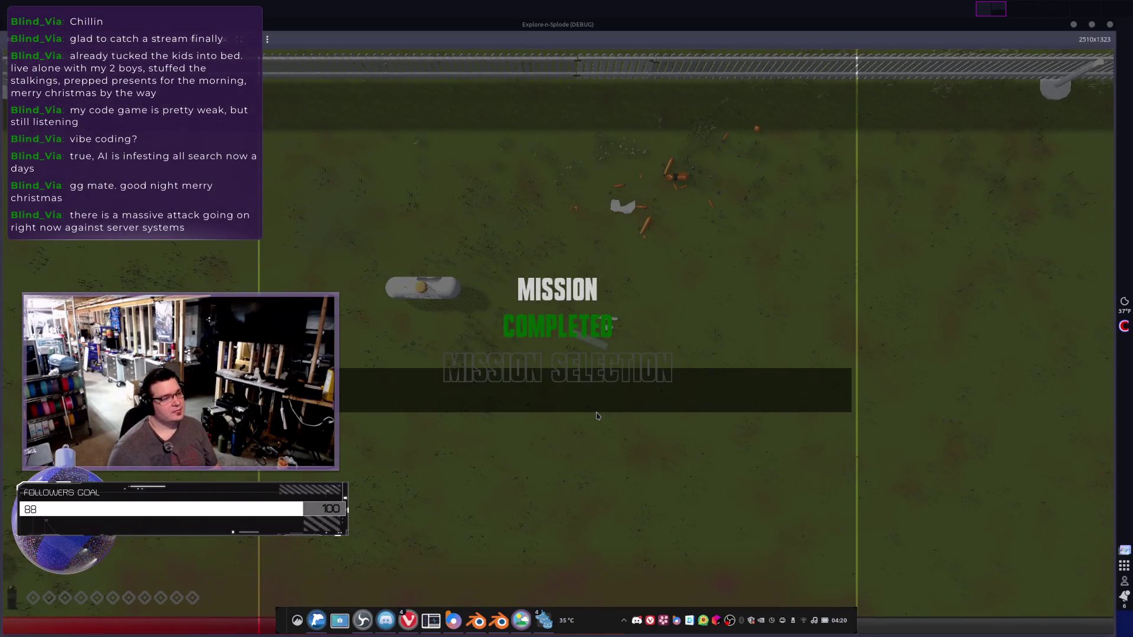
click(602, 404)
scroll(586, 382, down, 3)
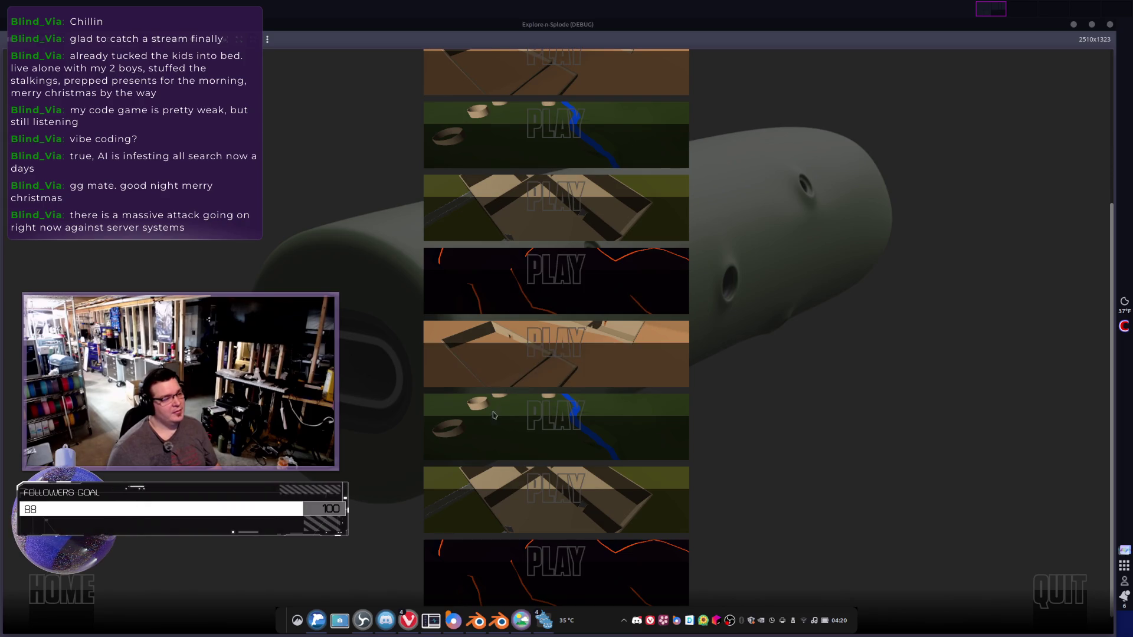
scroll(519, 522, down, 1)
scroll(592, 560, up, 4)
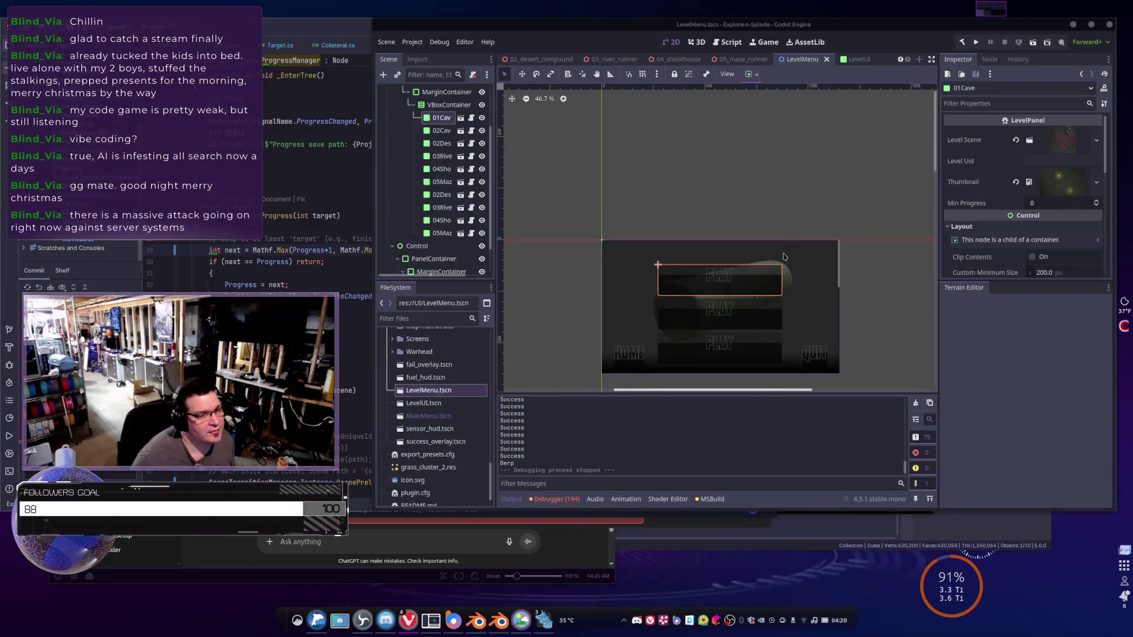
- Back in Rider, close the ProgressManager.cs, LevelPanel.cs, GameManager.cs and DamageControl.cs tabs
key(alt+Tab)
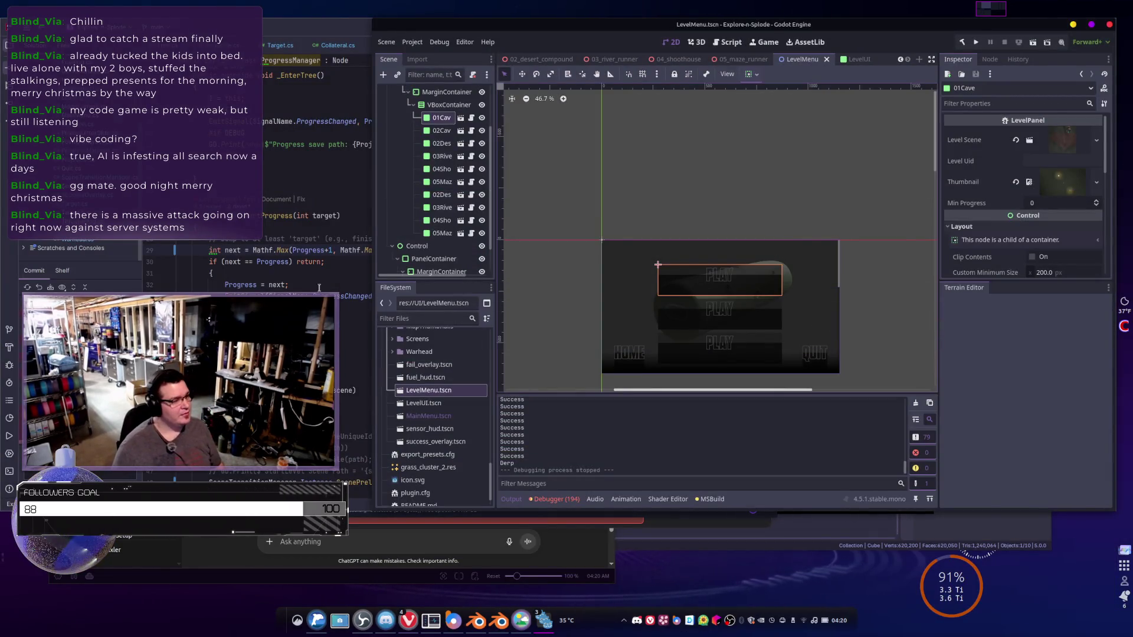
scroll(400, 366, up, 5)
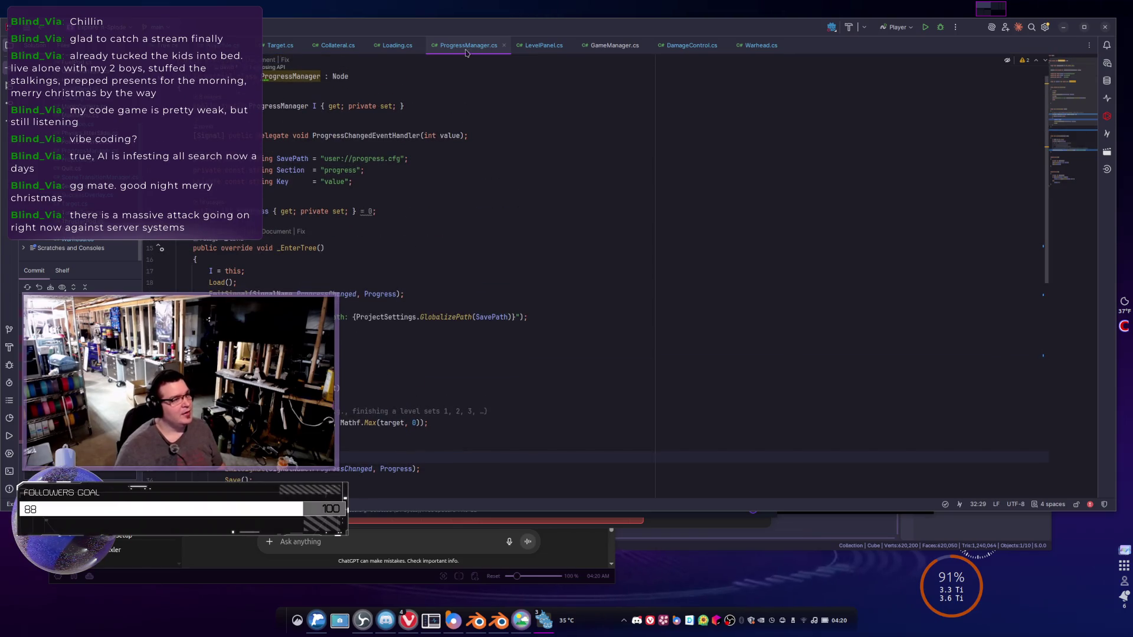
click(502, 44)
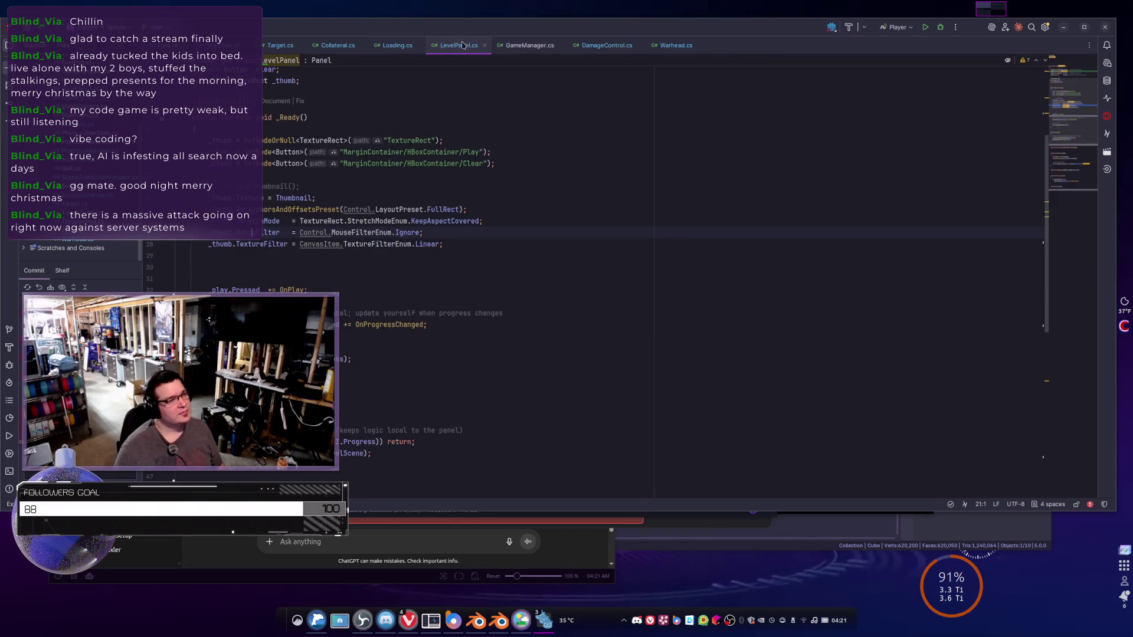
click(484, 45)
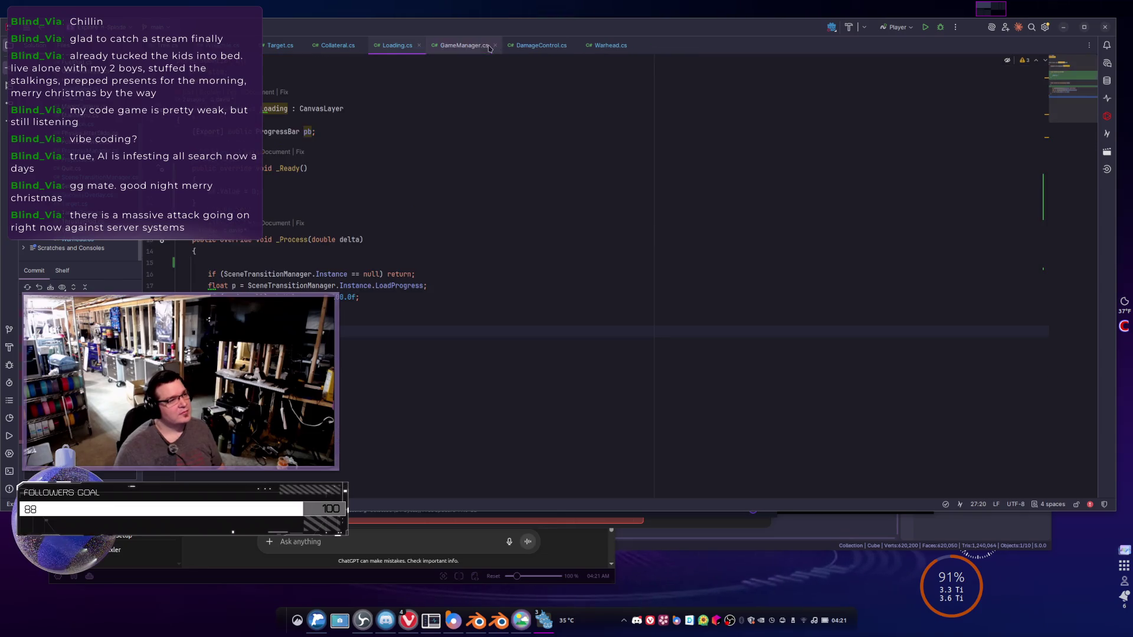
click(494, 46)
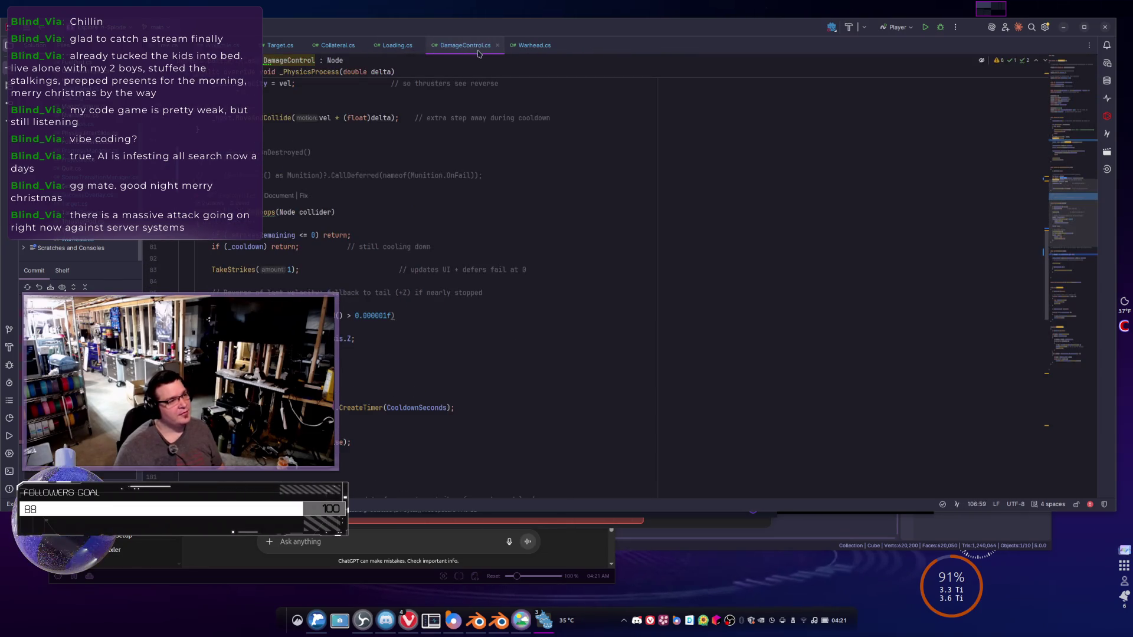
click(497, 46)
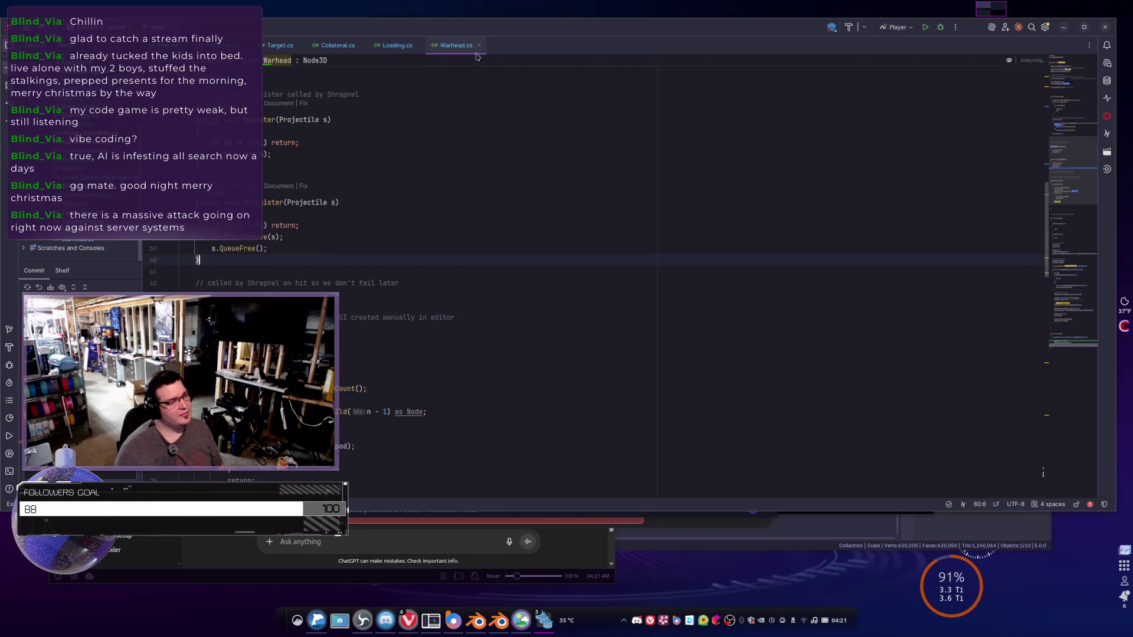
- Close Warhead.cs and navigate back to the Projectile script's collateral-explosion code
click(479, 45)
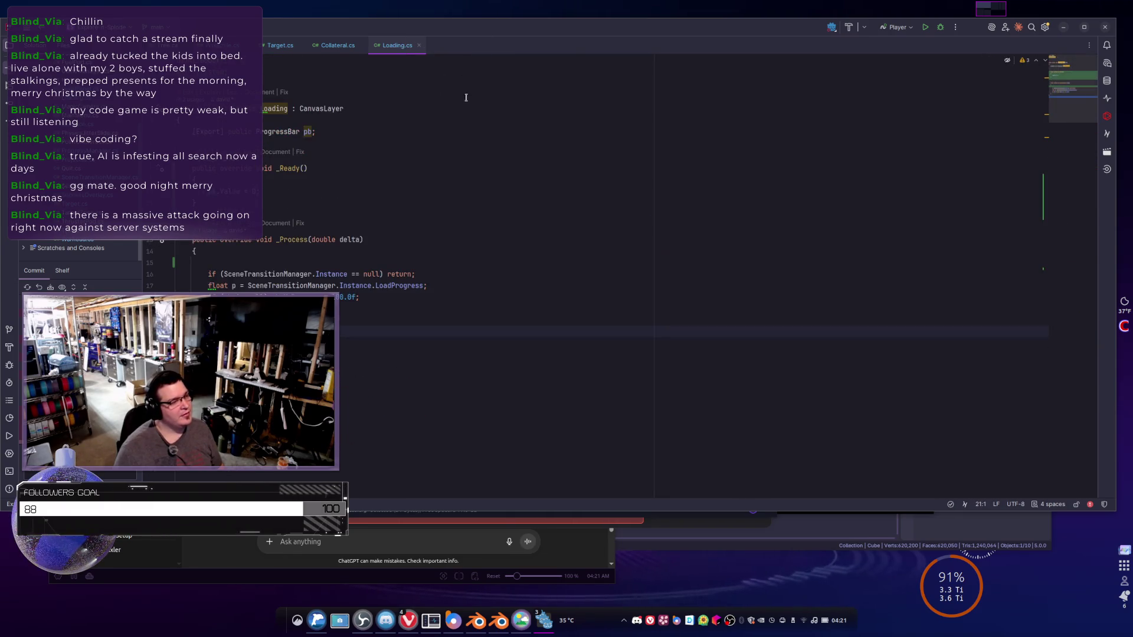
key(alt+Left)
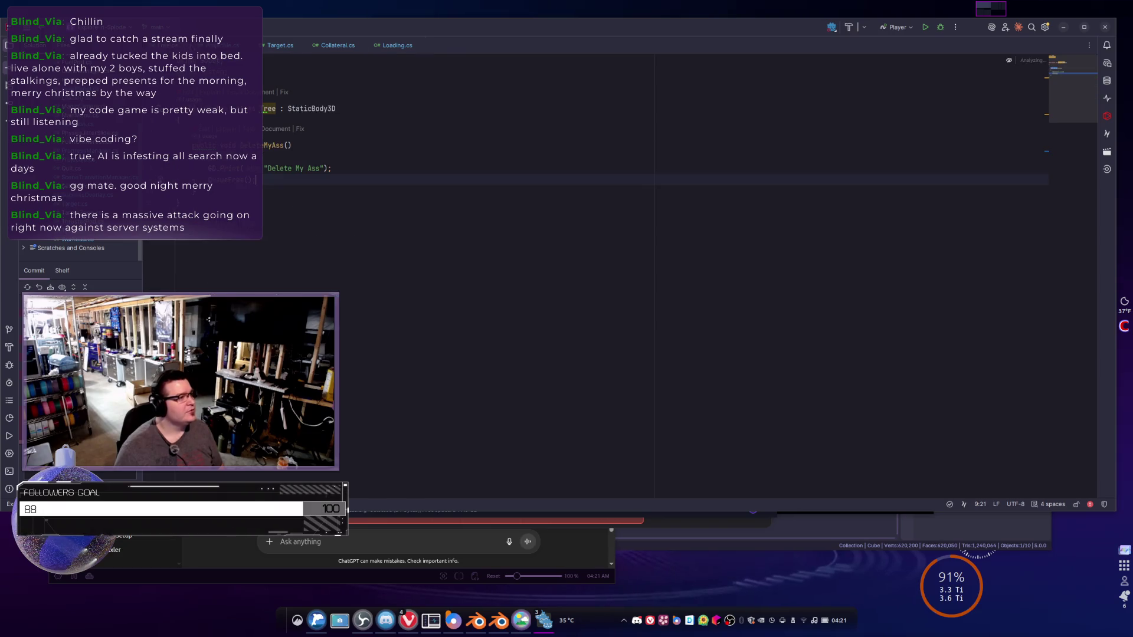
key(alt+Left)
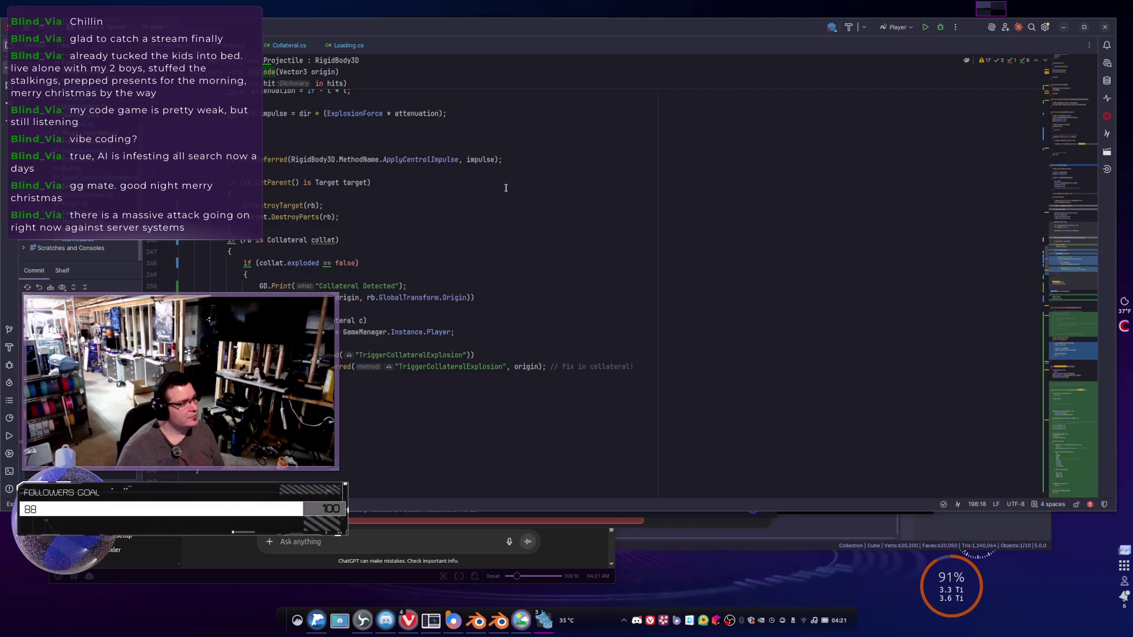
scroll(506, 183, down, 15)
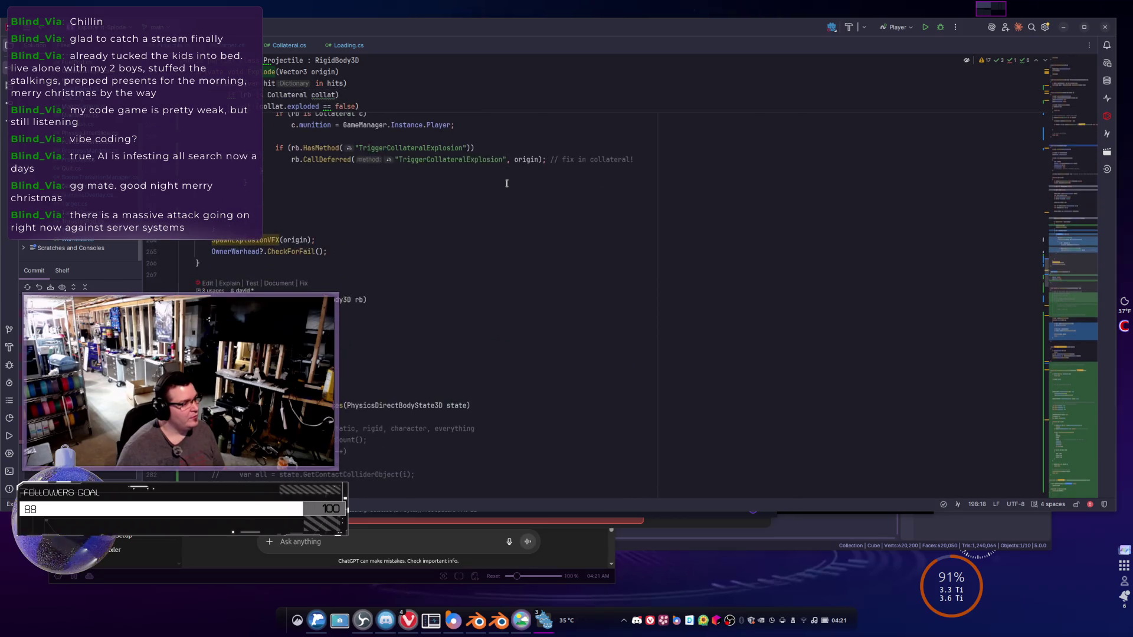
scroll(507, 183, down, 9)
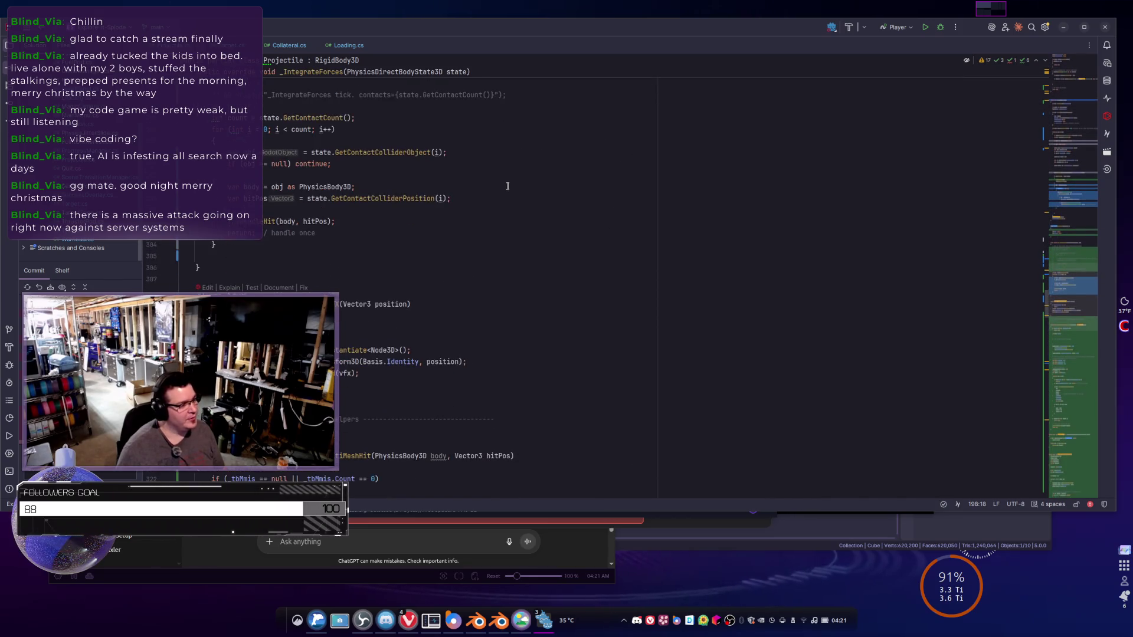
scroll(507, 190, down, 6)
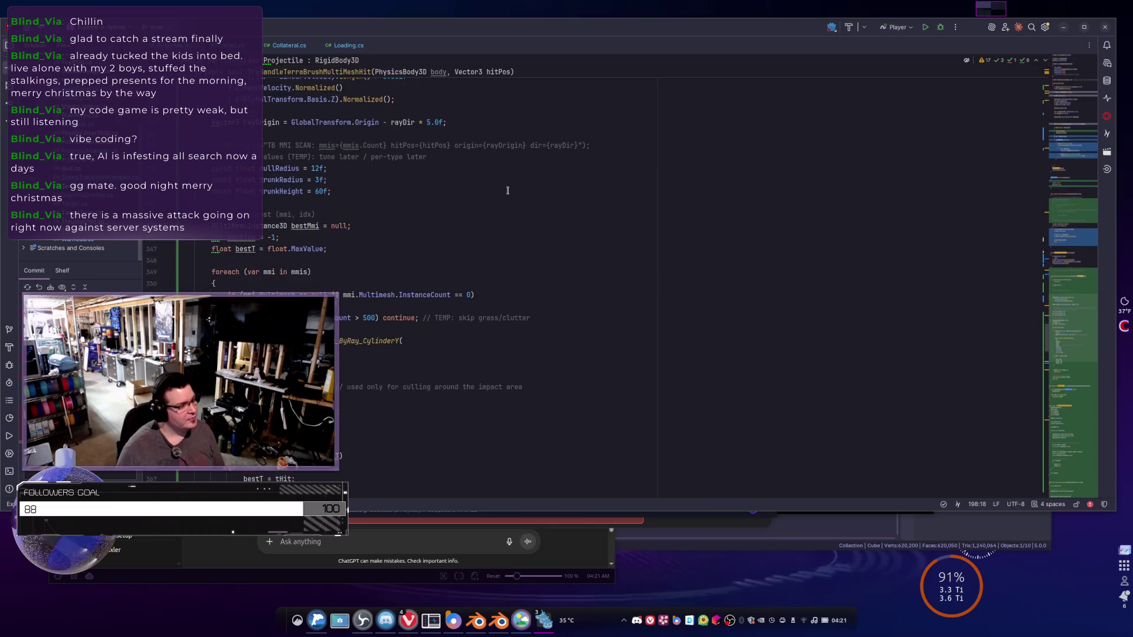
scroll(507, 190, up, 20)
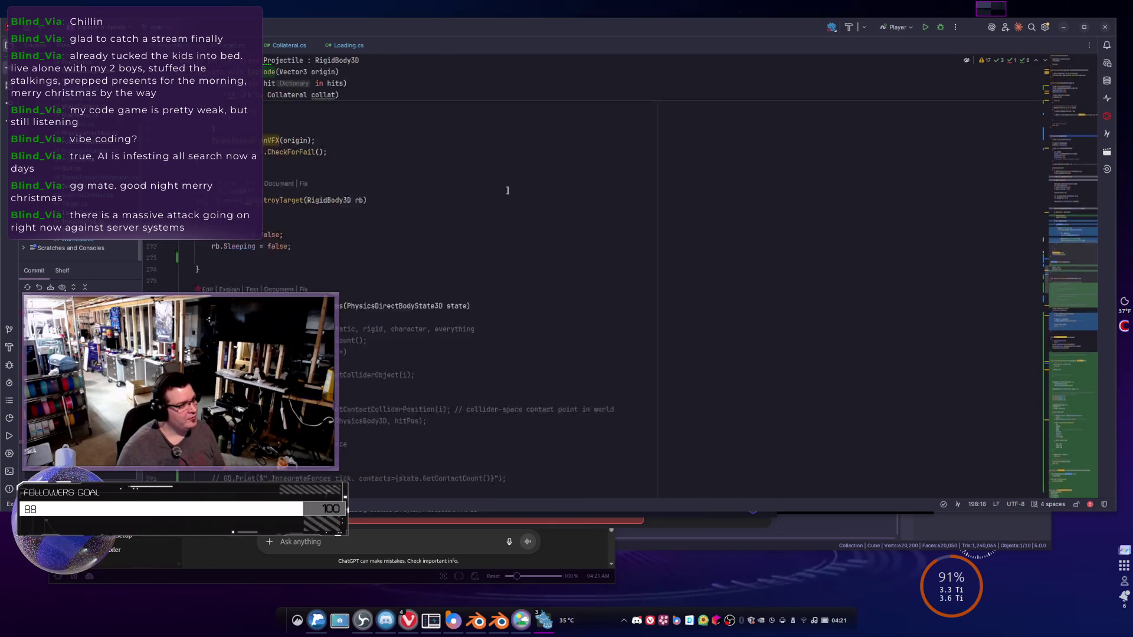
scroll(507, 190, down, 11)
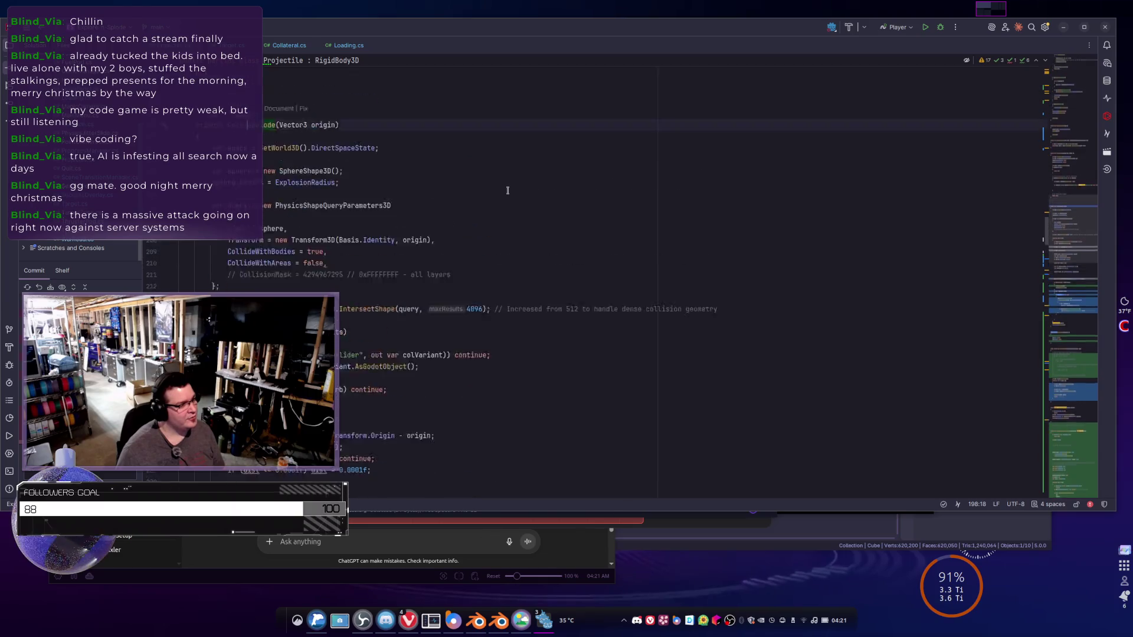
scroll(507, 190, down, 13)
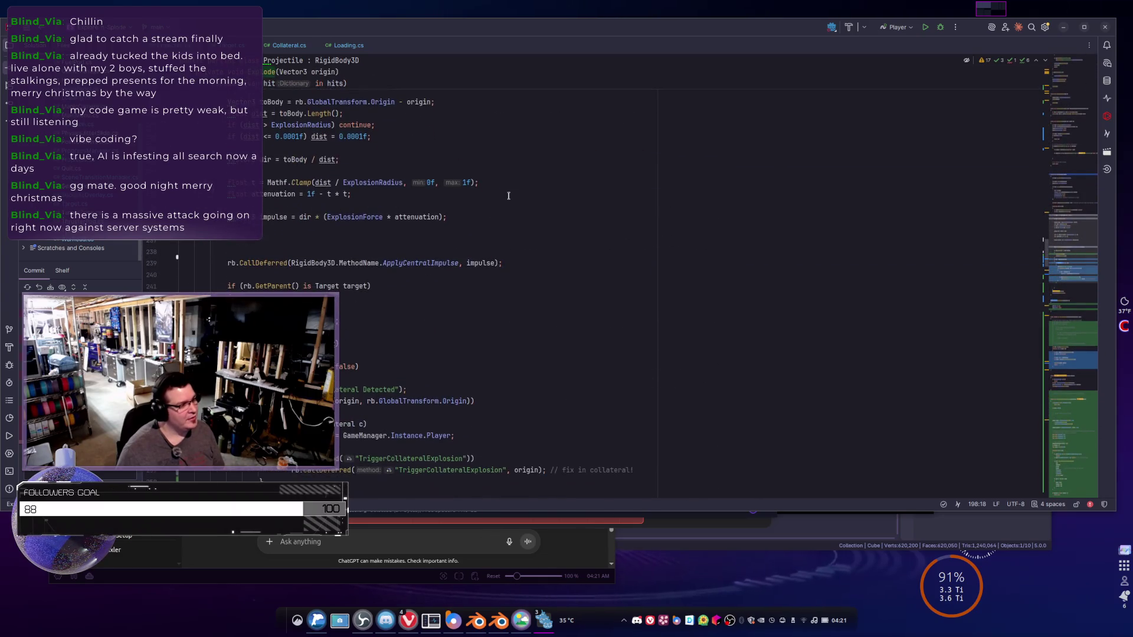
scroll(507, 195, down, 11)
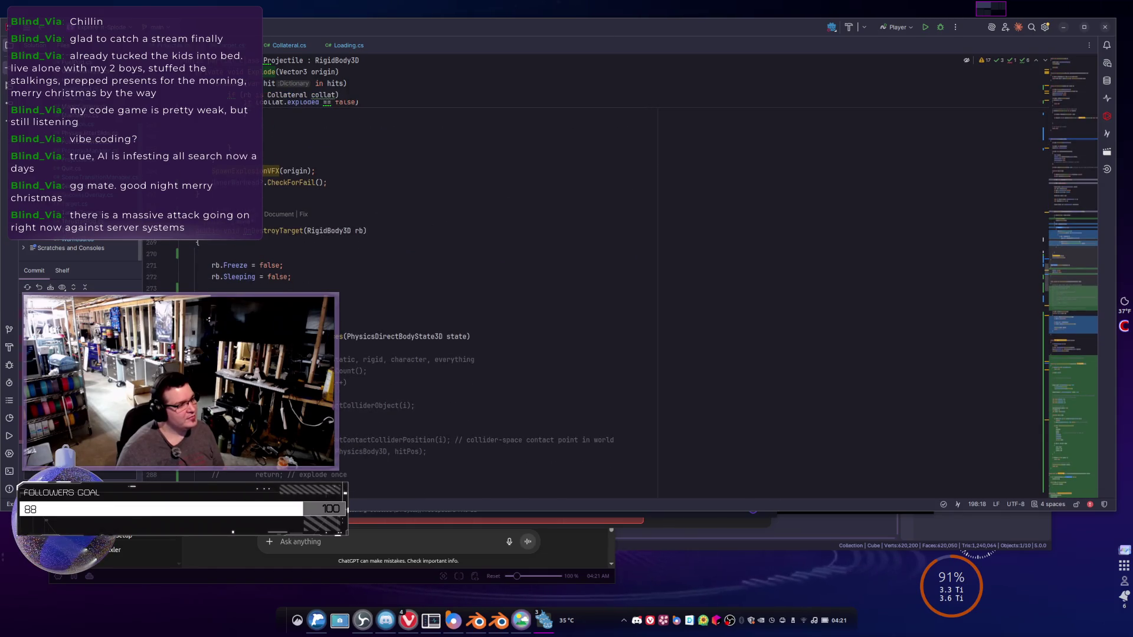
click(240, 292)
scroll(239, 292, up, 7)
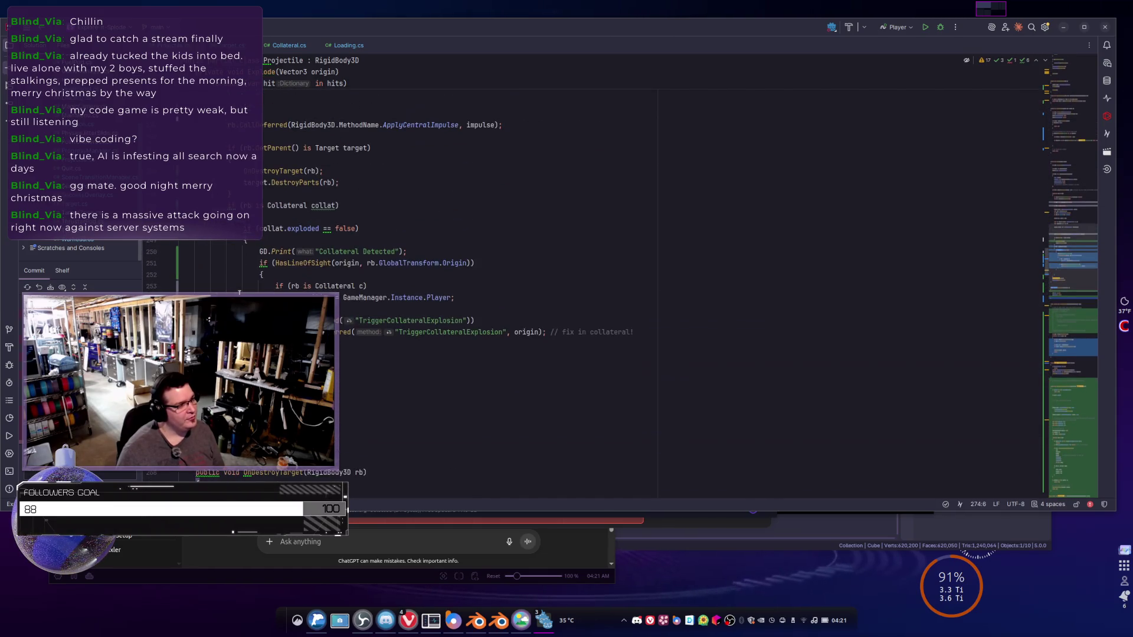
scroll(239, 292, down, 6)
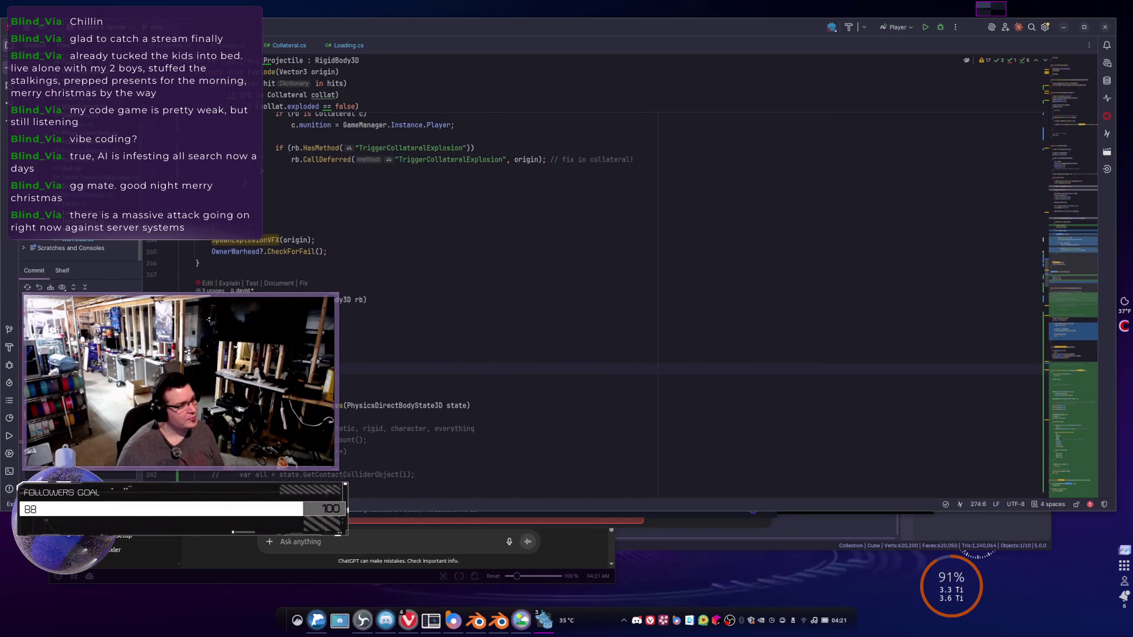
drag(160, 358, 159, 300)
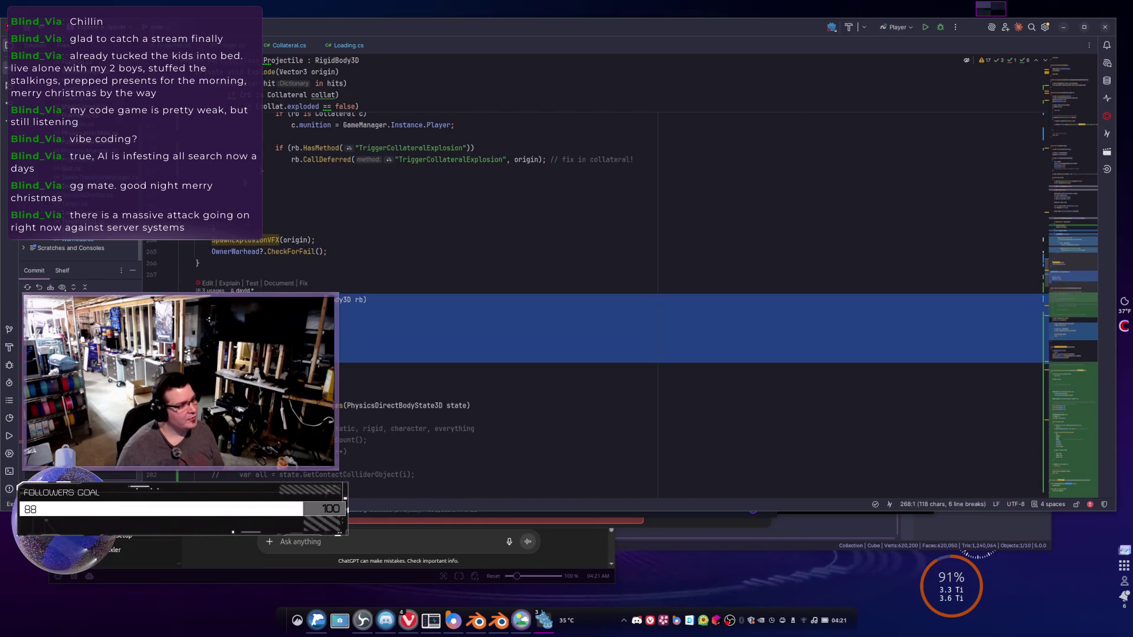
scroll(340, 324, up, 5)
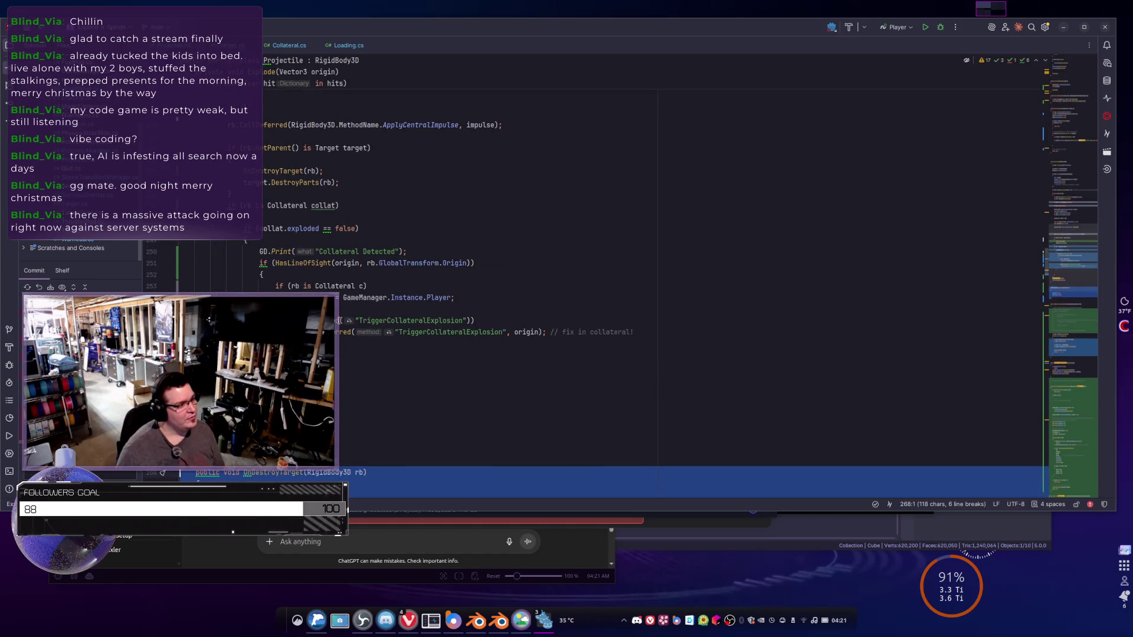
scroll(306, 271, up, 2)
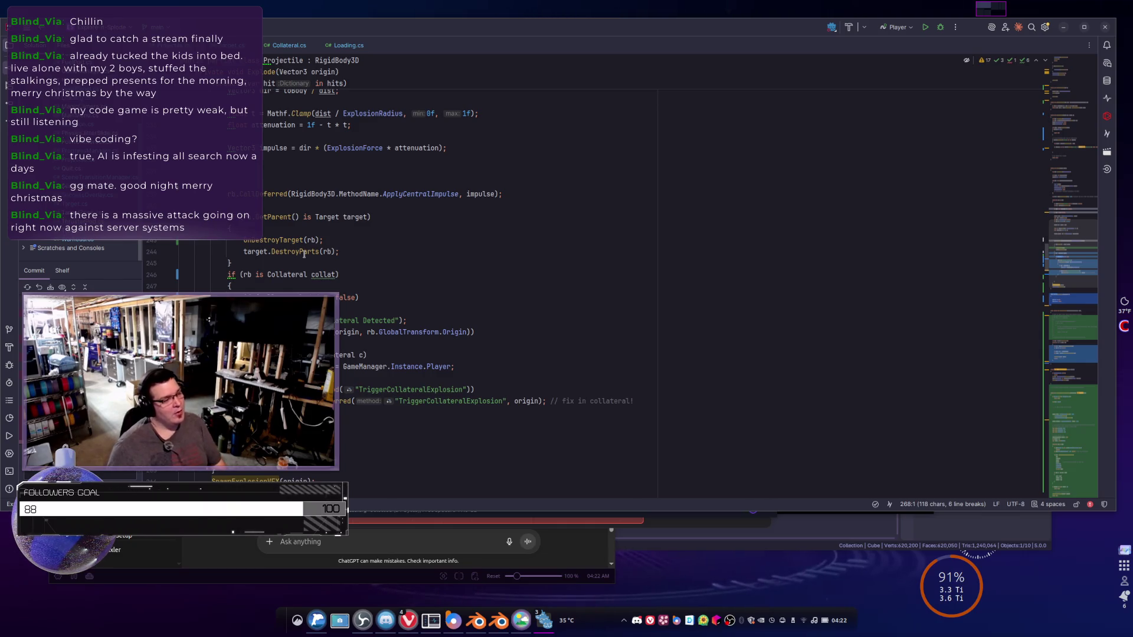
scroll(327, 268, up, 2)
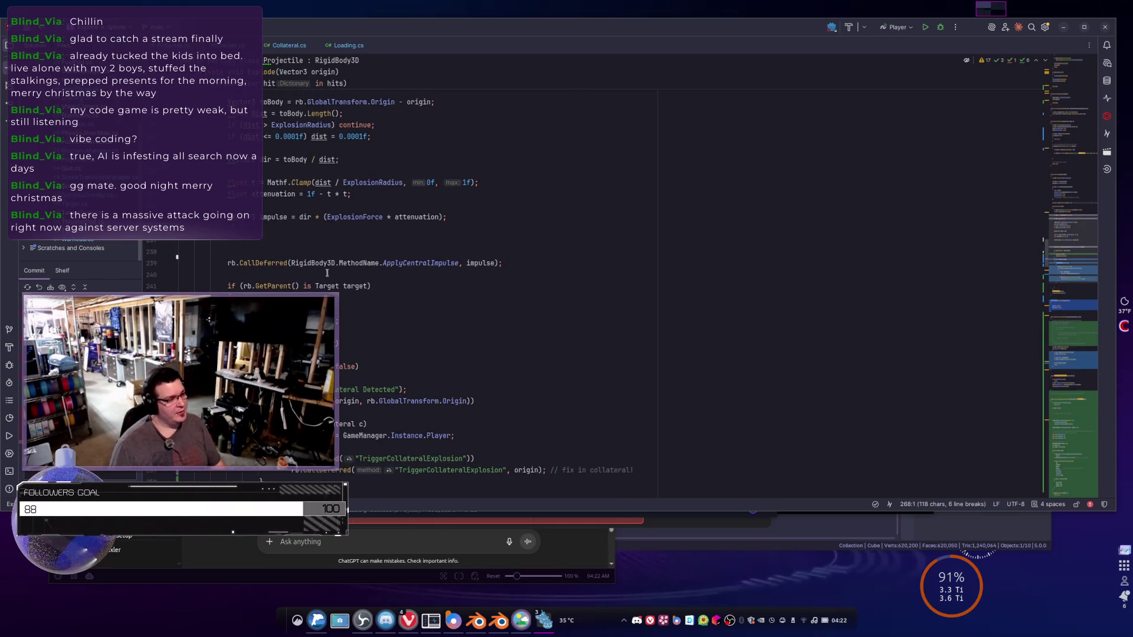
scroll(354, 260, down, 1)
click(387, 250)
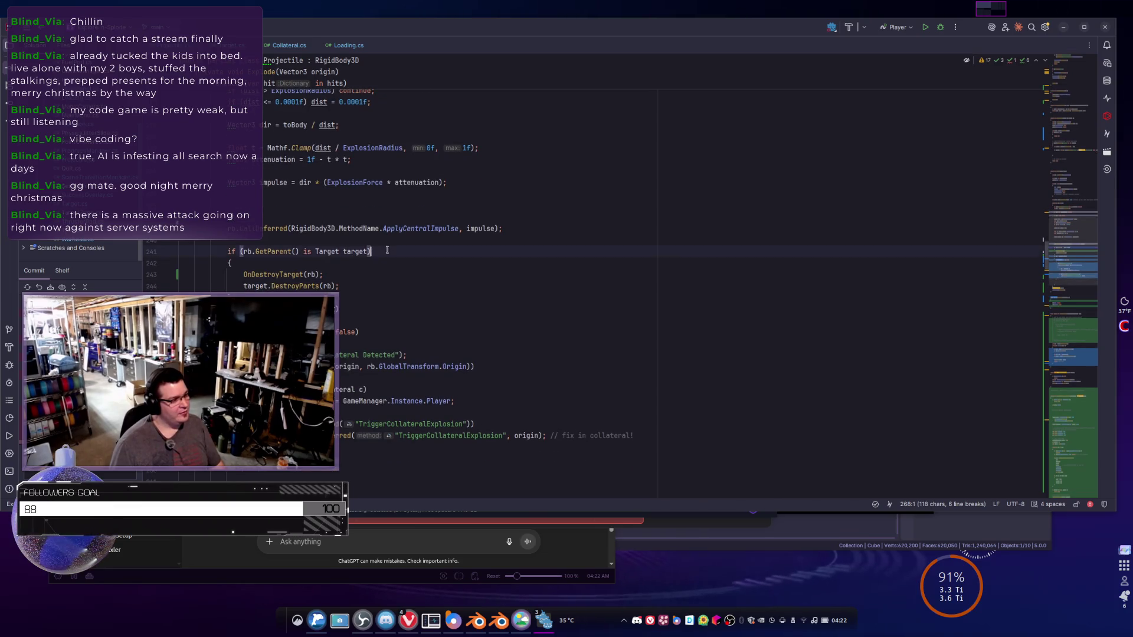
key(shift+Home)
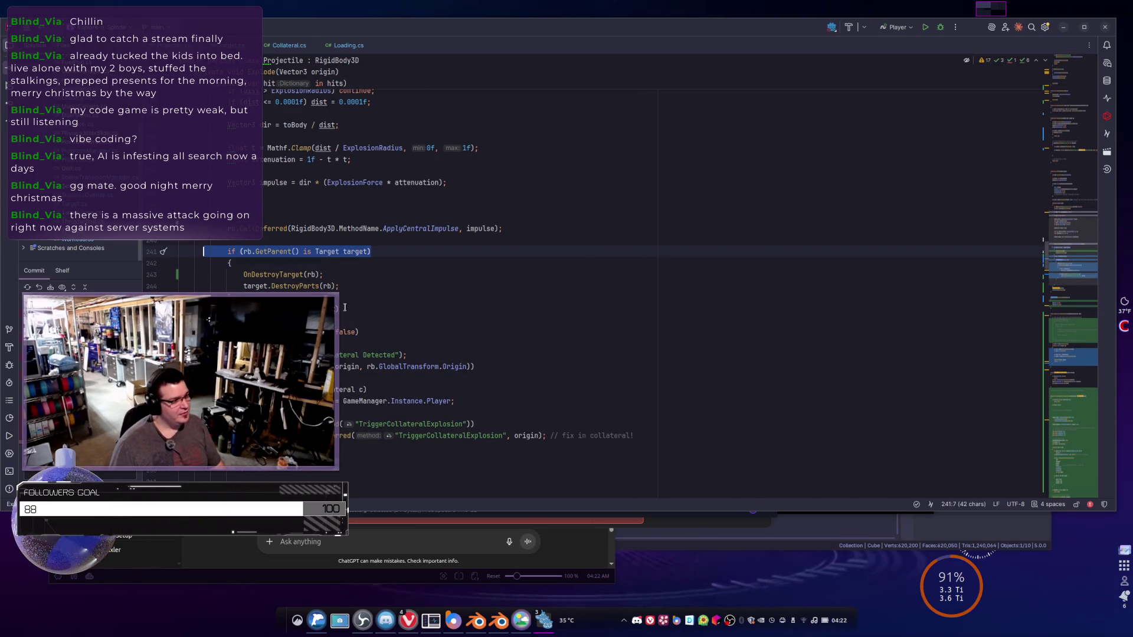
click(346, 308)
key(shift+Home)
scroll(354, 312, down, 4)
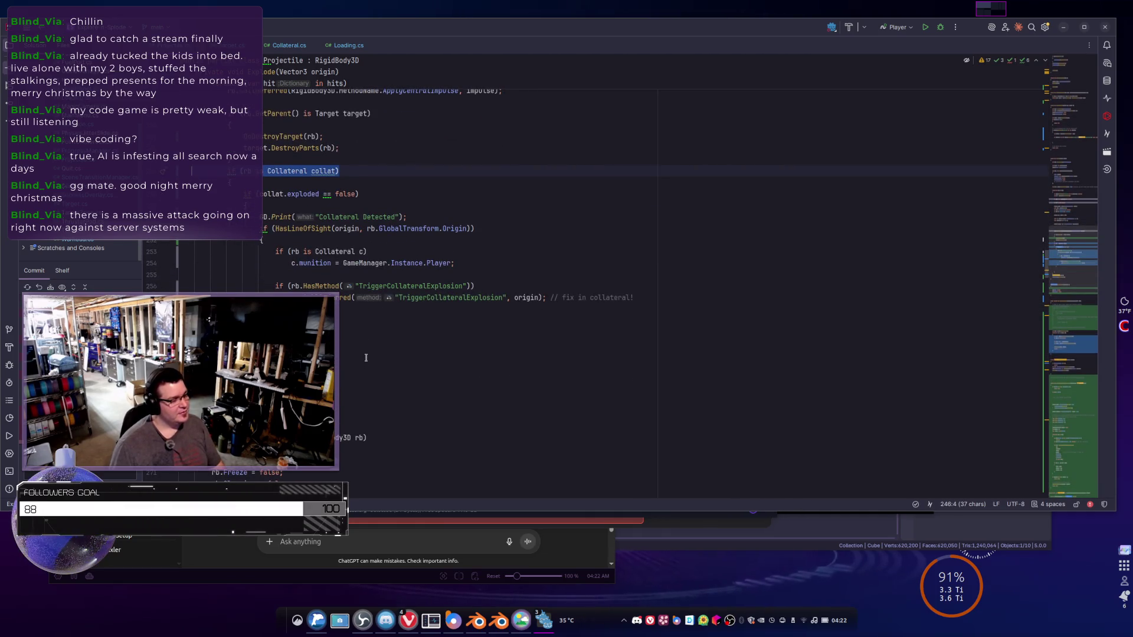
scroll(366, 346, up, 9)
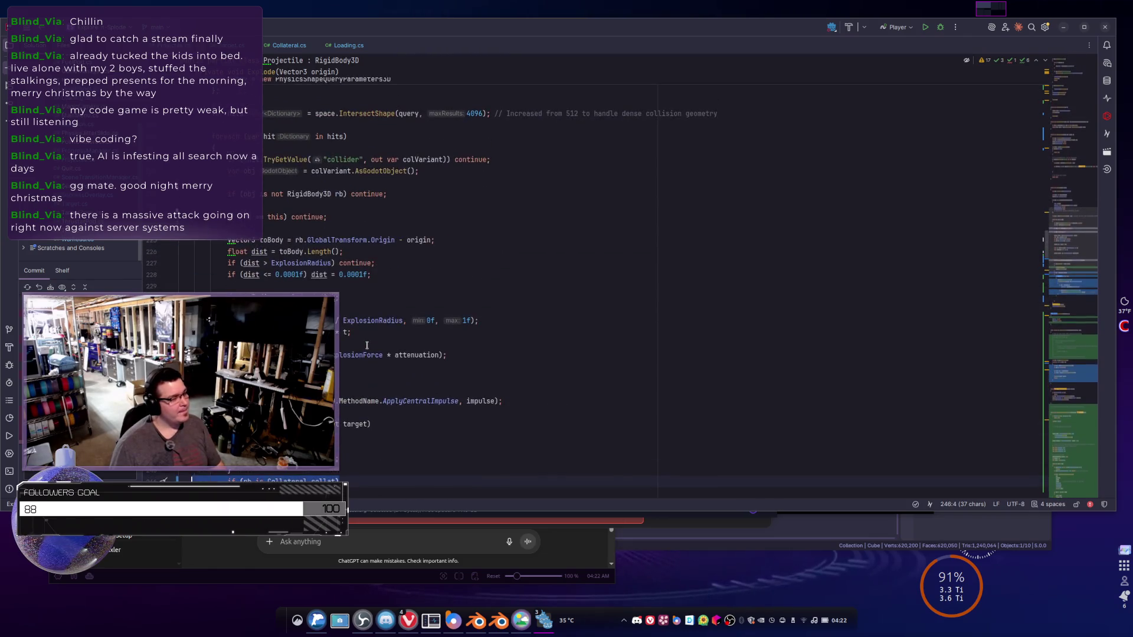
scroll(366, 345, down, 4)
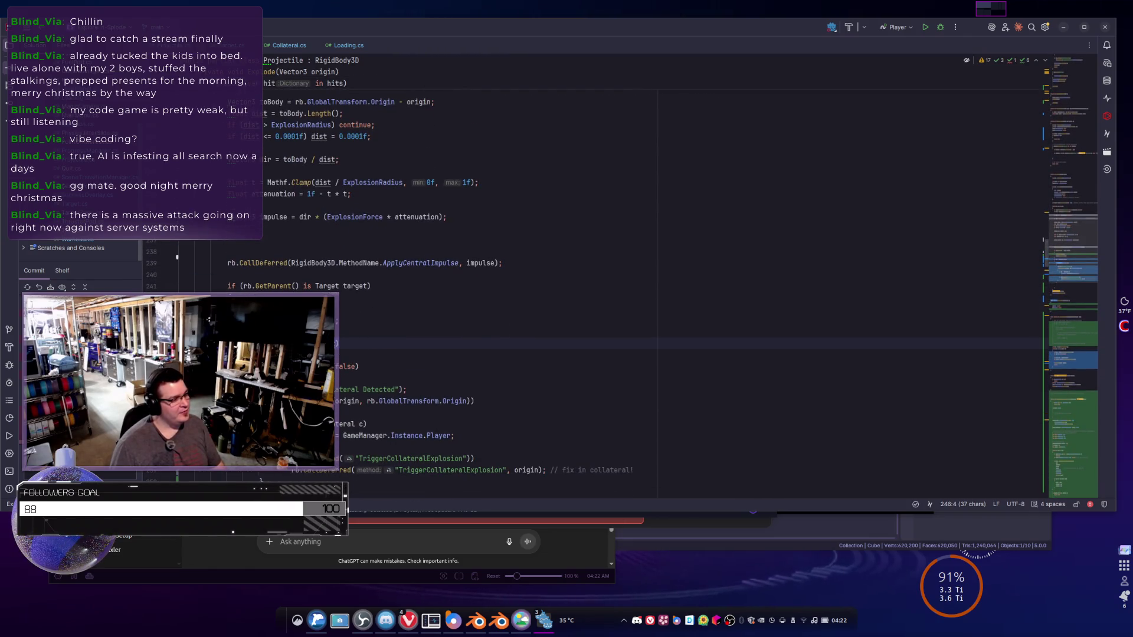
scroll(246, 264, down, 3)
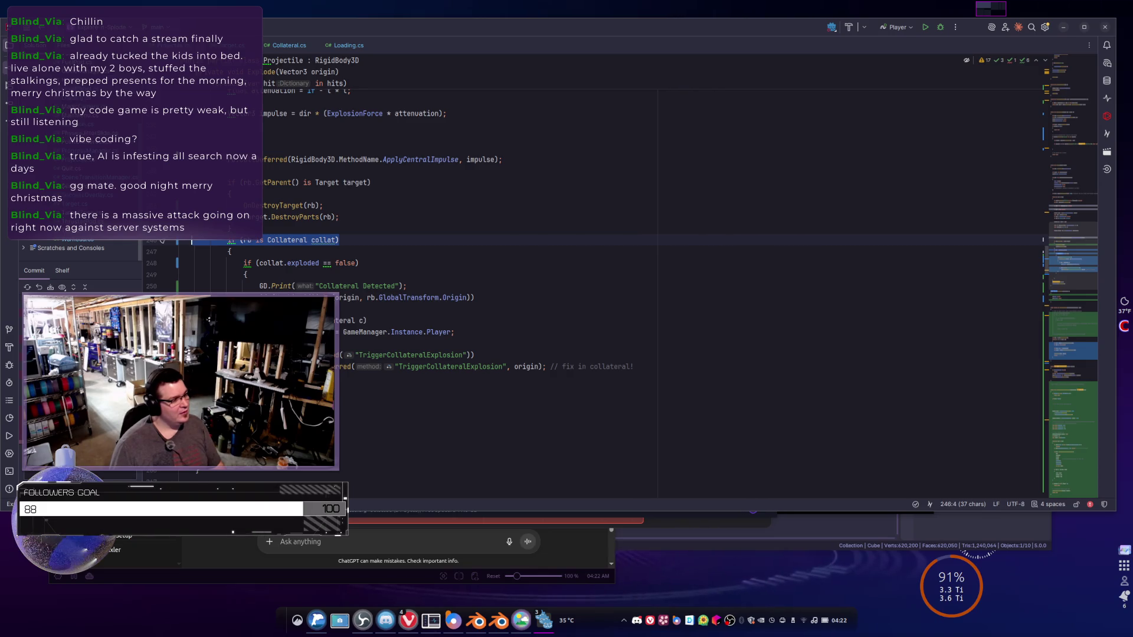
click(260, 412)
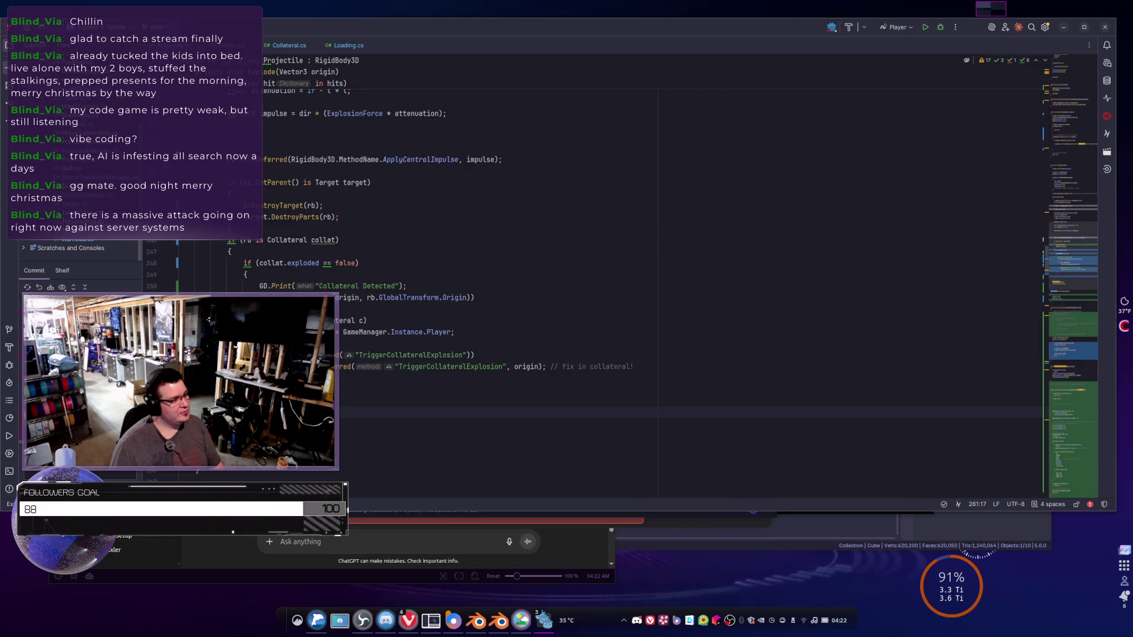
scroll(589, 277, down, 2)
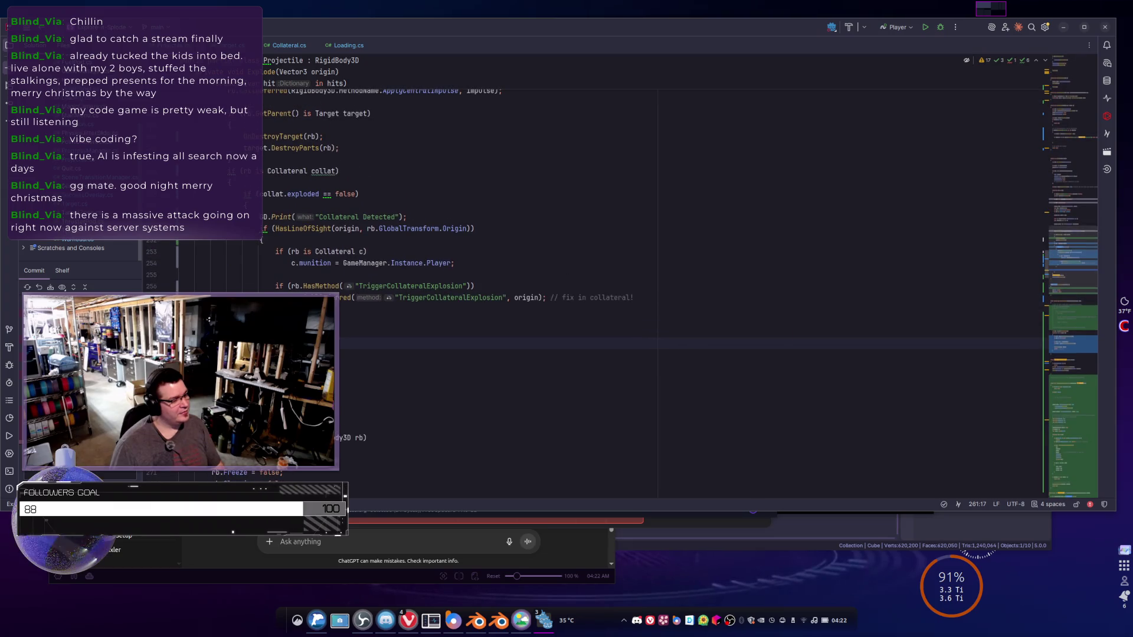
scroll(590, 278, up, 5)
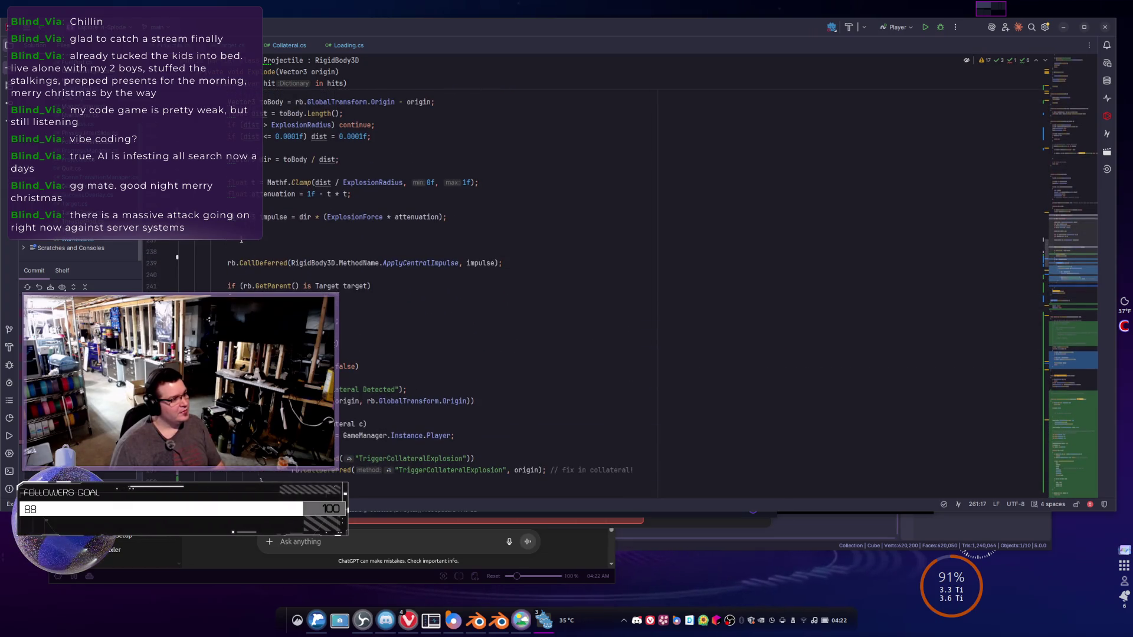
scroll(242, 242, down, 3)
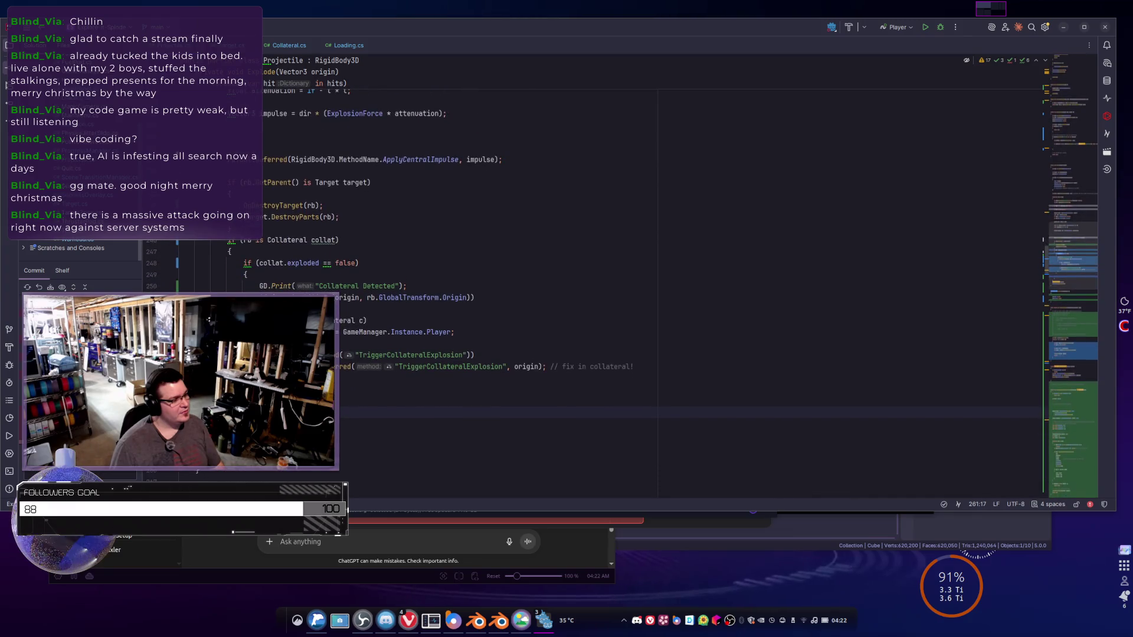
scroll(590, 277, up, 3)
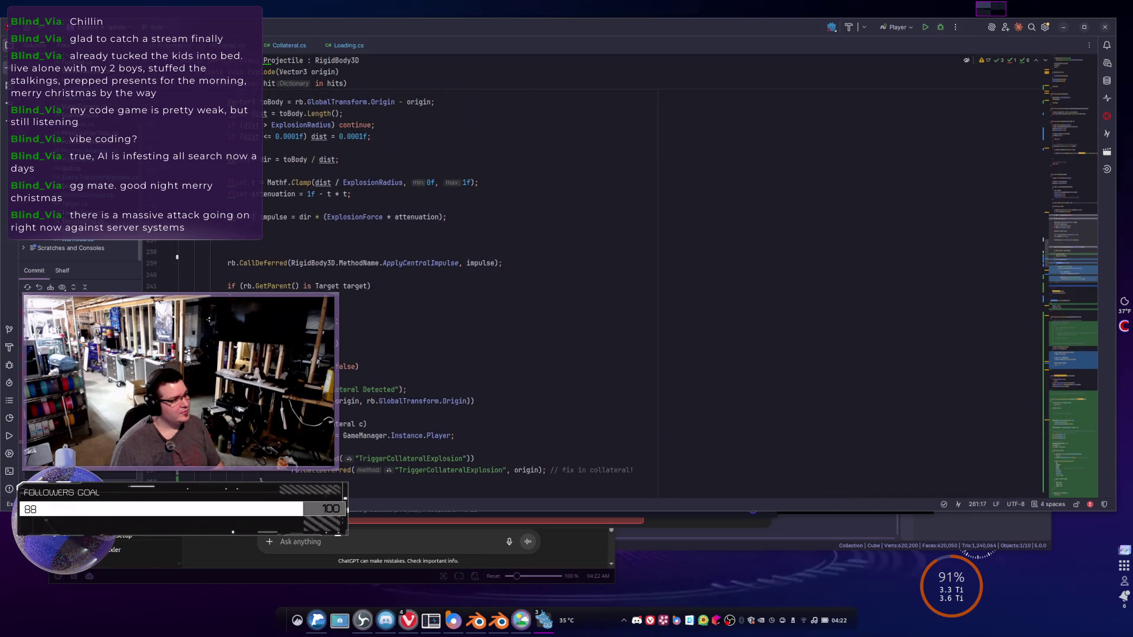
scroll(590, 277, up, 2)
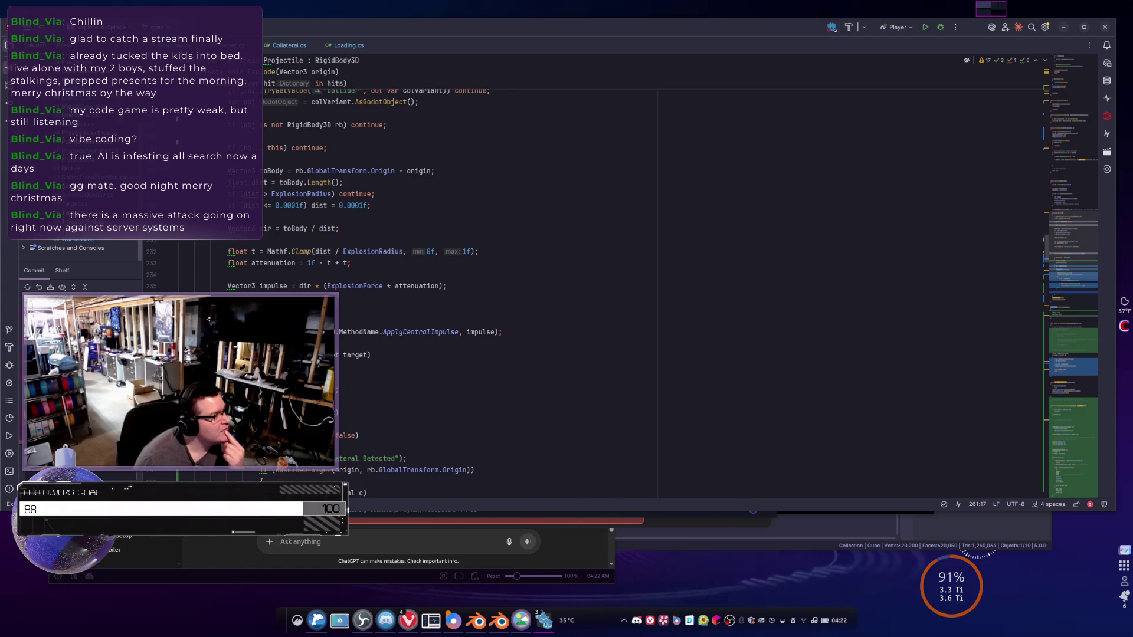
scroll(590, 265, down, 2)
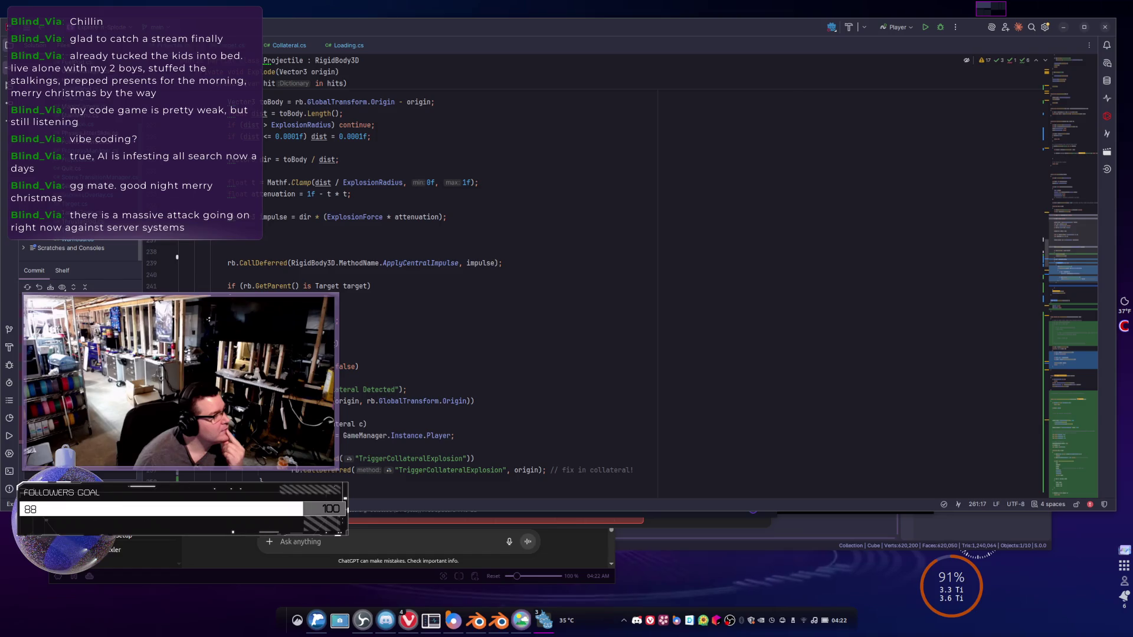
scroll(590, 266, up, 3)
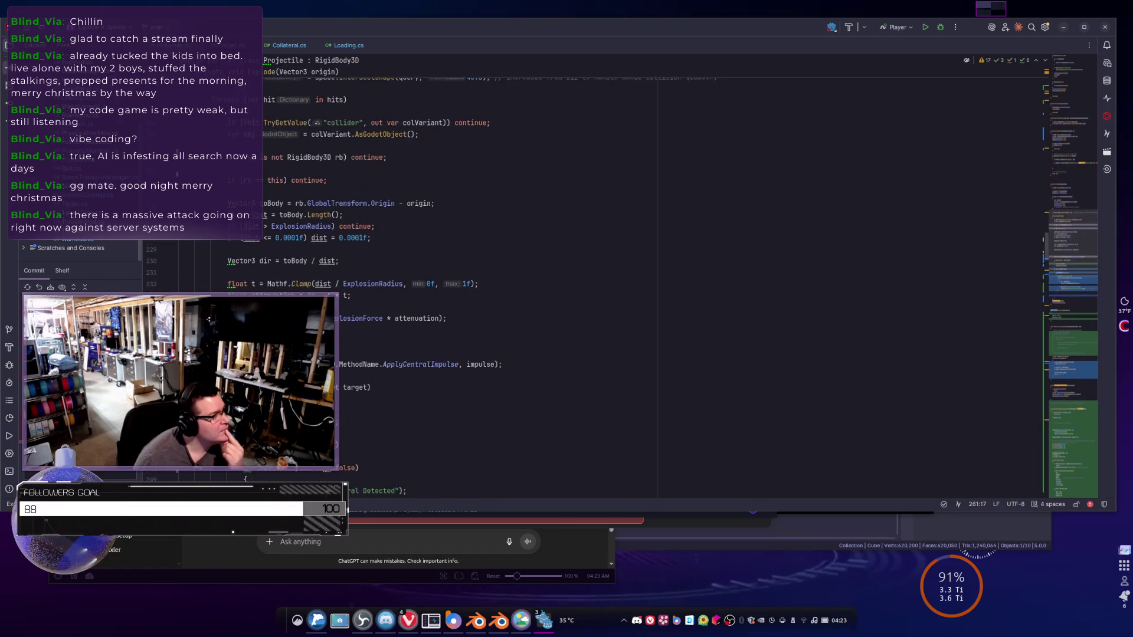
scroll(590, 266, up, 2)
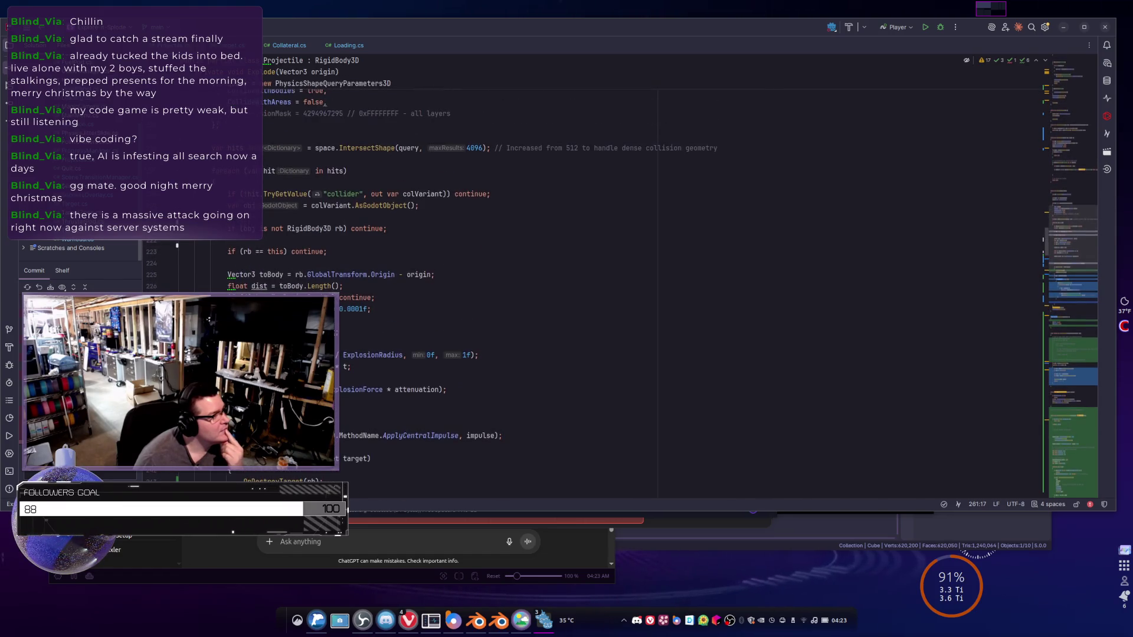
scroll(590, 266, down, 1)
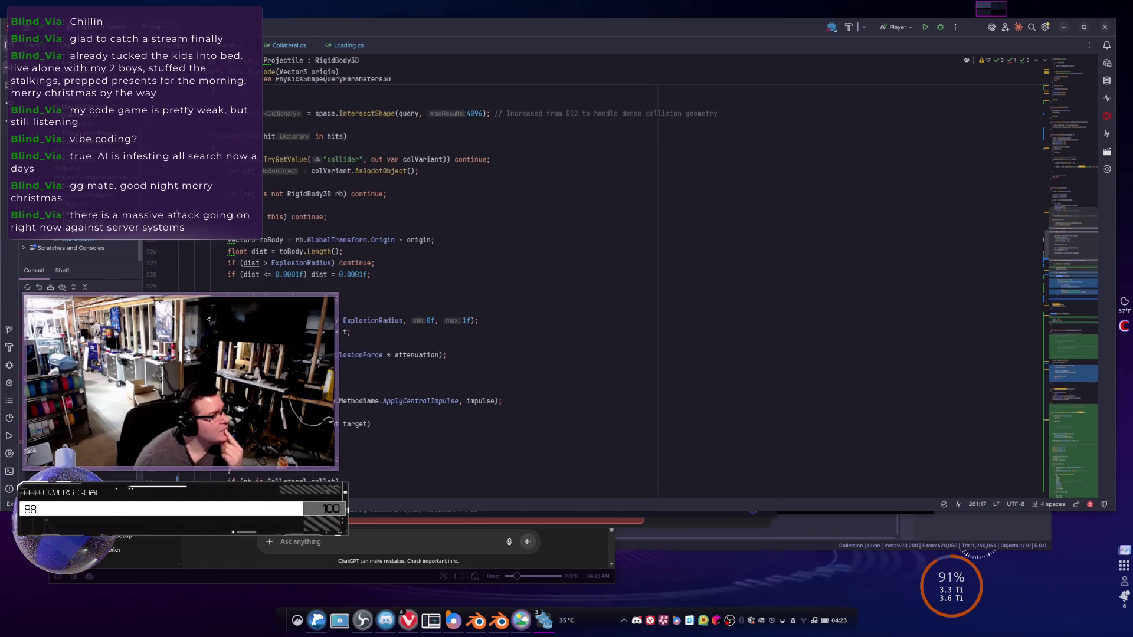
scroll(590, 265, down, 9)
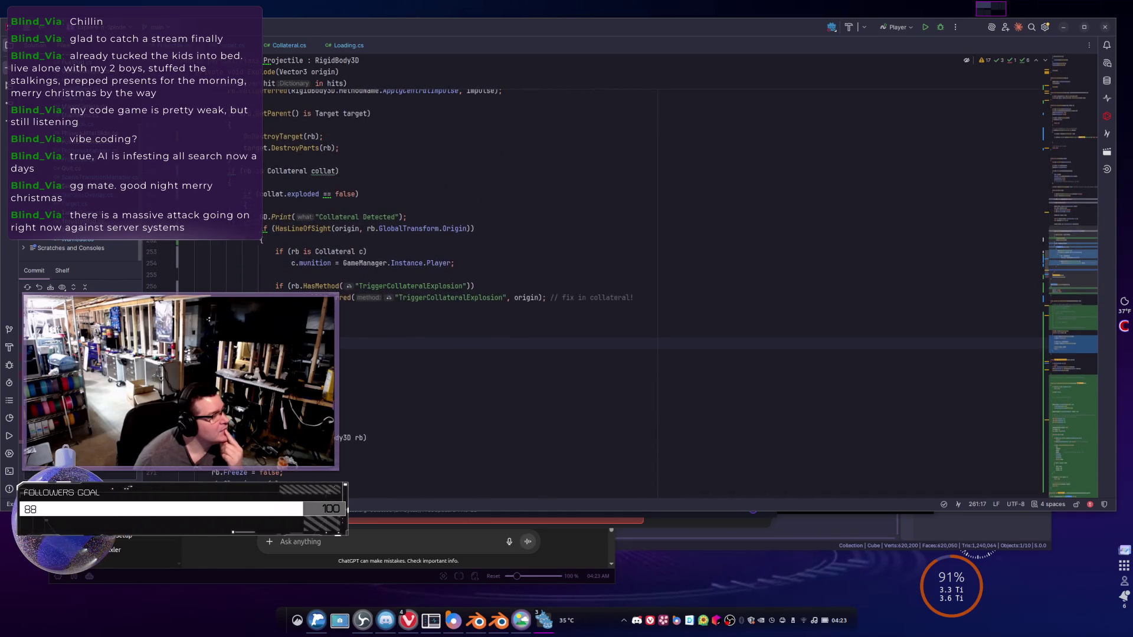
scroll(590, 265, down, 2)
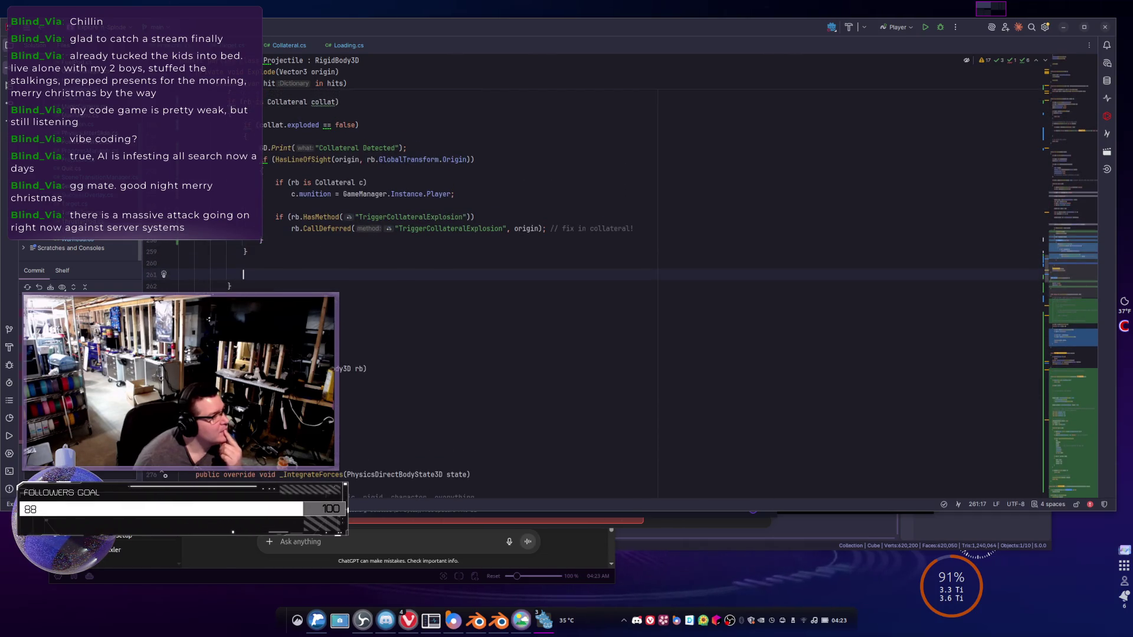
scroll(590, 265, up, 2)
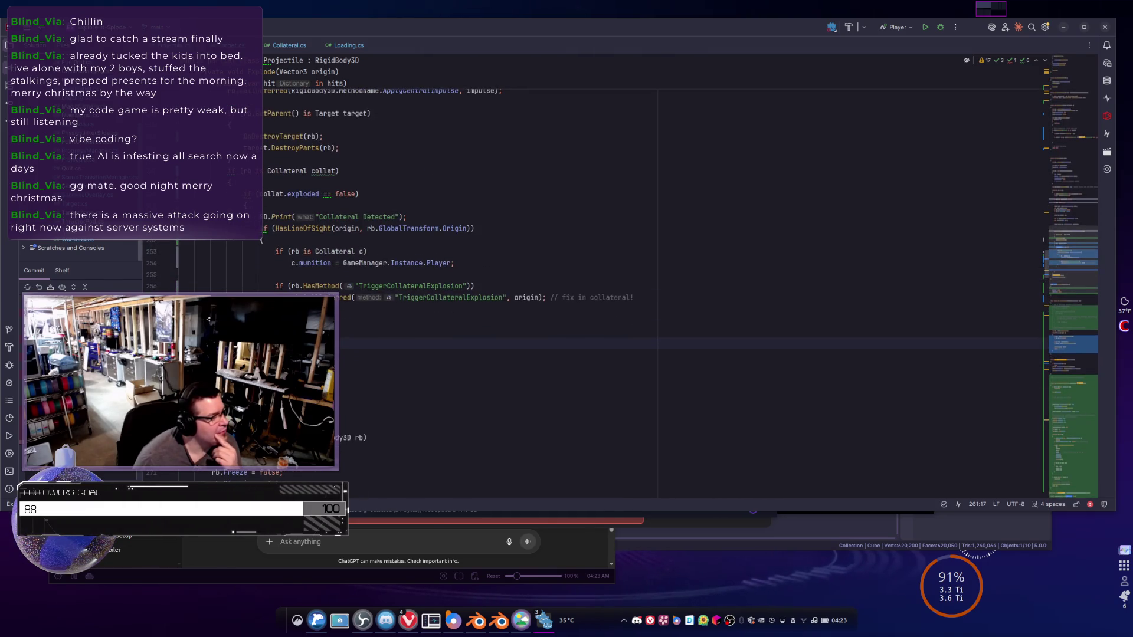
scroll(590, 266, up, 7)
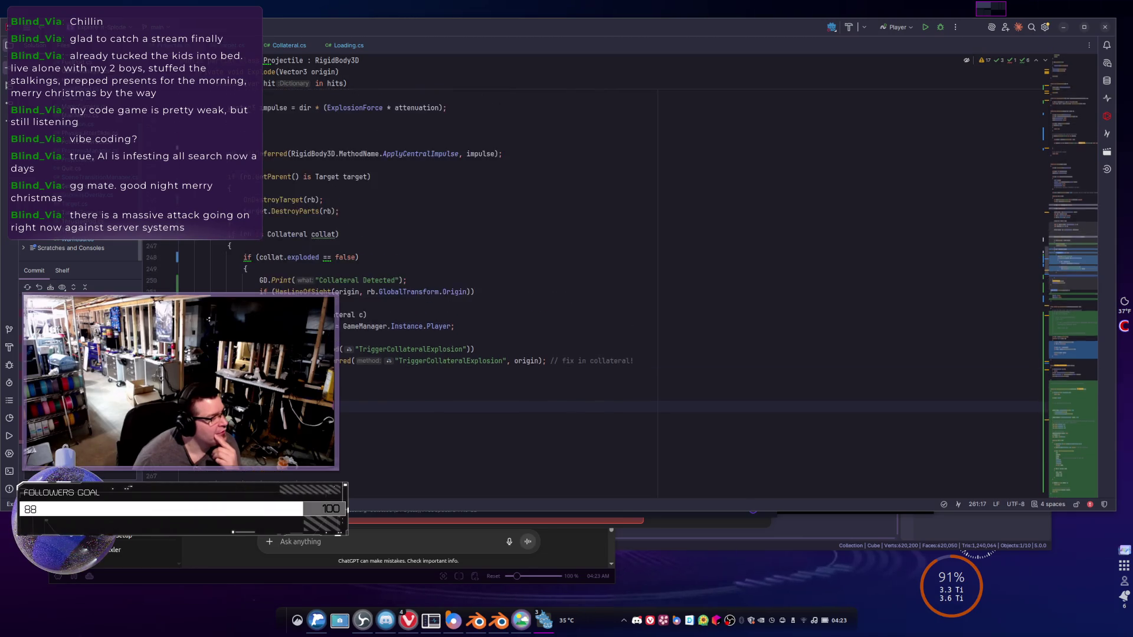
scroll(590, 265, down, 10)
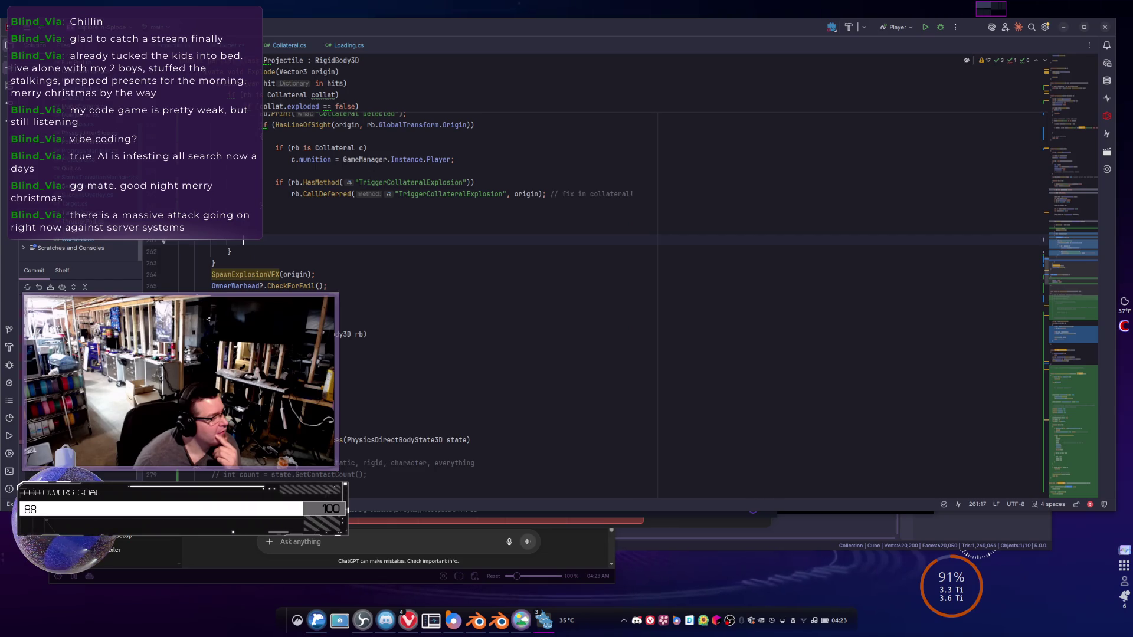
scroll(243, 241, up, 2)
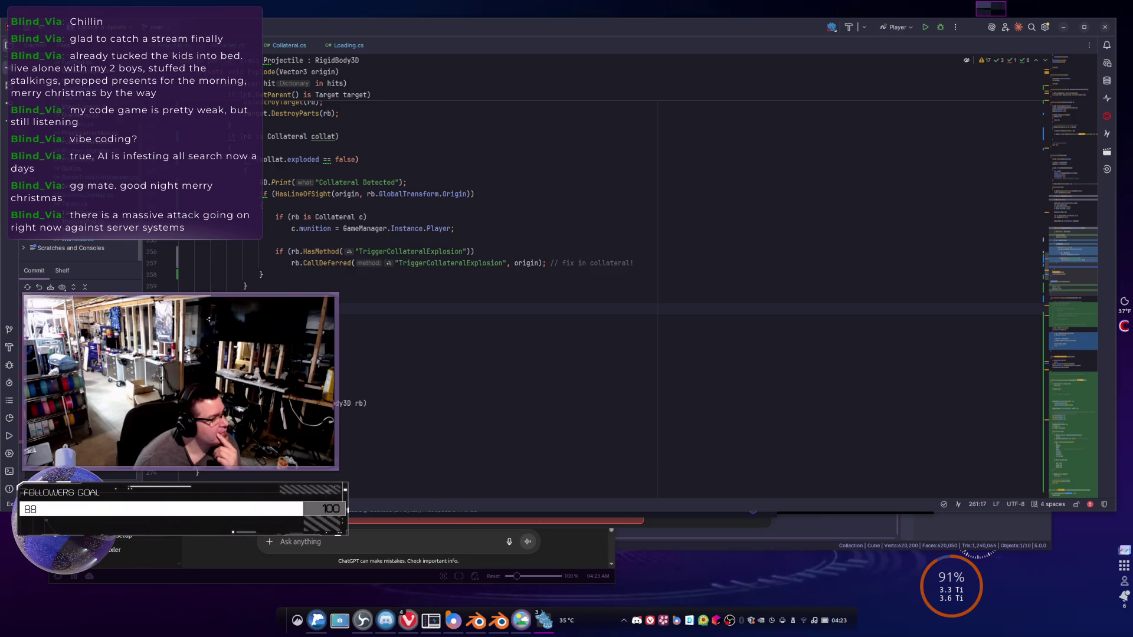
scroll(531, 265, up, 3)
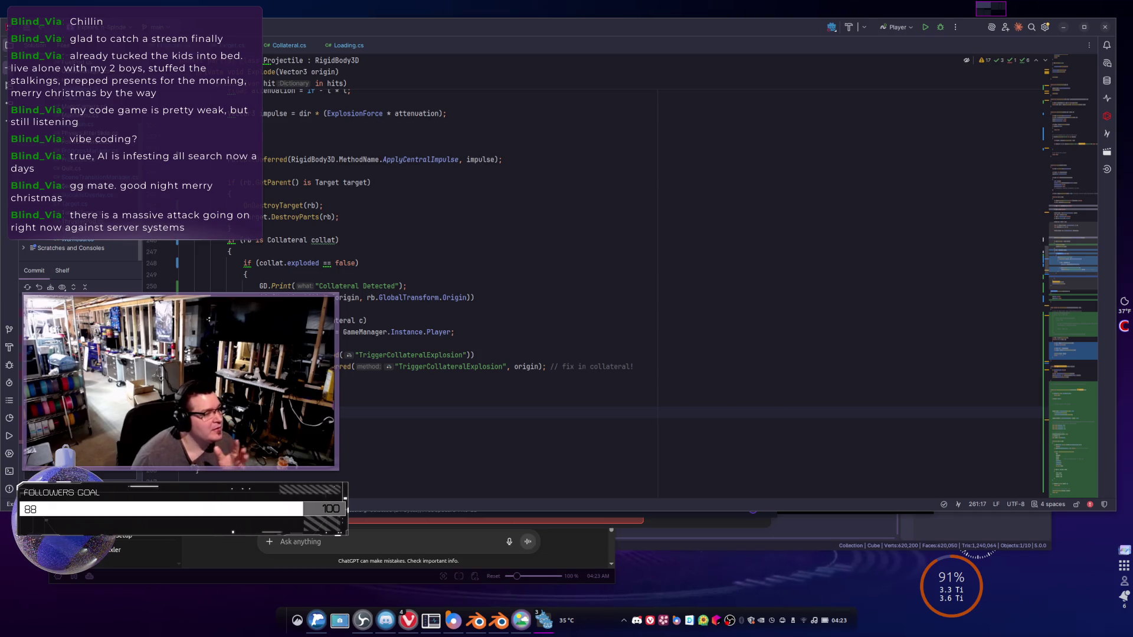
scroll(531, 266, up, 2)
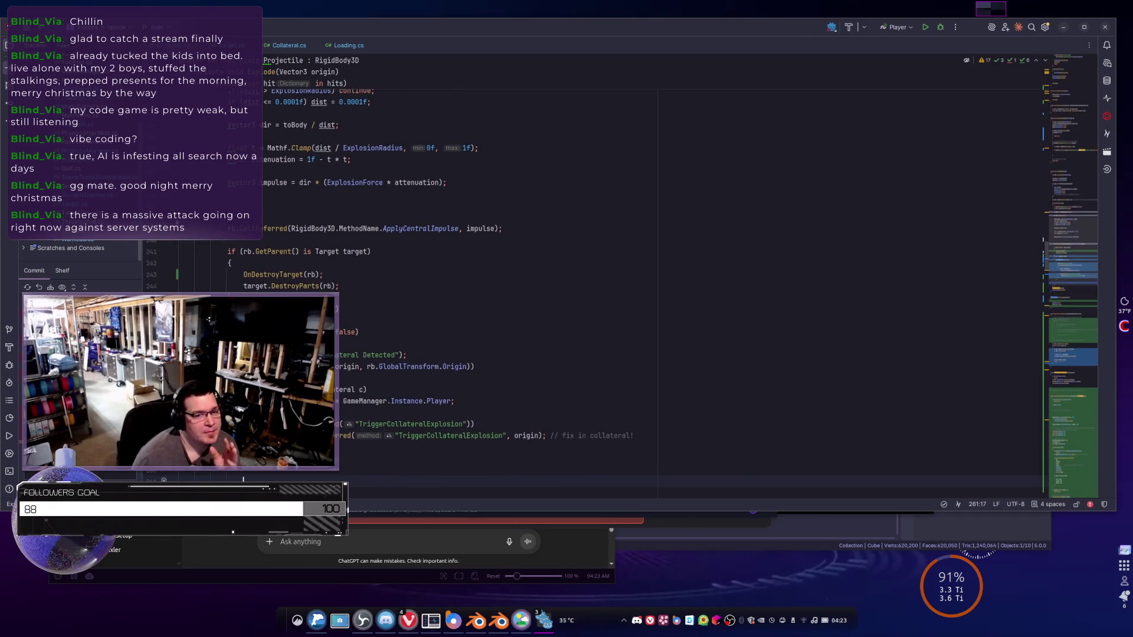
scroll(530, 265, down, 4)
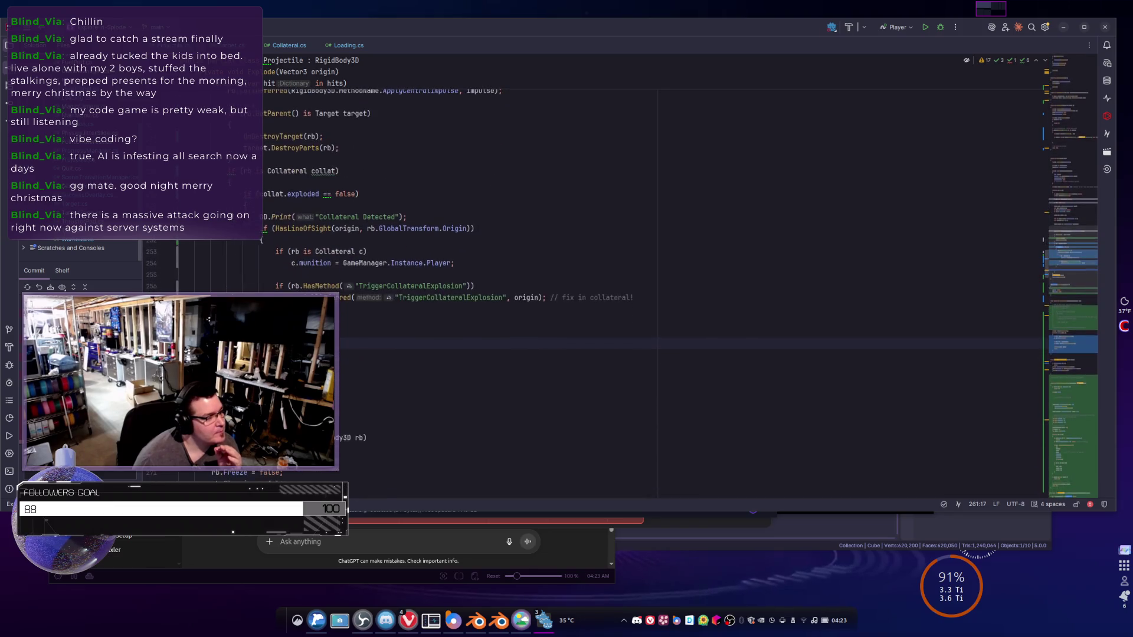
scroll(530, 265, down, 3)
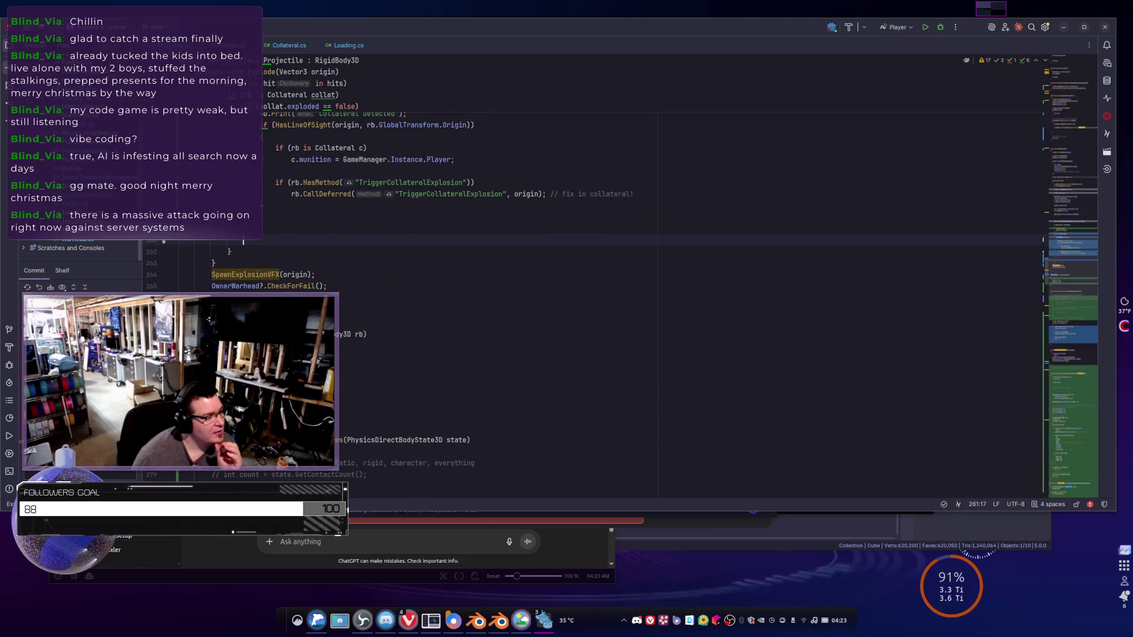
scroll(531, 265, up, 2)
scroll(531, 266, up, 1)
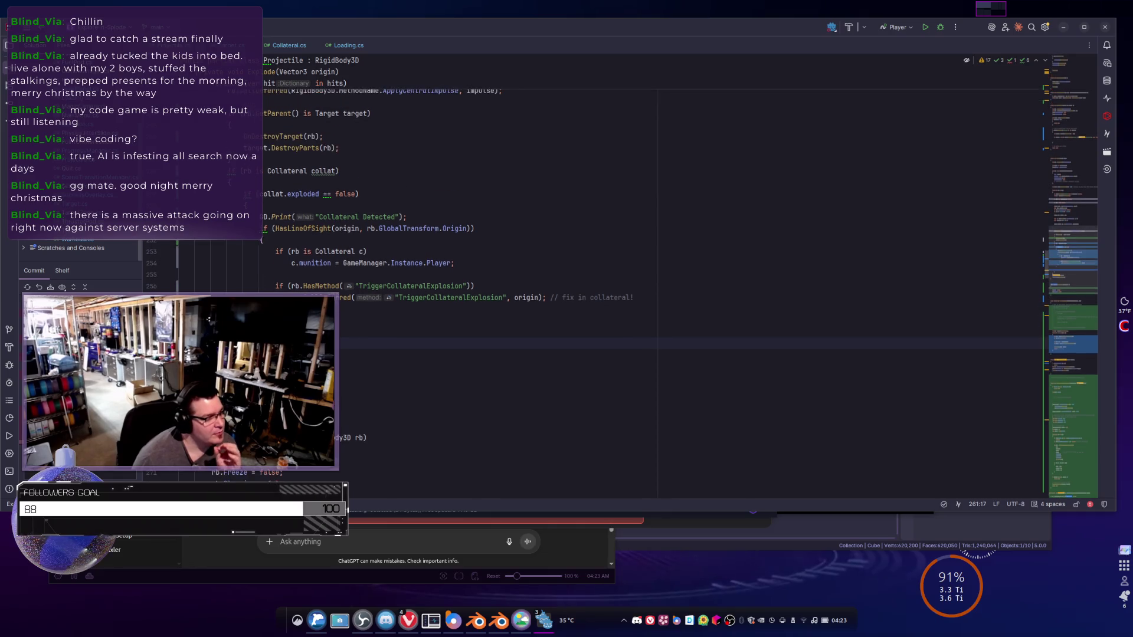
click(326, 389)
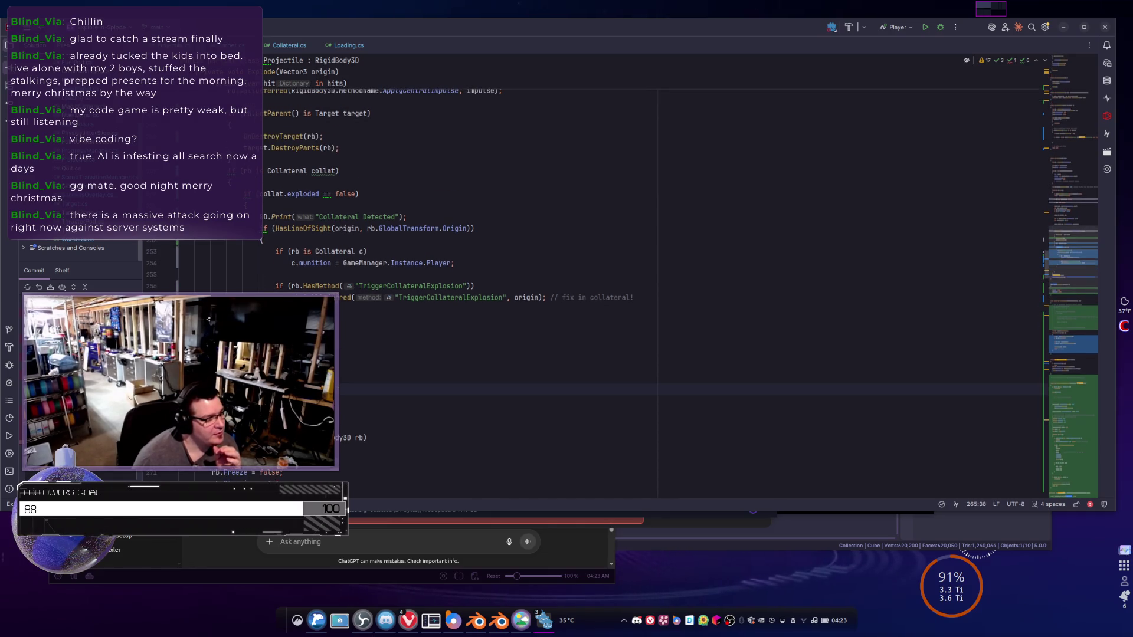
key(shift+Up)
key(shift+Home)
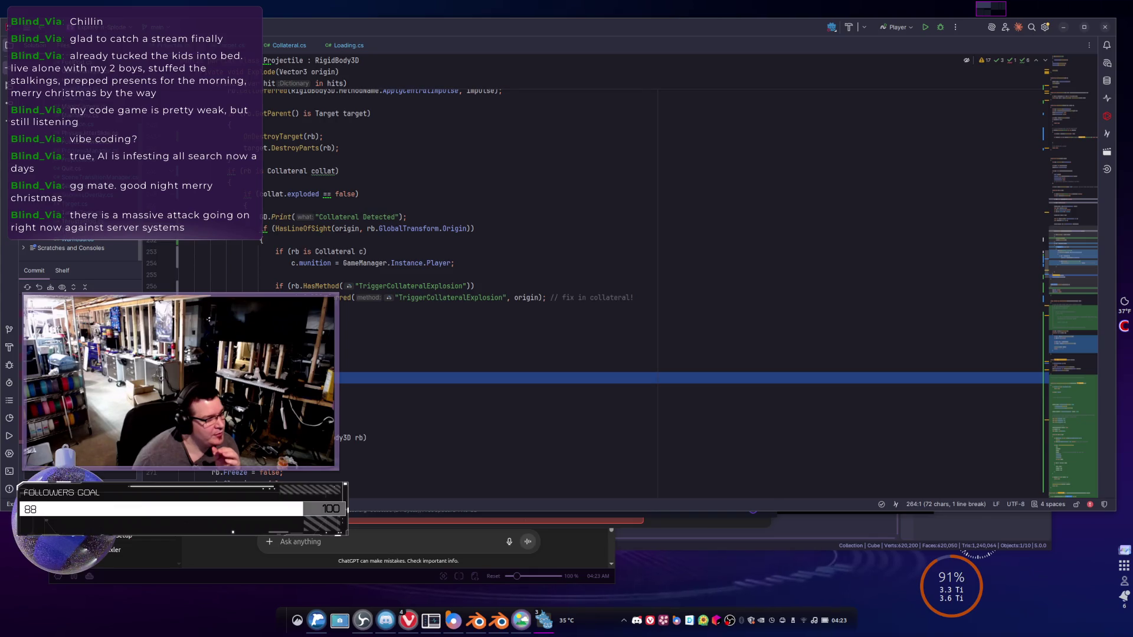
click(180, 332)
scroll(590, 266, up, 4)
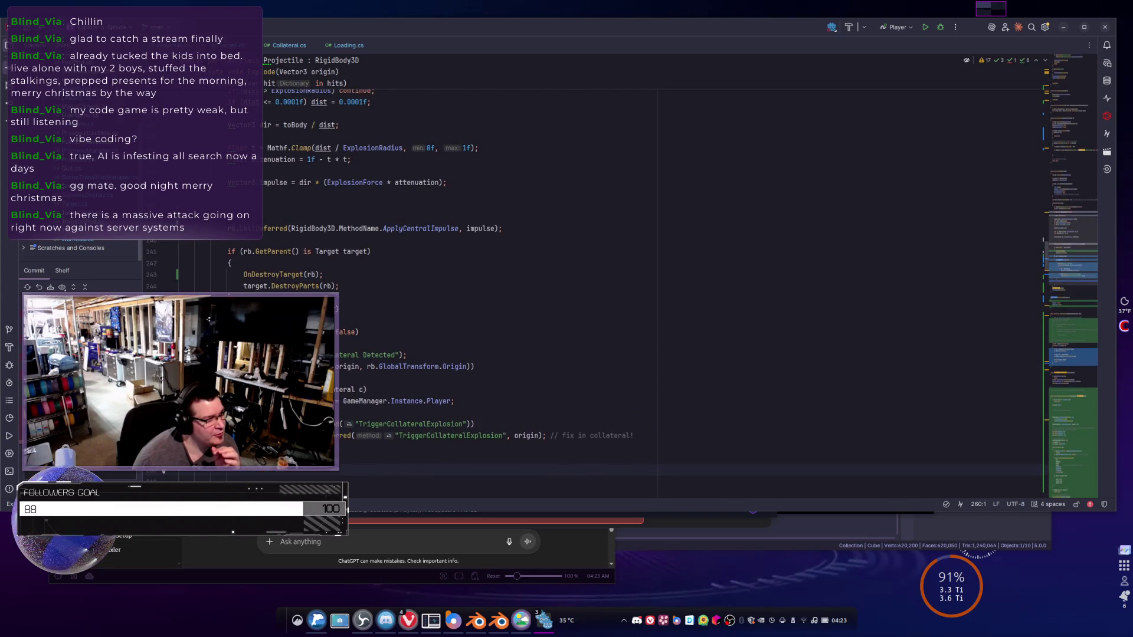
scroll(590, 265, up, 2)
click(372, 374)
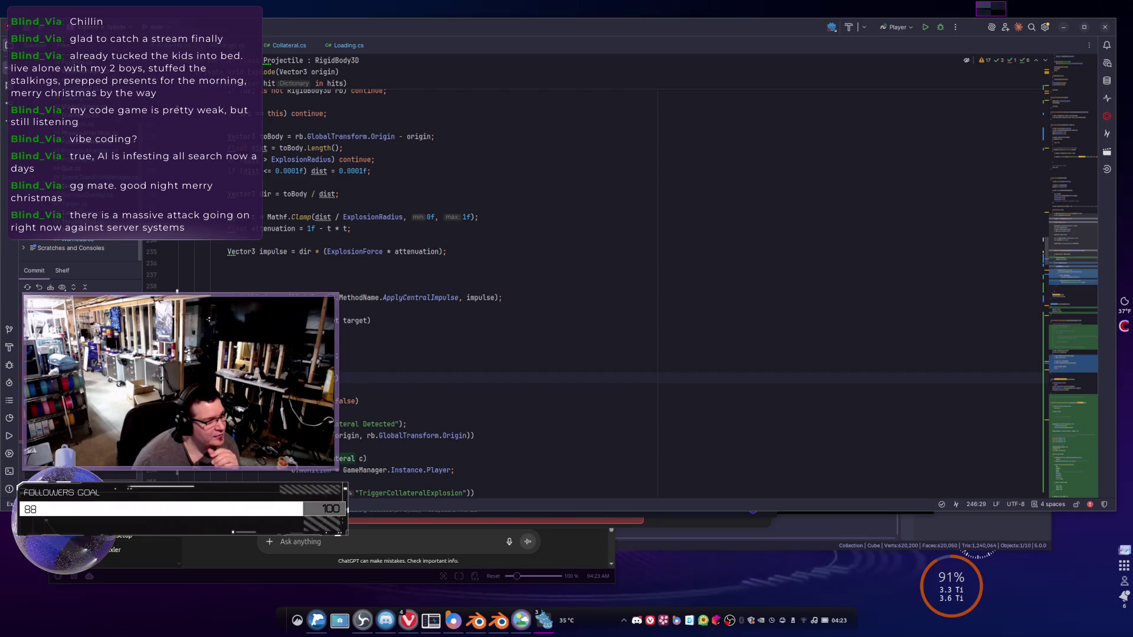
scroll(371, 375, down, 3)
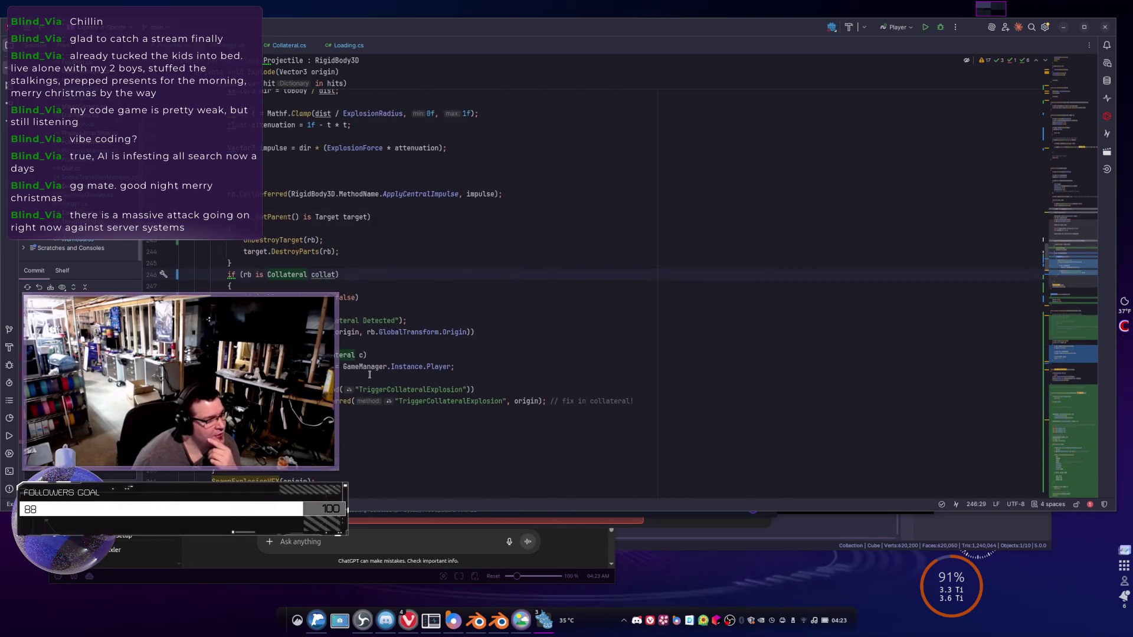
scroll(369, 374, down, 2)
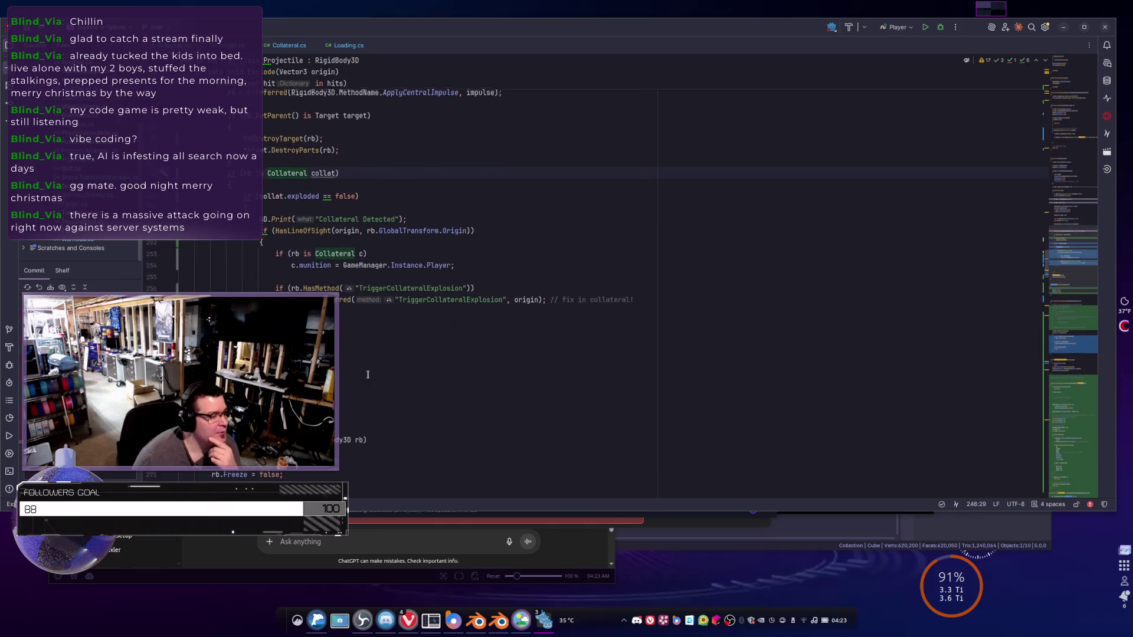
scroll(258, 255, up, 2)
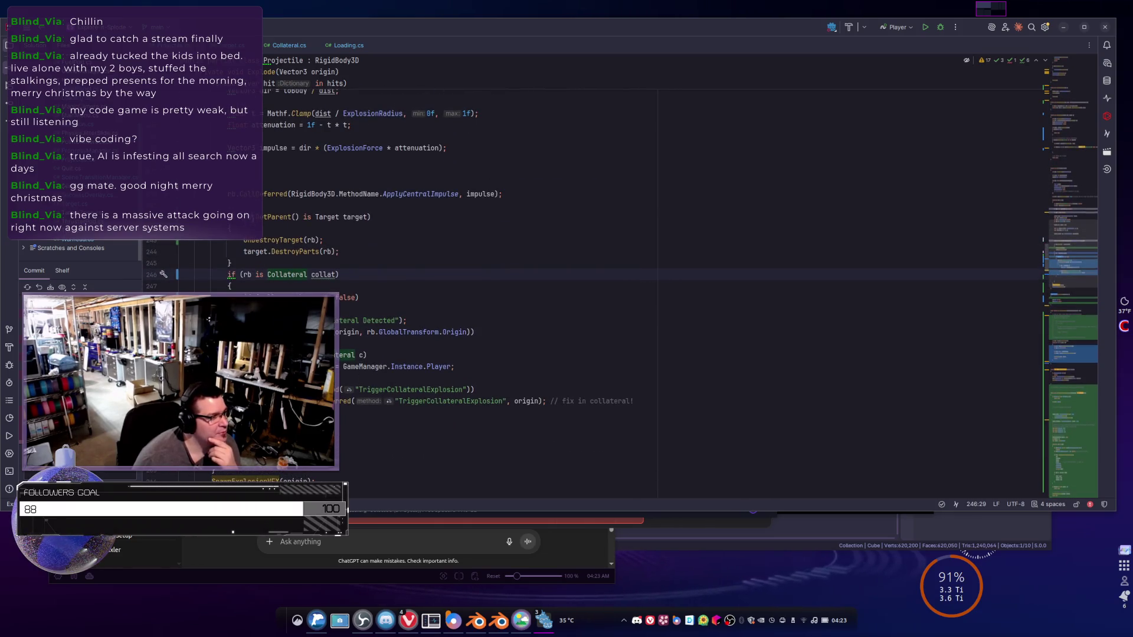
click(357, 229)
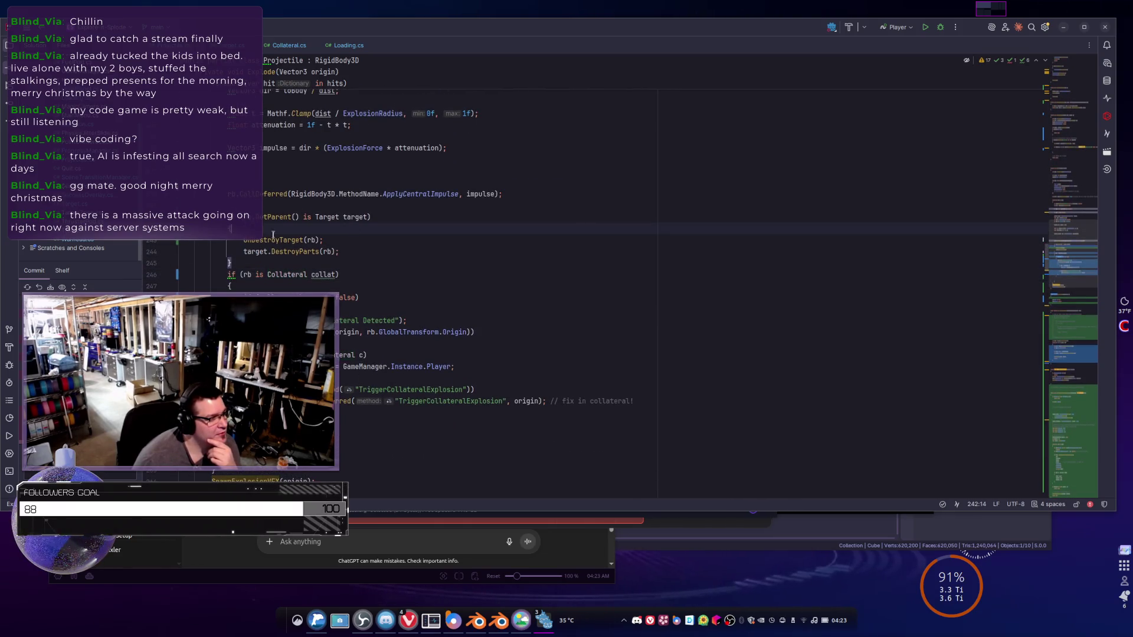
click(351, 271)
scroll(295, 271, up, 2)
click(252, 273)
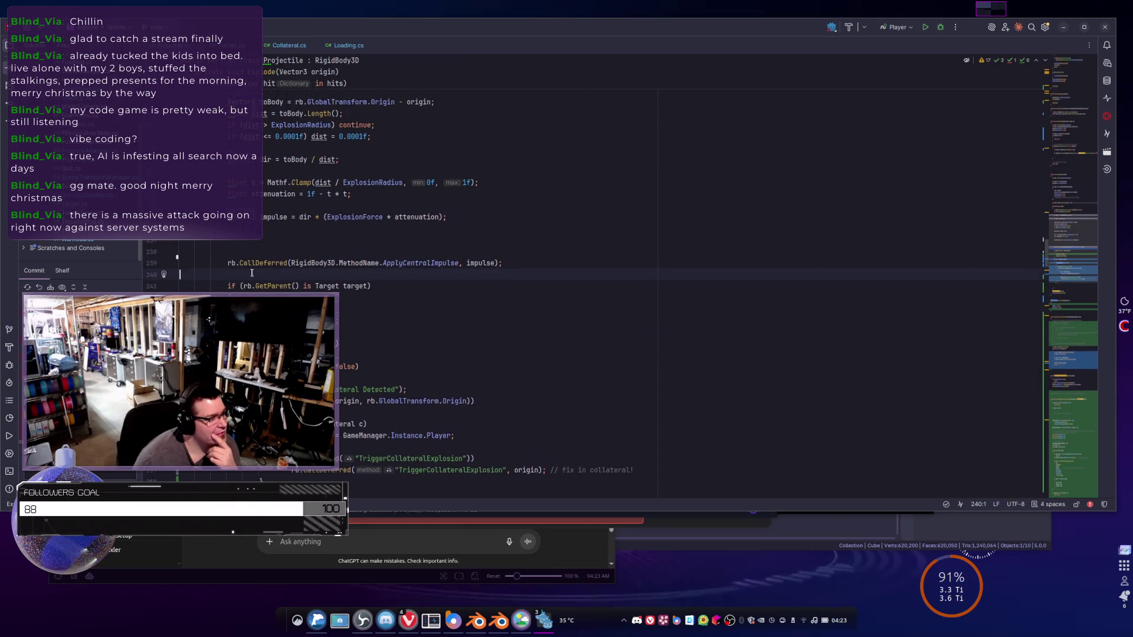
scroll(252, 273, down, 2)
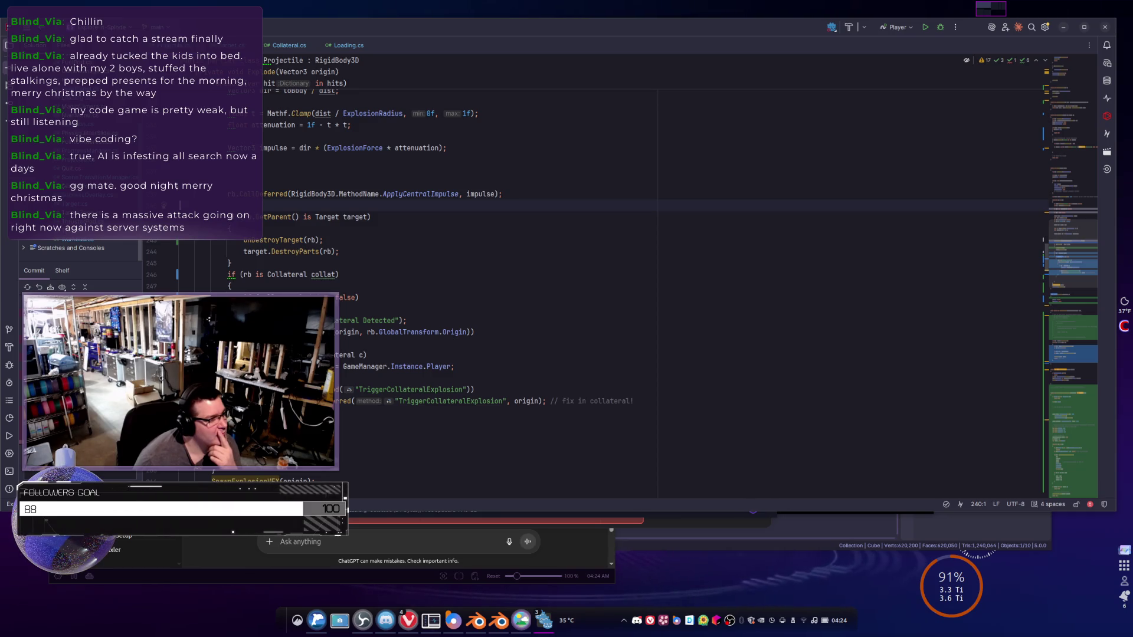
scroll(590, 266, up, 4)
click(242, 309)
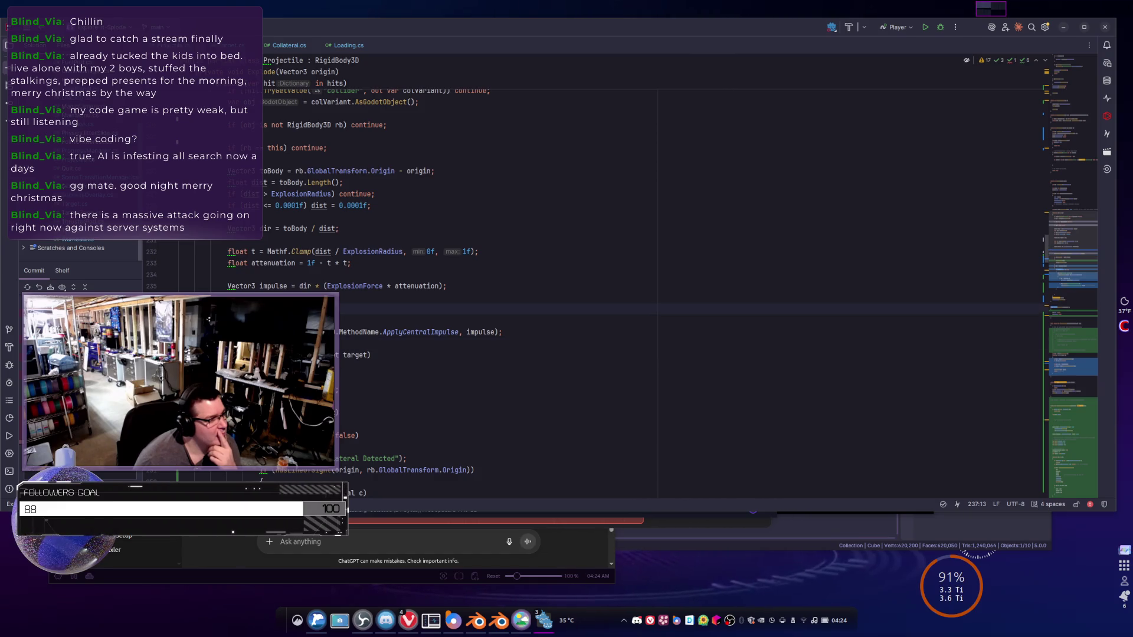
scroll(590, 265, down, 4)
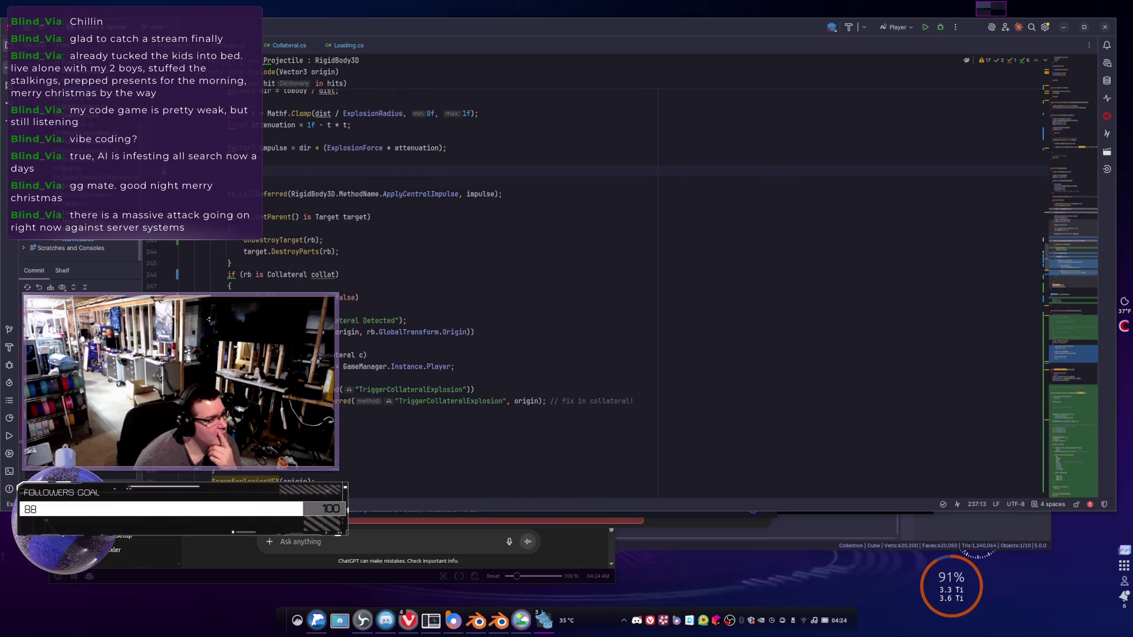
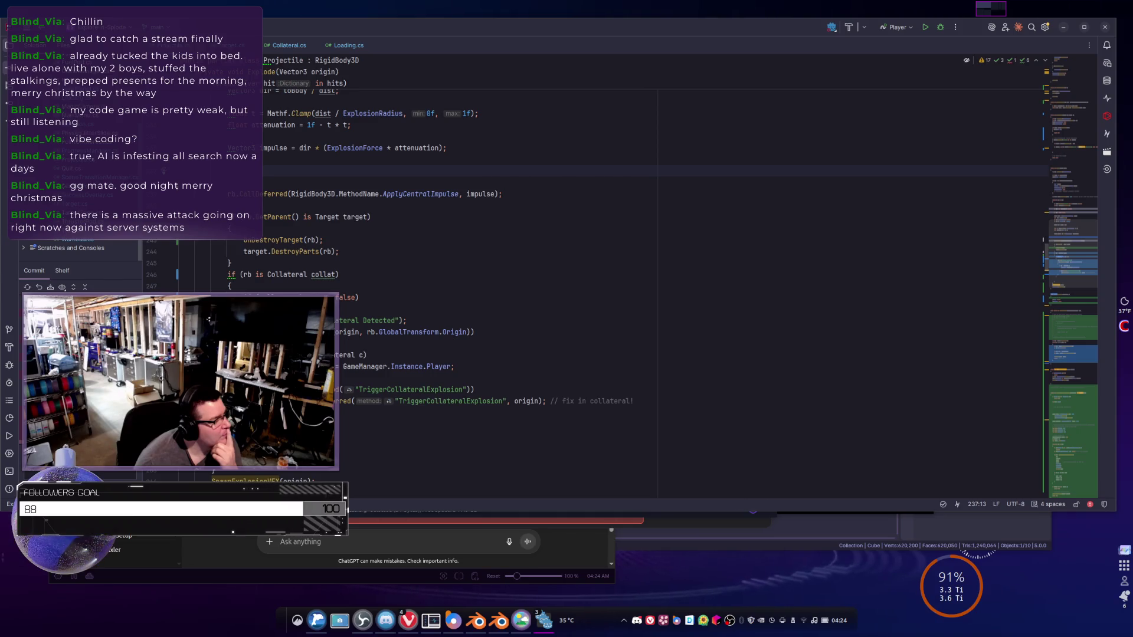
- Scroll through Projectile's explode method and place the caret in the collateral detection block
scroll(530, 265, down, 1)
scroll(531, 265, down, 1)
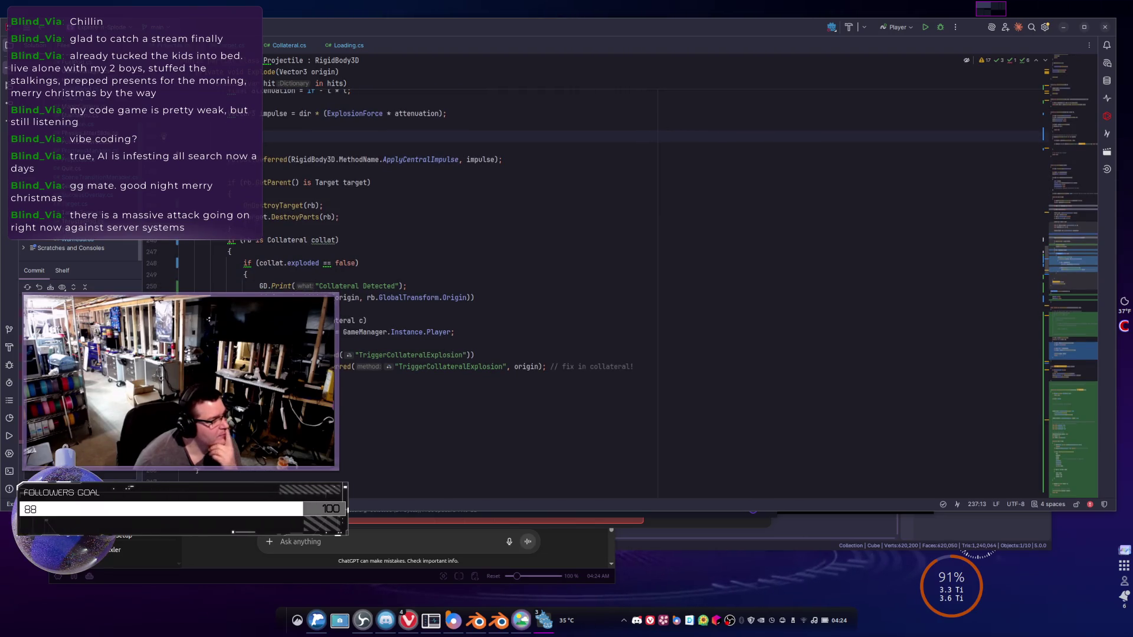
scroll(531, 266, down, 4)
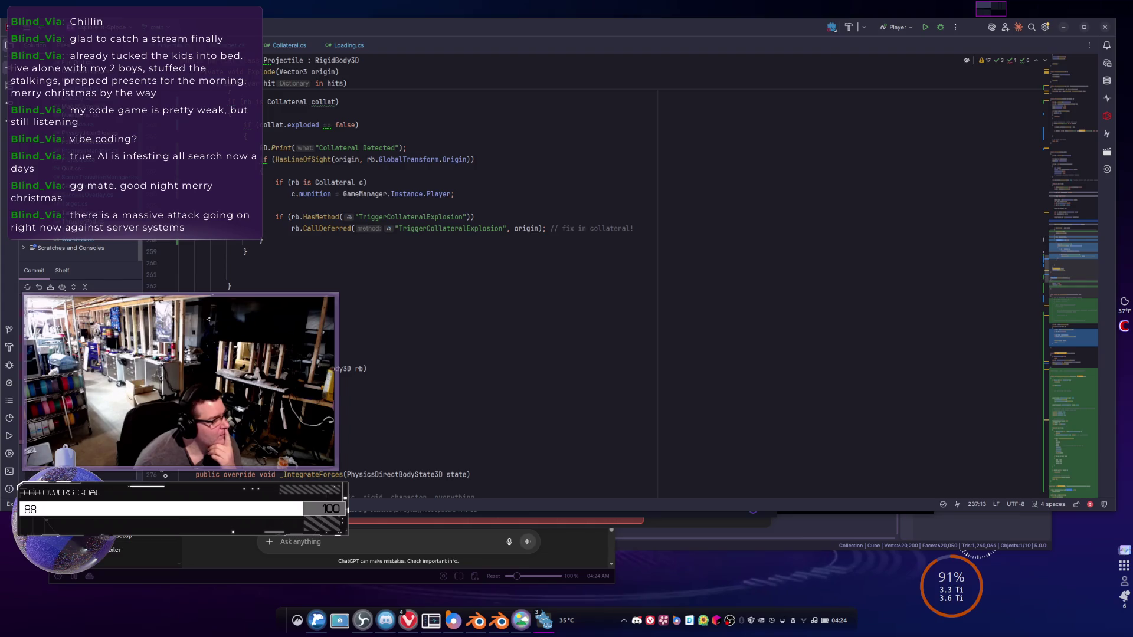
scroll(531, 265, up, 4)
scroll(531, 265, up, 4)
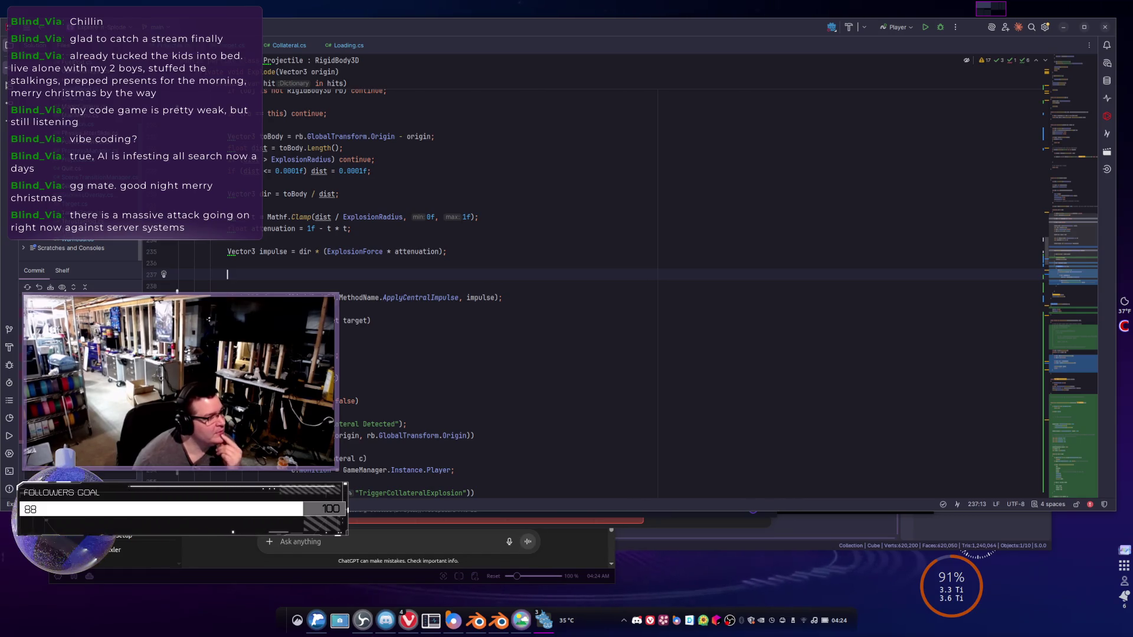
scroll(589, 283, down, 2)
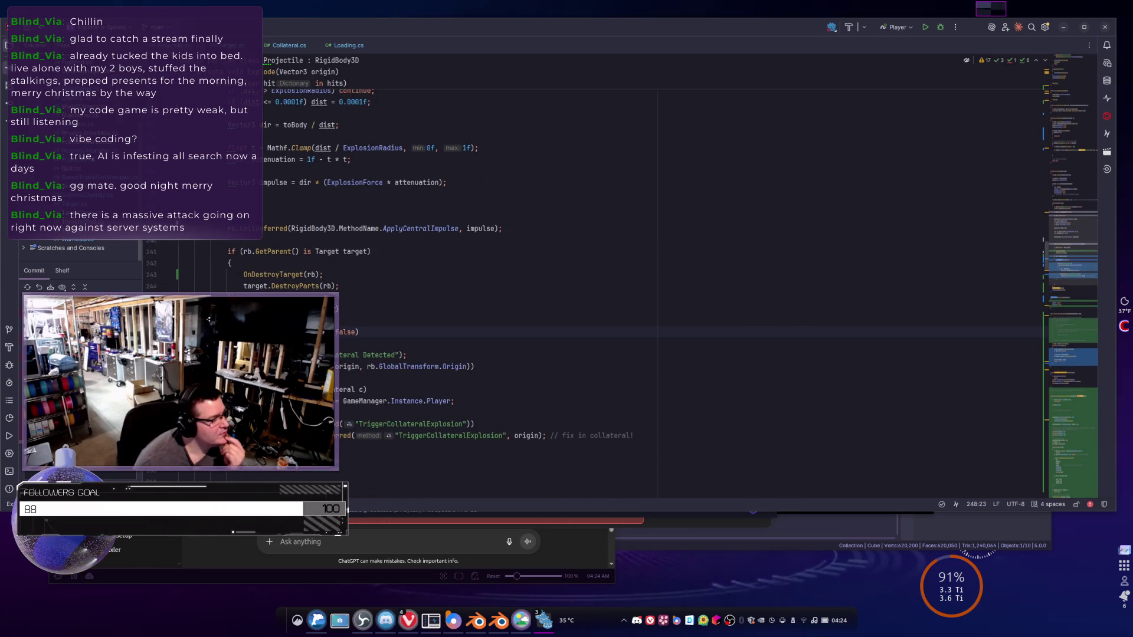
click(272, 343)
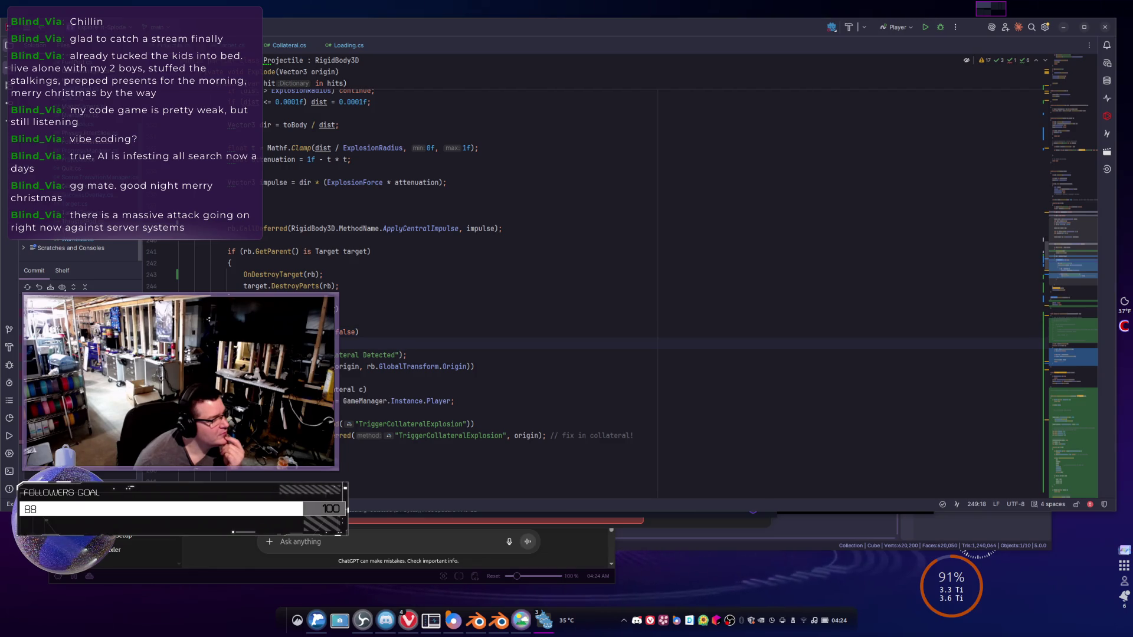
- Re-read the surrounding explosion code, then navigate to Collateral.cs
scroll(590, 283, up, 4)
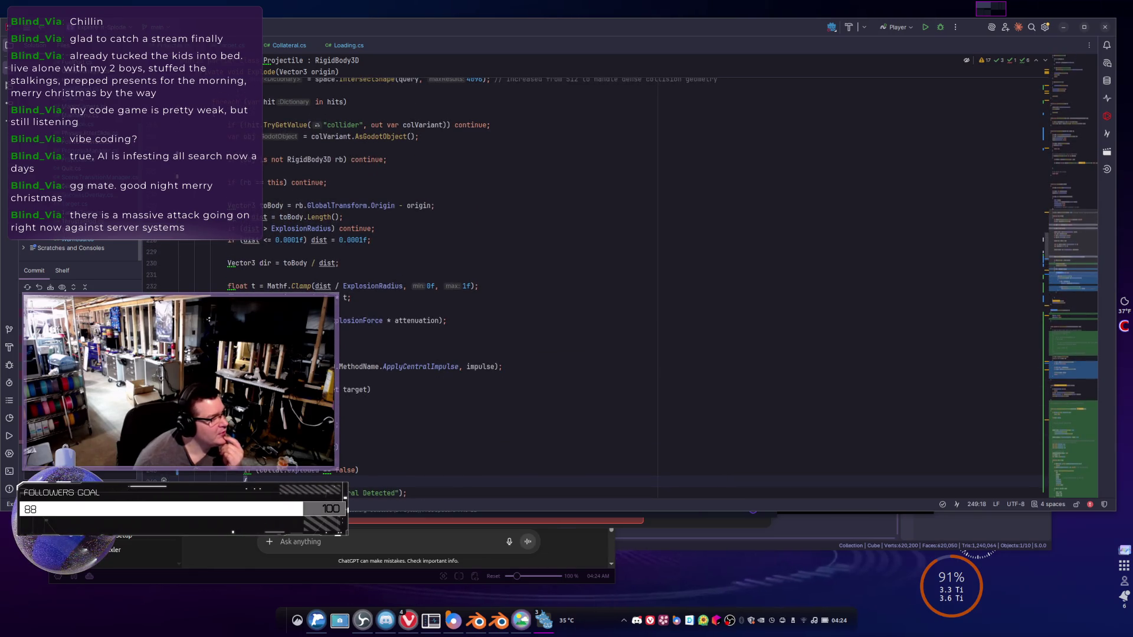
scroll(590, 283, up, 8)
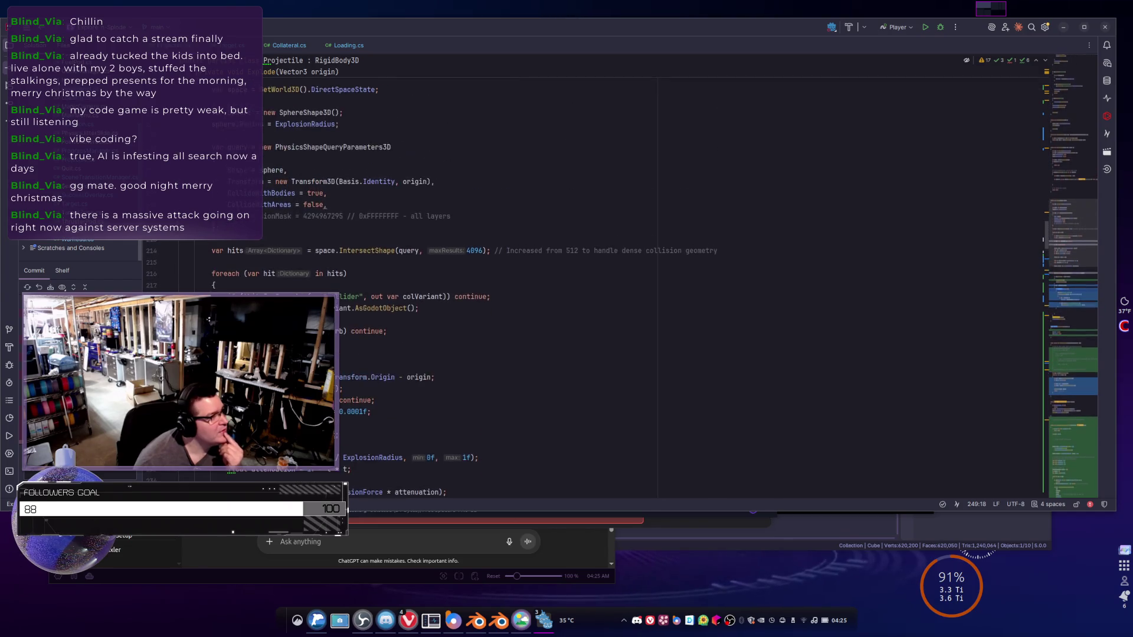
scroll(590, 283, down, 19)
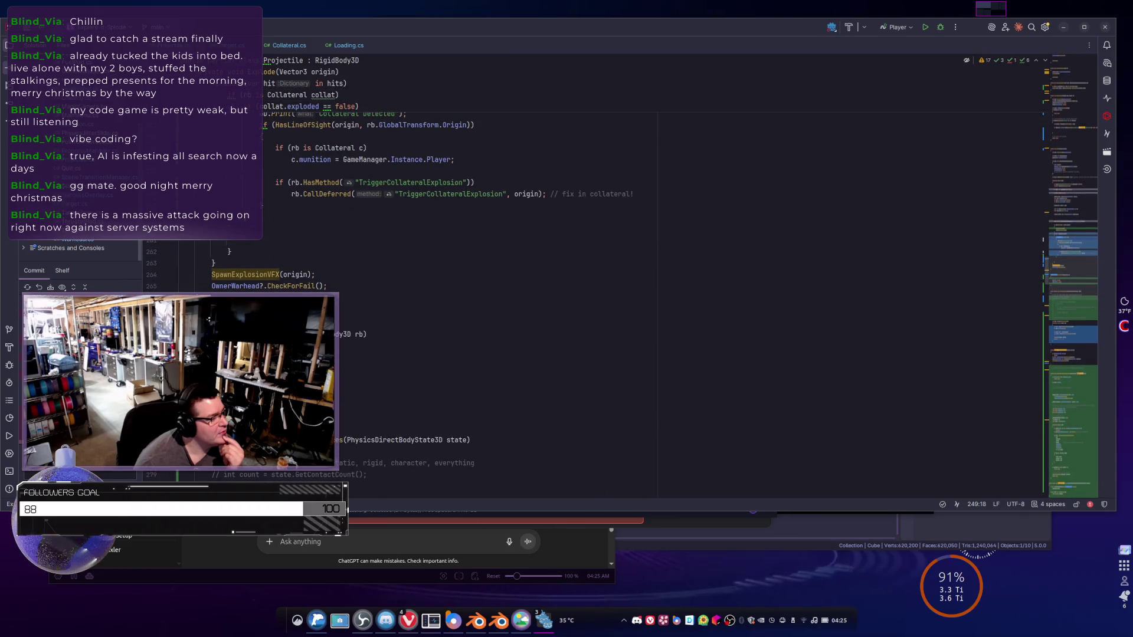
scroll(421, 340, up, 5)
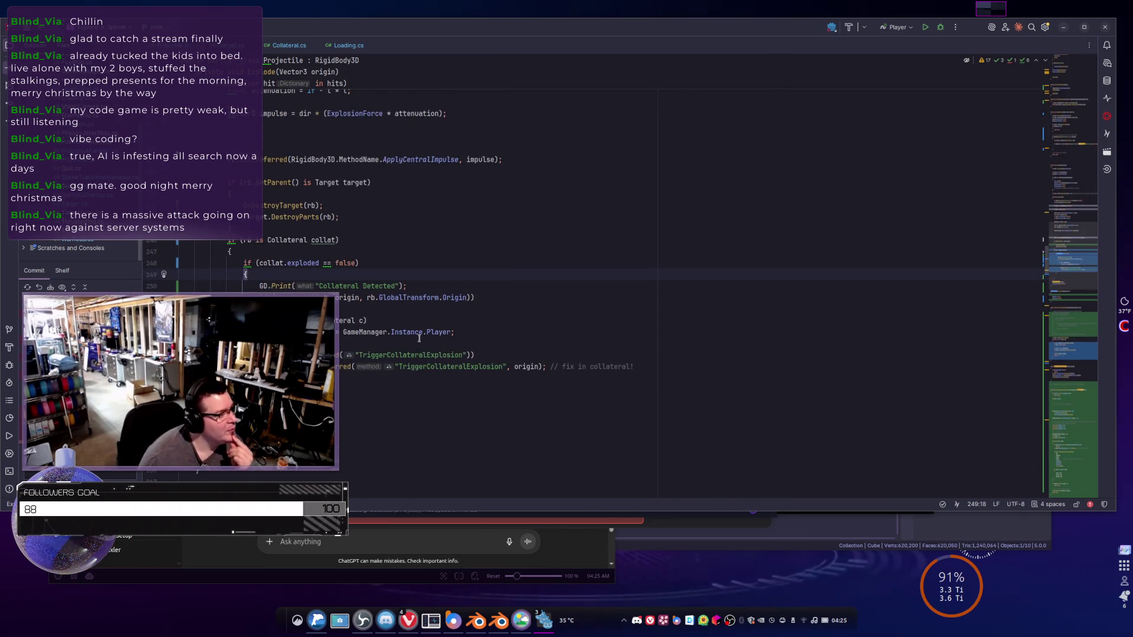
scroll(368, 358, up, 1)
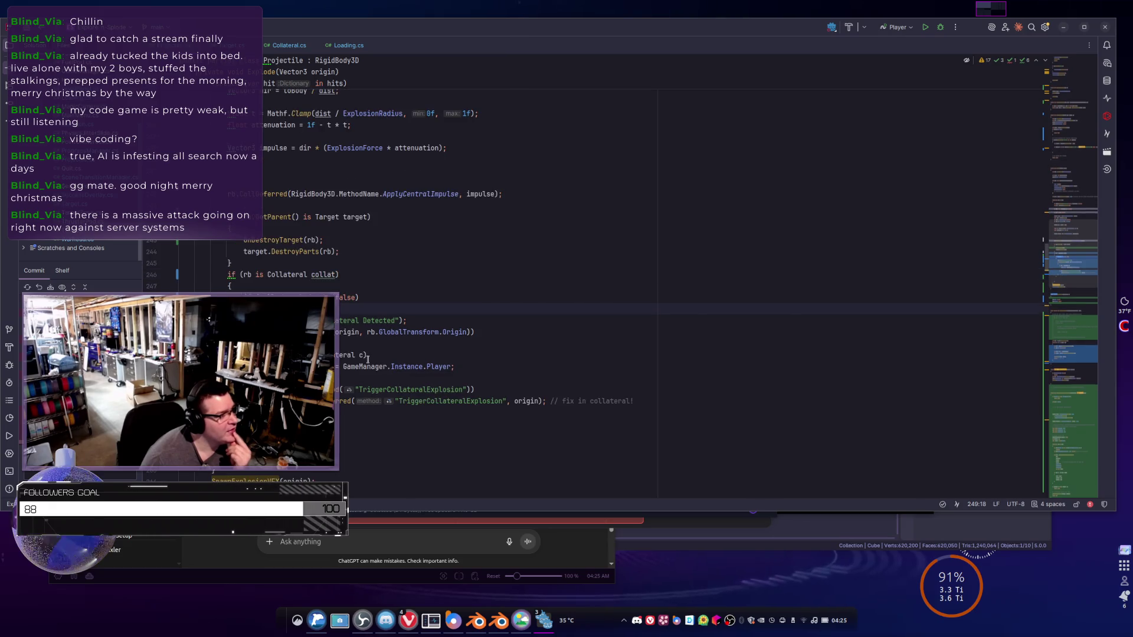
key(alt+Right)
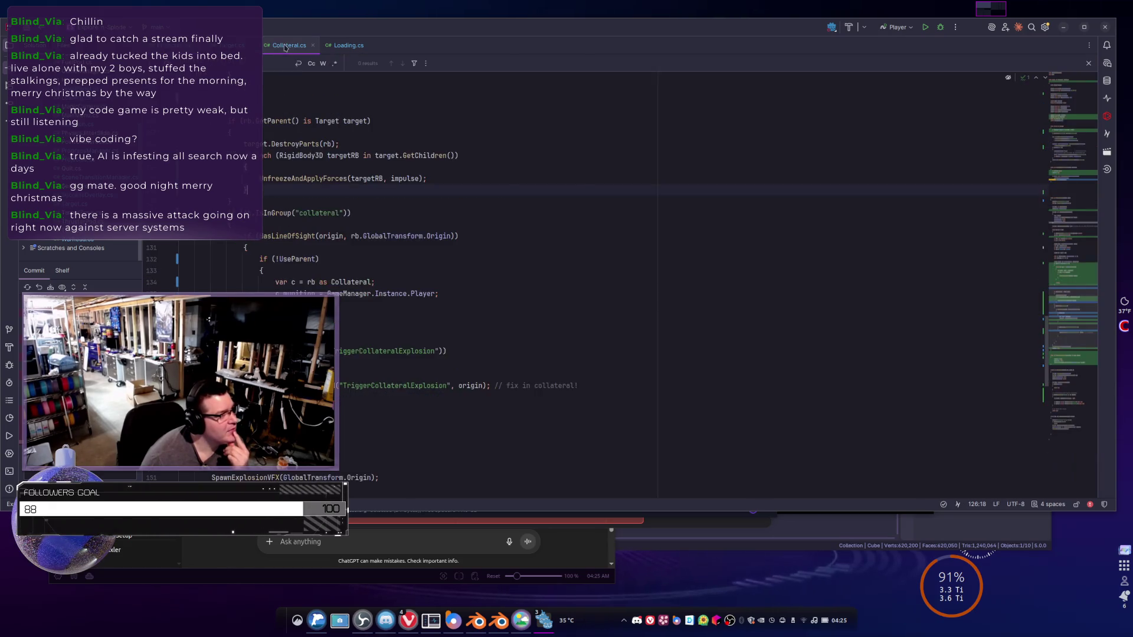
- Skim Collateral.cs, glance at Target.cs, and return to Projectile's collateral branch
scroll(420, 304, up, 2)
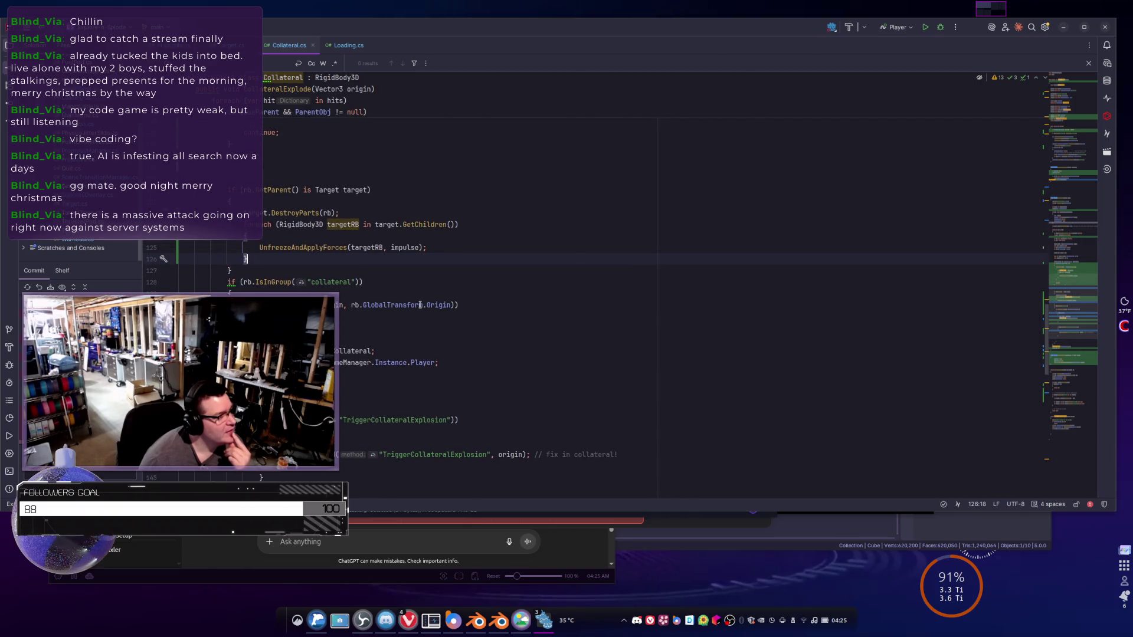
scroll(420, 305, up, 5)
scroll(413, 332, up, 5)
scroll(356, 325, down, 3)
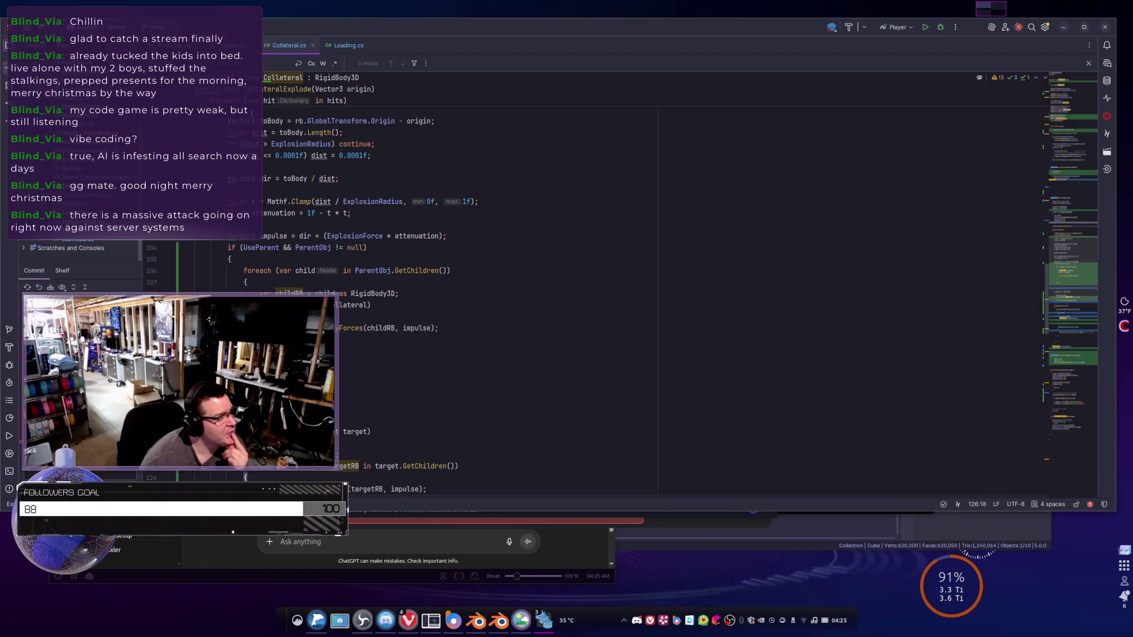
key(ctrl+Tab)
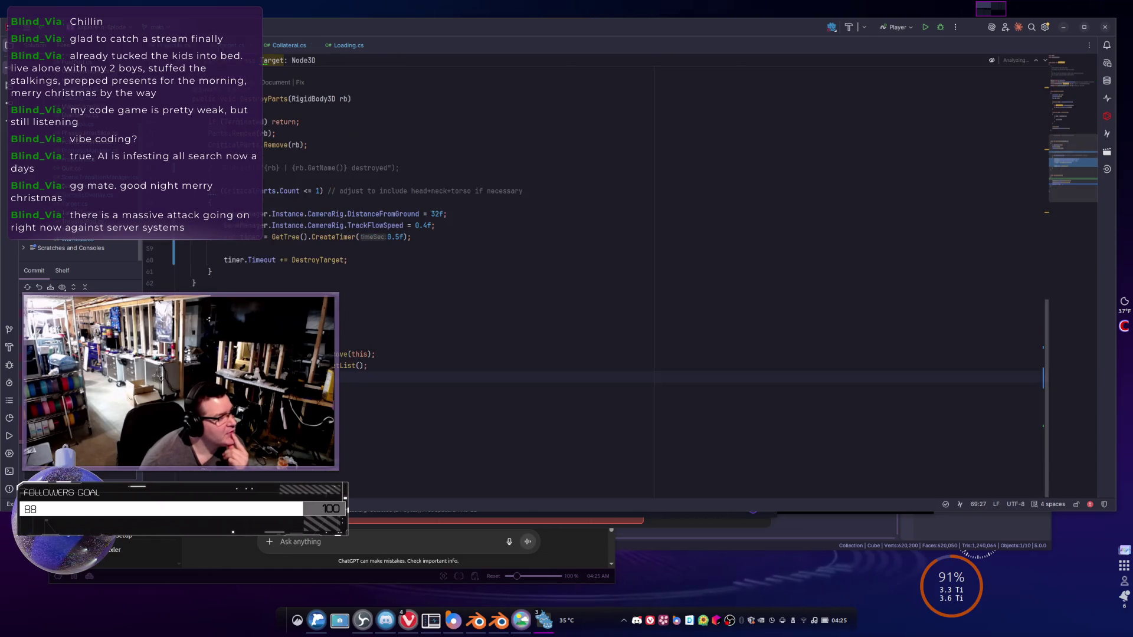
key(ctrl+Tab)
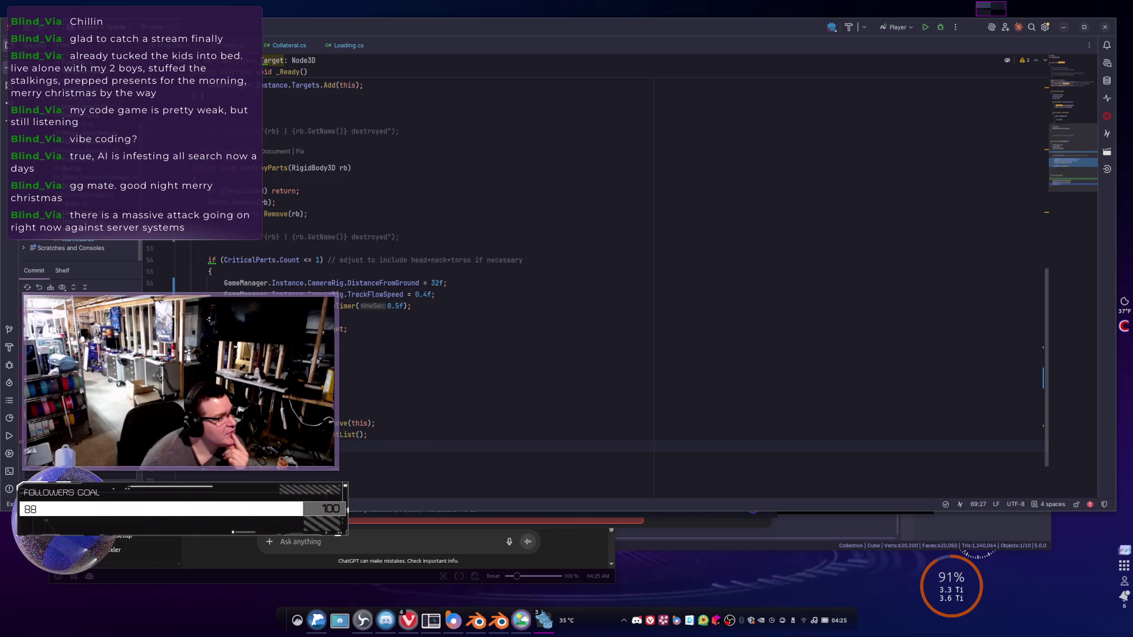
scroll(394, 273, down, 2)
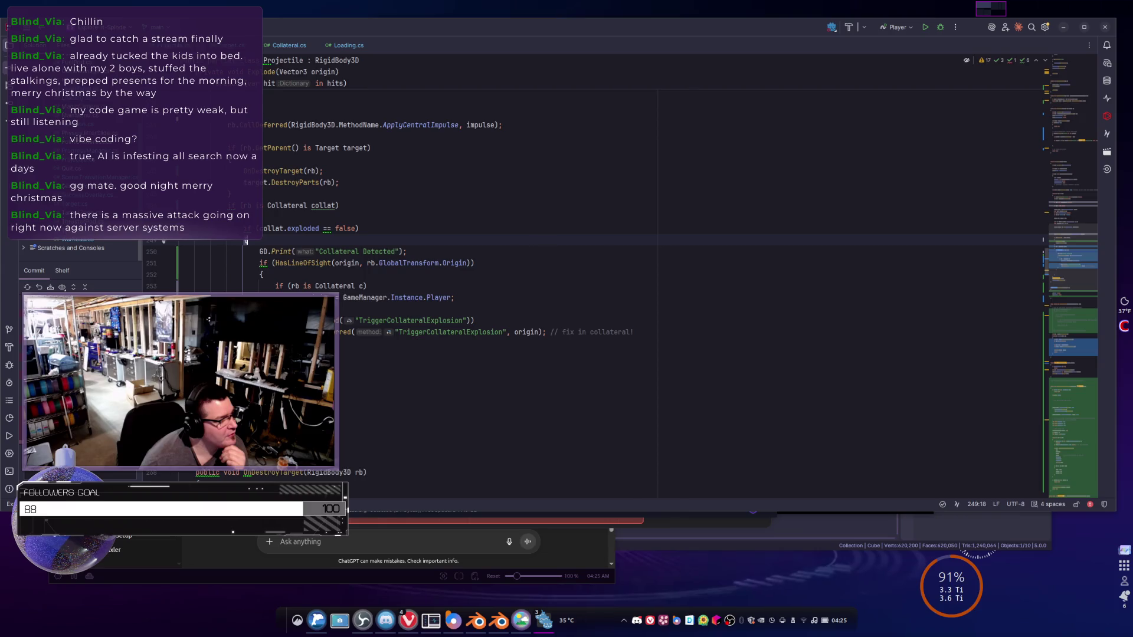
scroll(394, 274, up, 3)
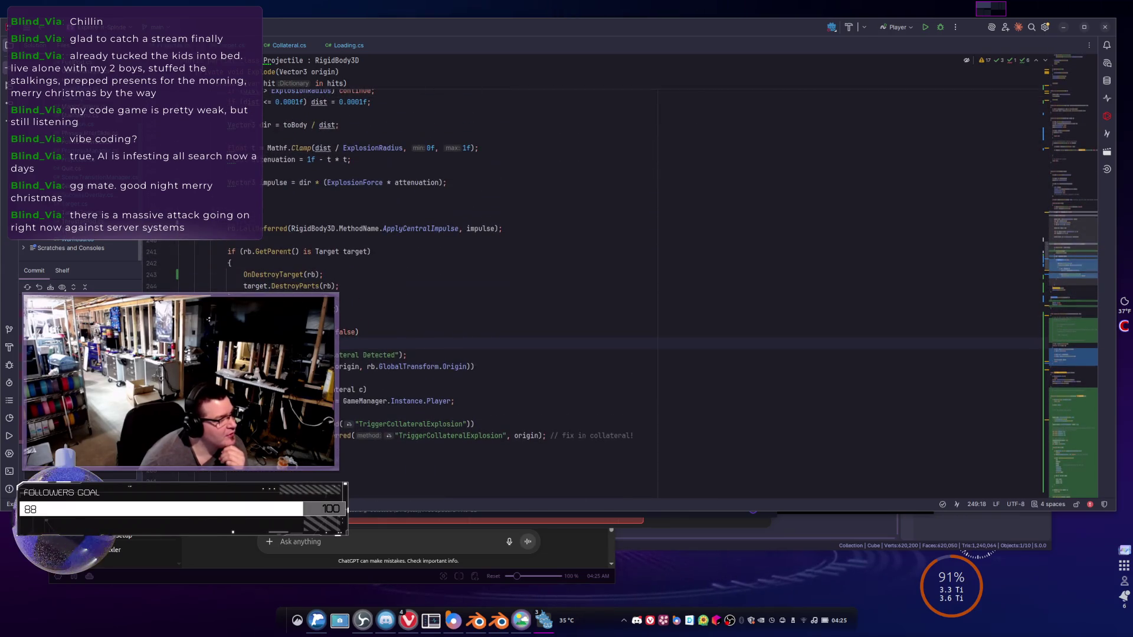
click(243, 206)
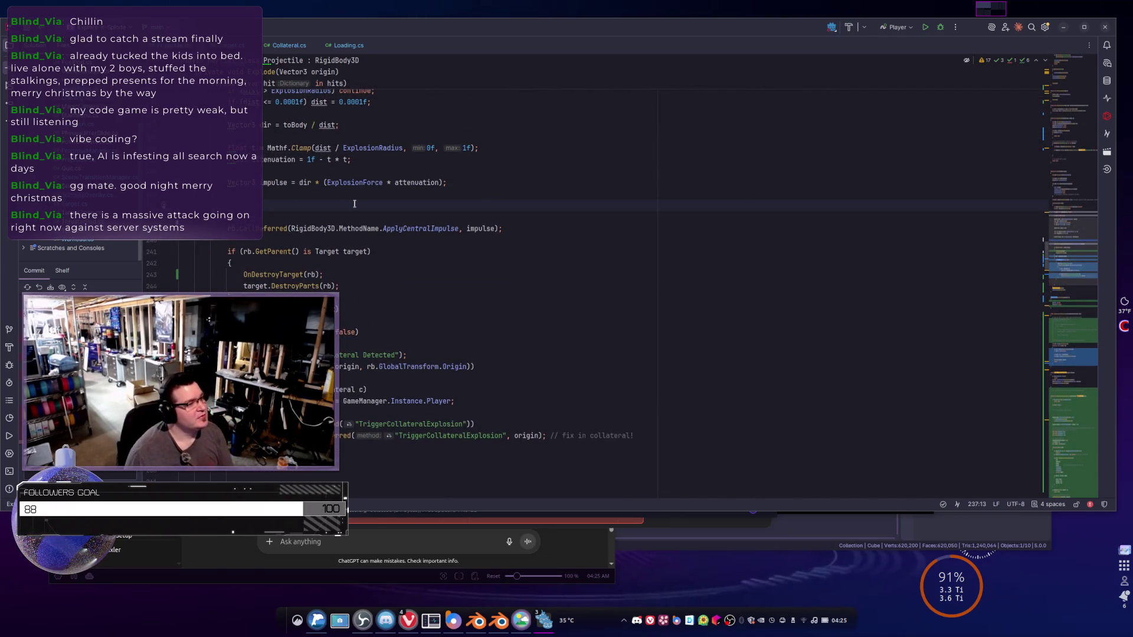
scroll(530, 265, down, 4)
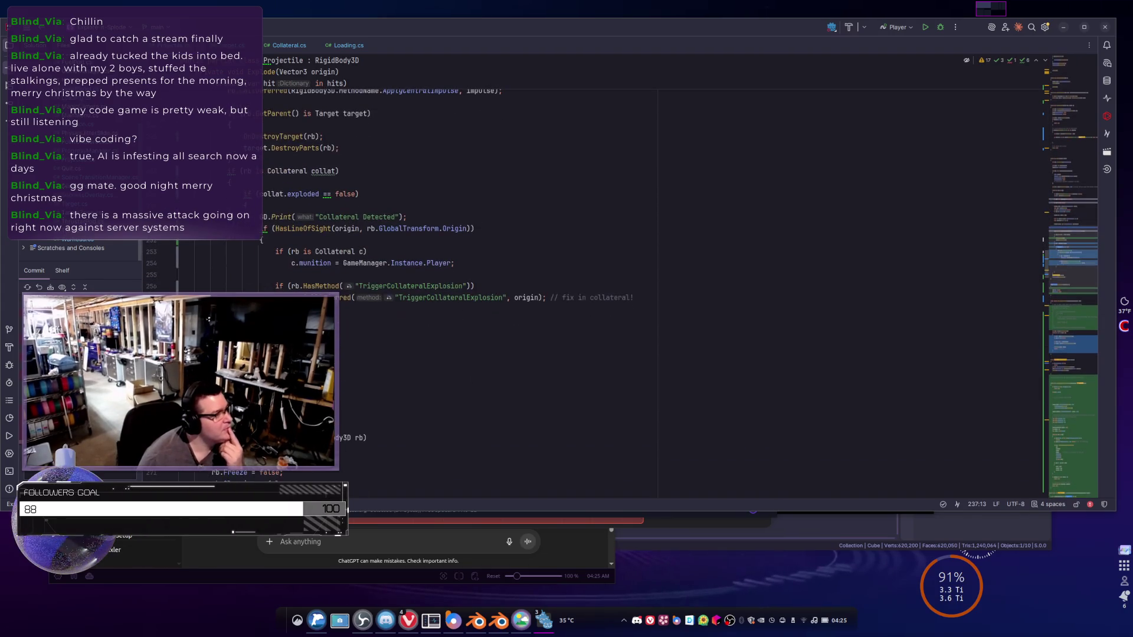
scroll(531, 266, up, 2)
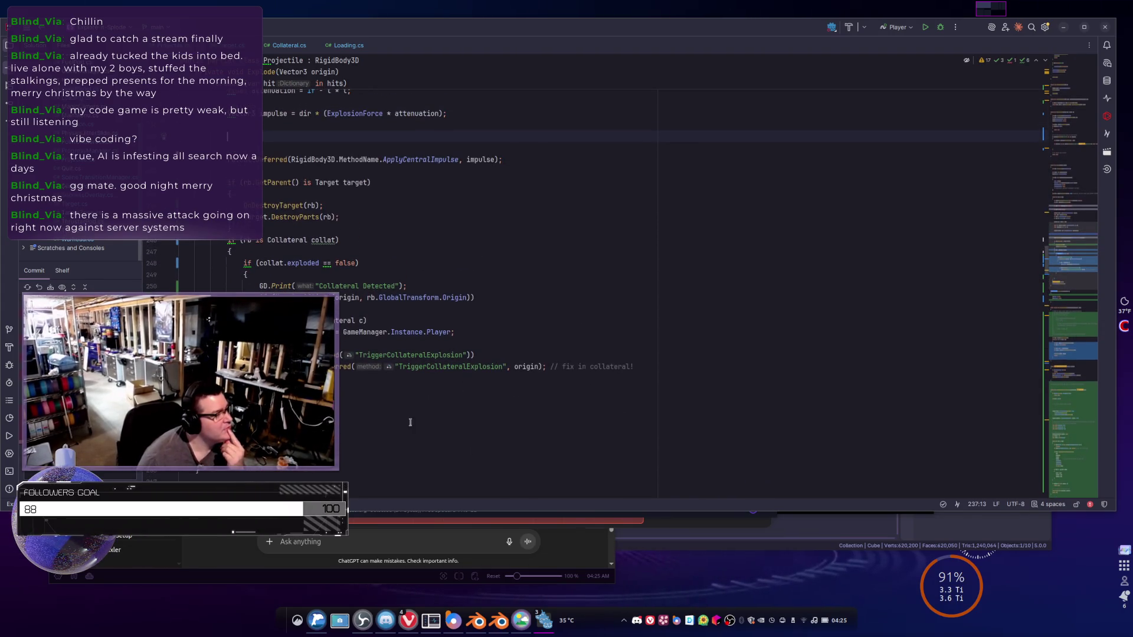
drag(330, 447, 227, 446)
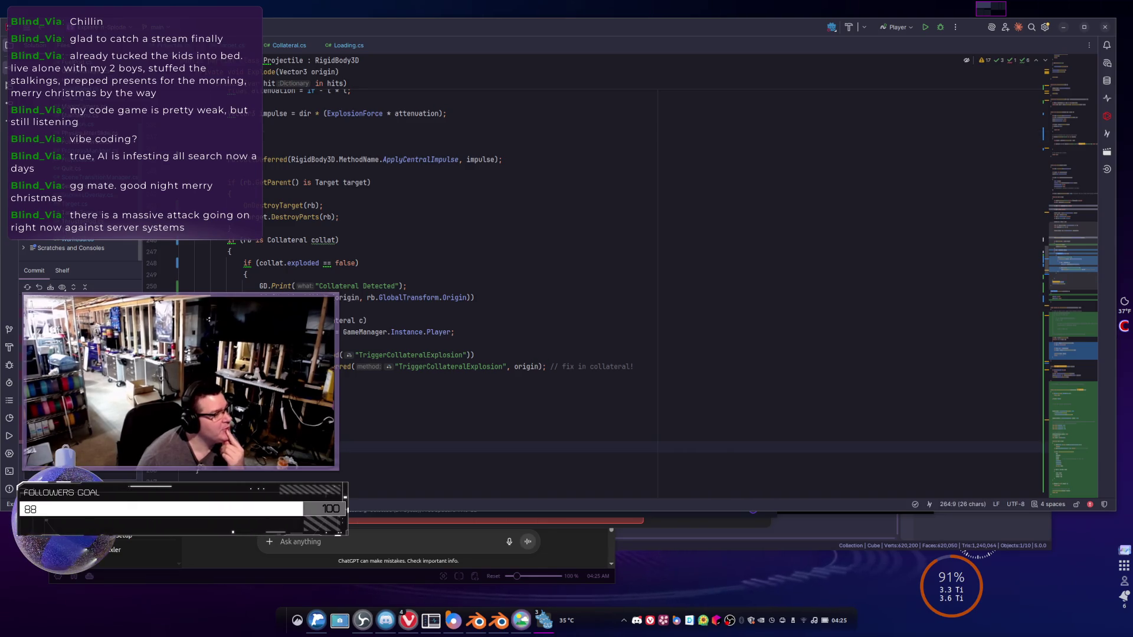
triple_click(410, 366)
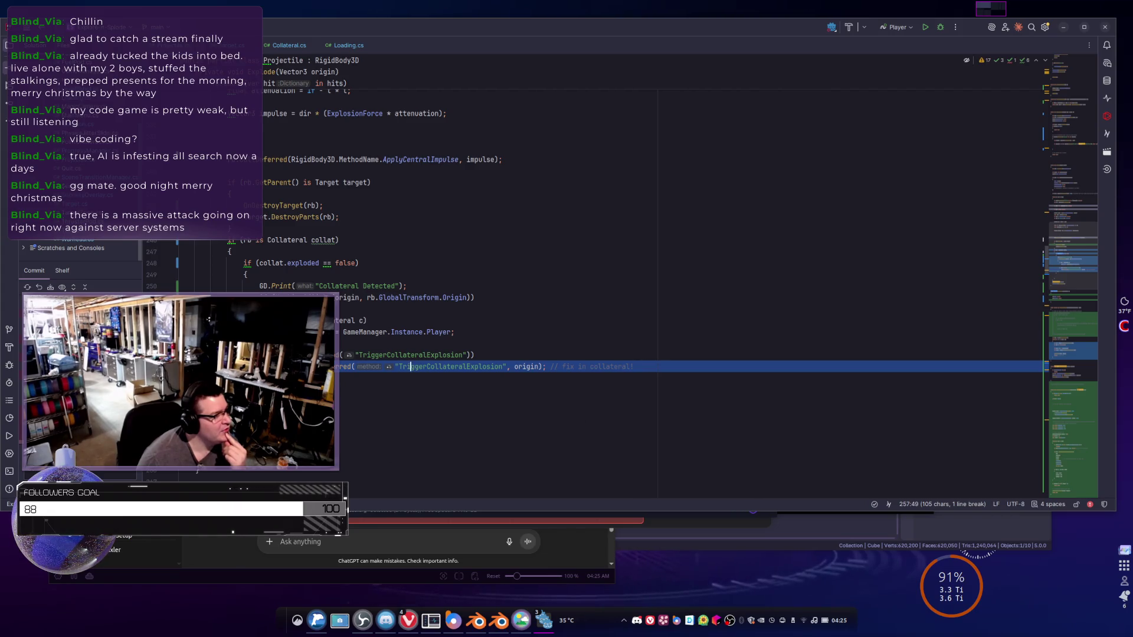
click(374, 218)
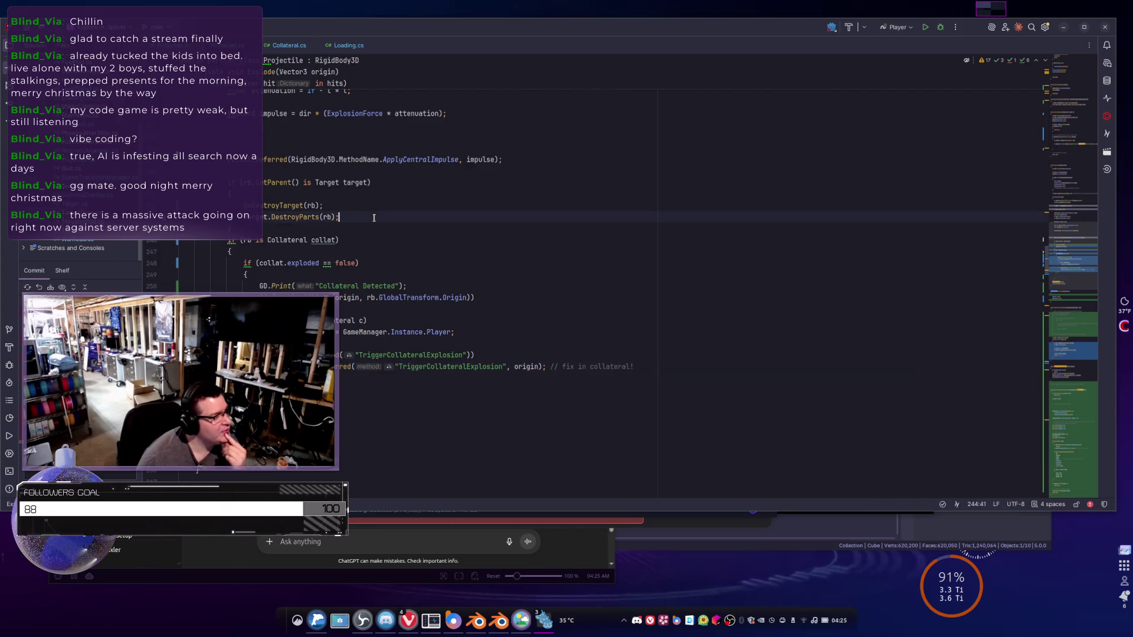
drag(374, 218, 228, 193)
scroll(429, 265, up, 4)
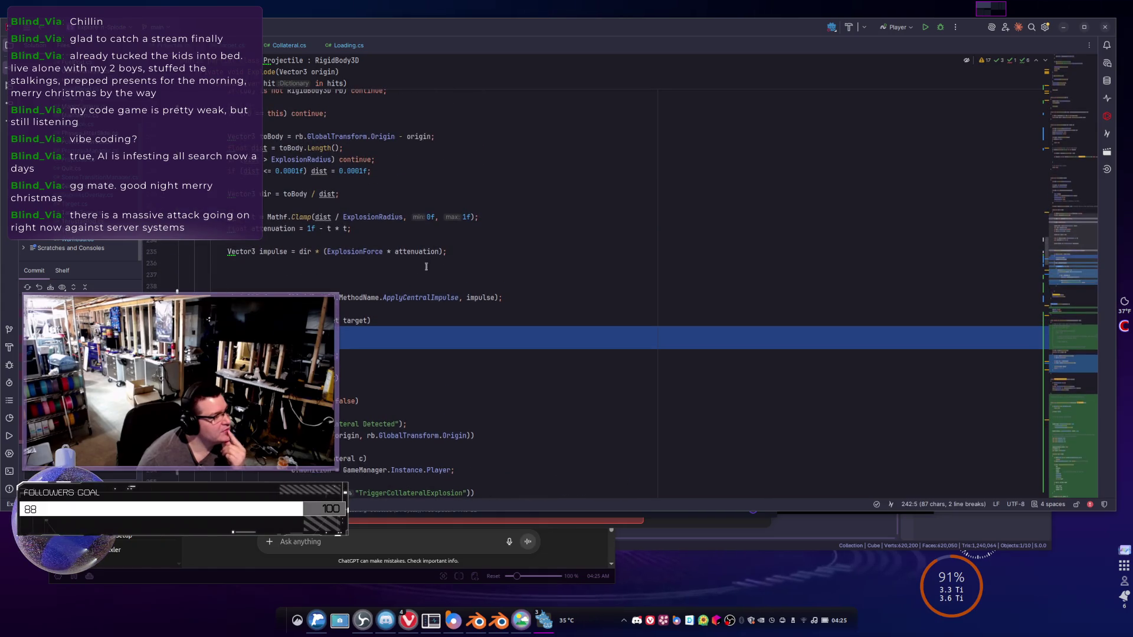
scroll(429, 265, down, 3)
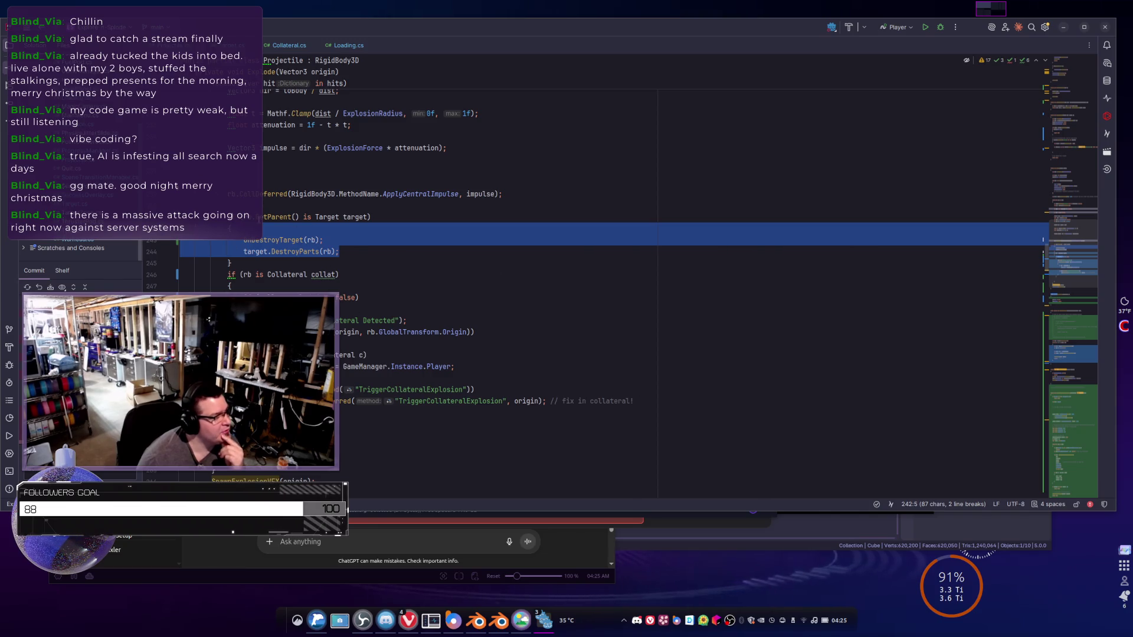
click(276, 171)
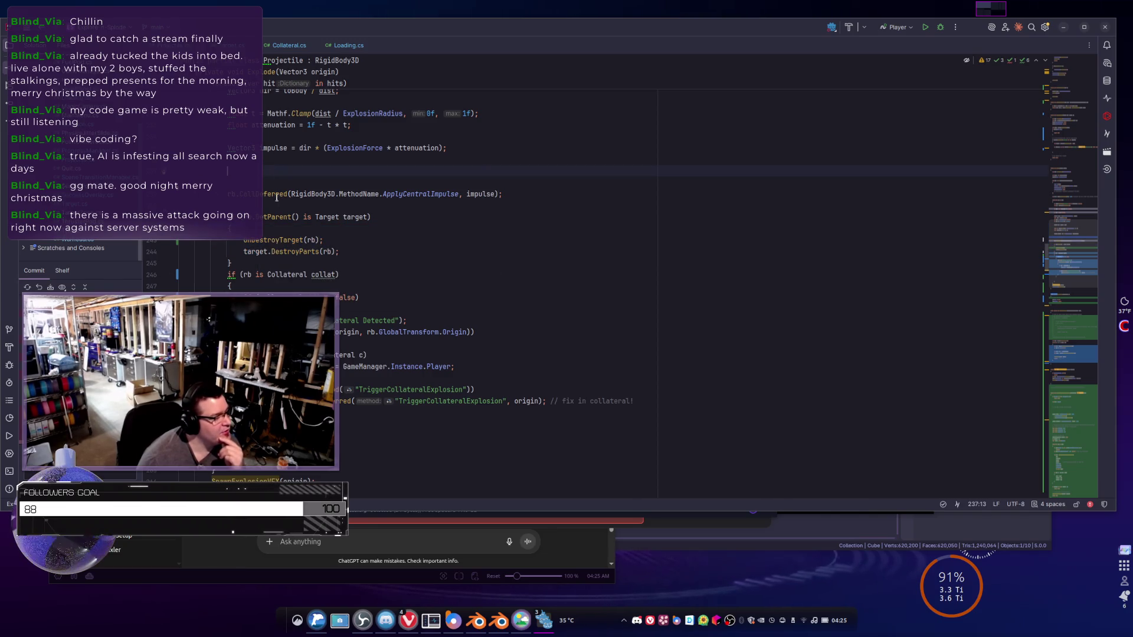
scroll(276, 197, down, 4)
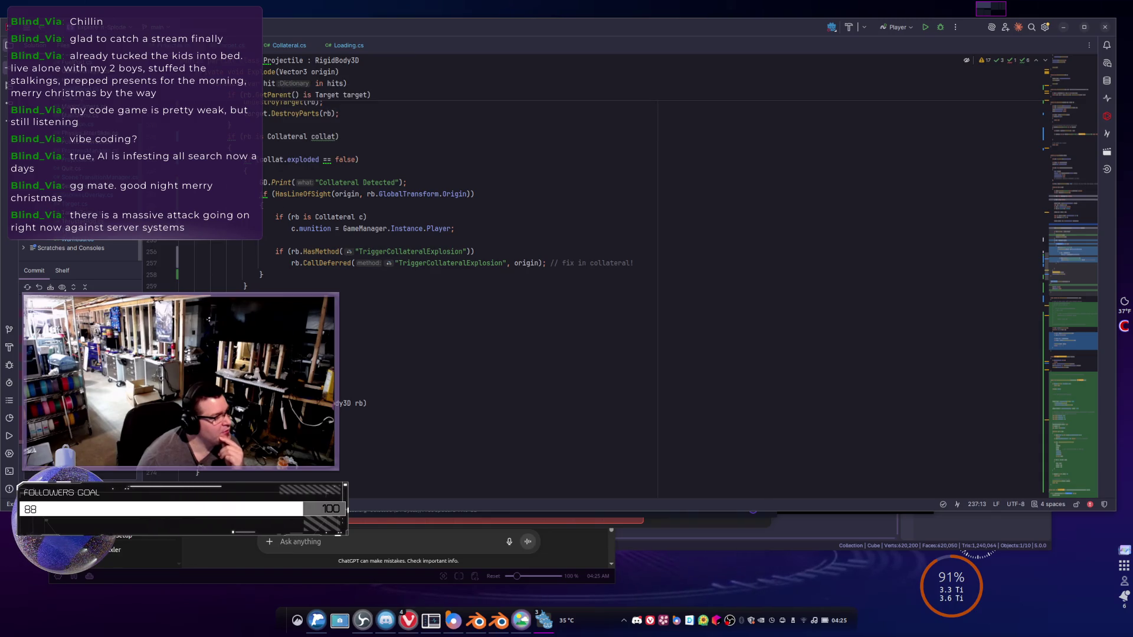
scroll(461, 271, up, 5)
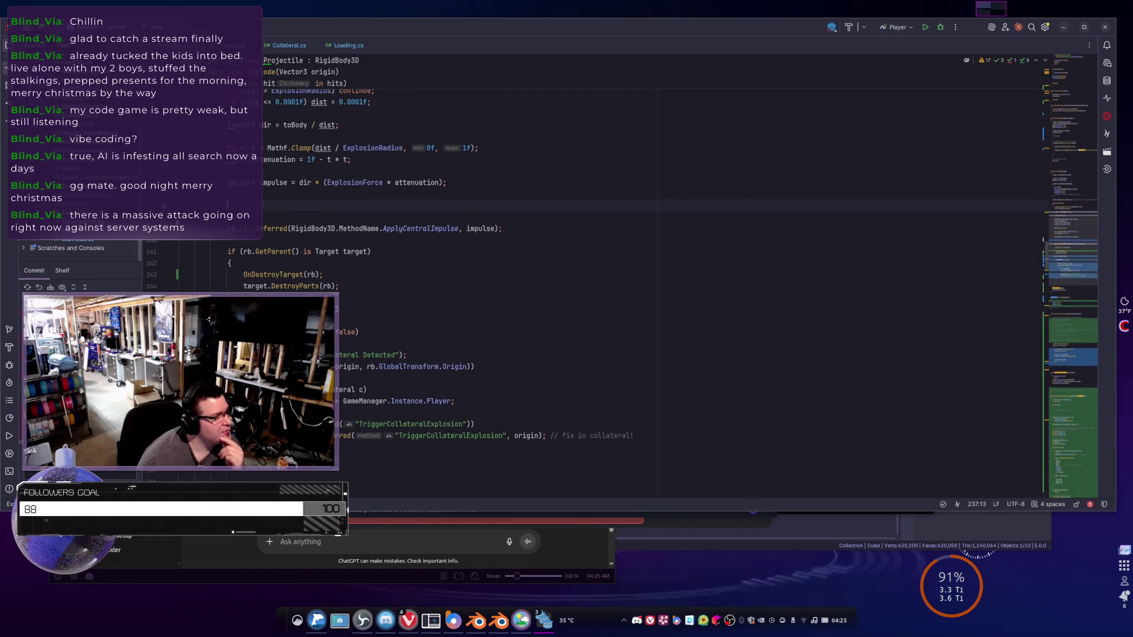
scroll(460, 271, up, 2)
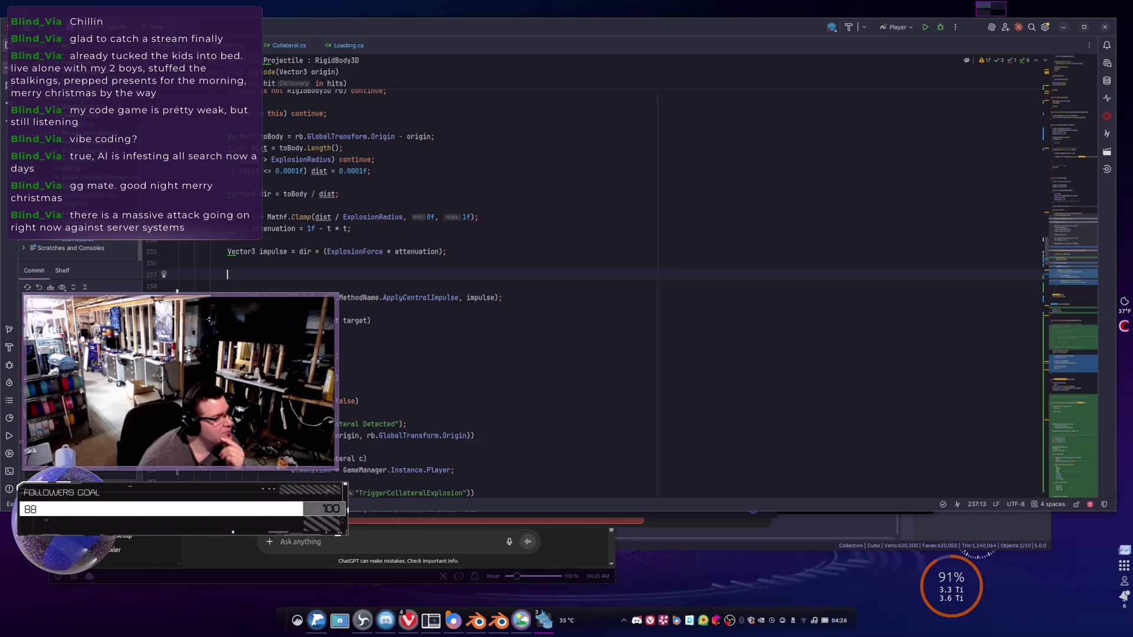
scroll(590, 271, down, 5)
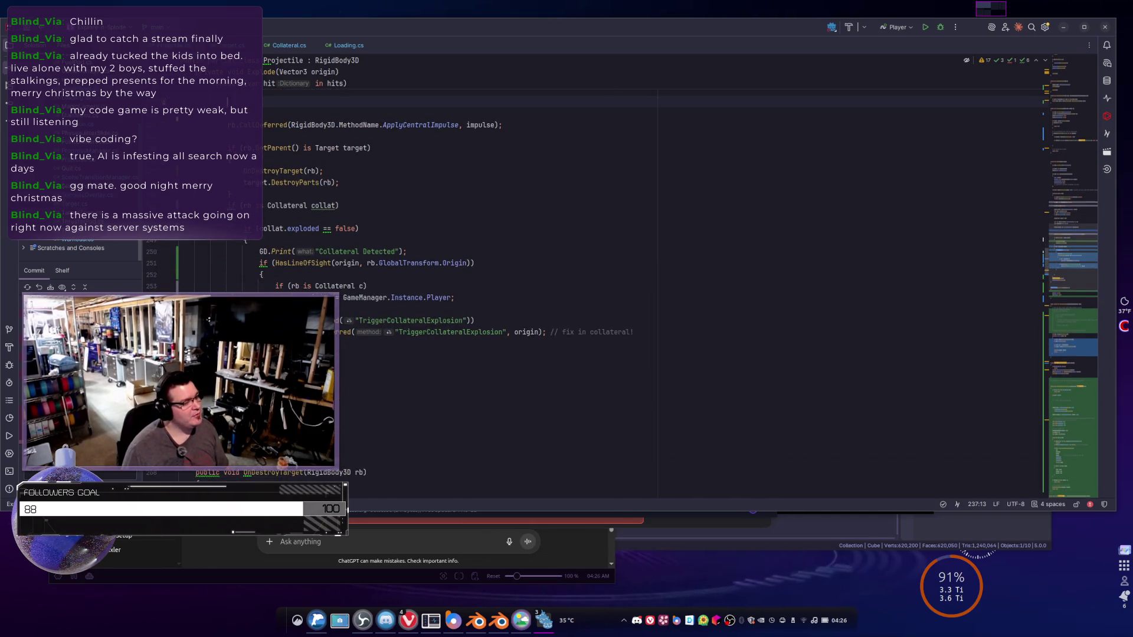
click(231, 390)
scroll(232, 389, down, 4)
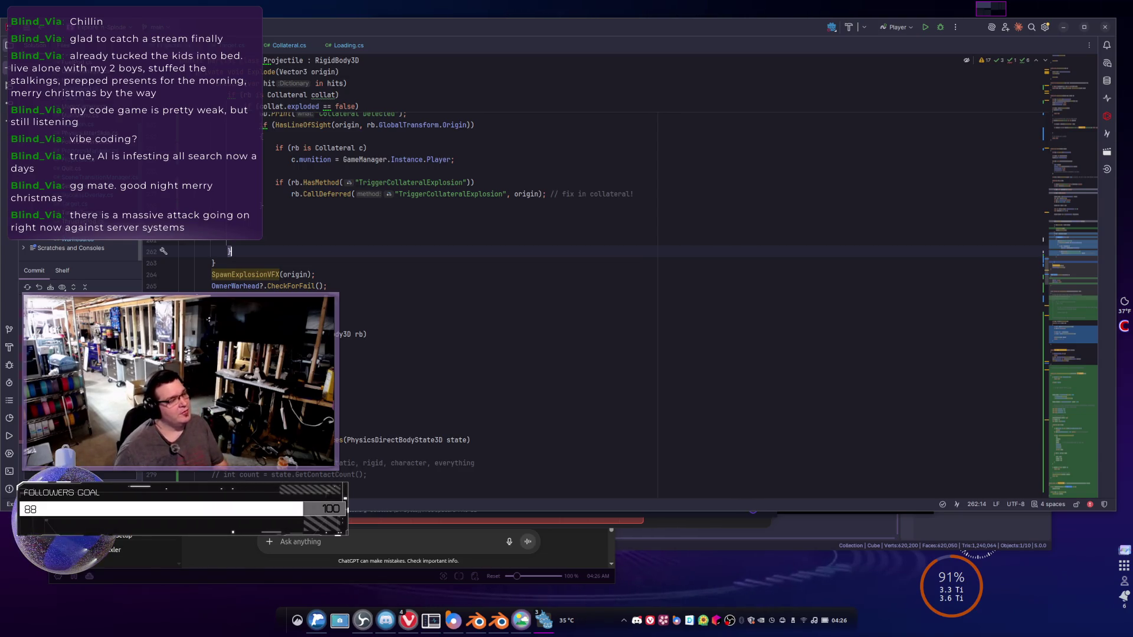
scroll(590, 265, up, 5)
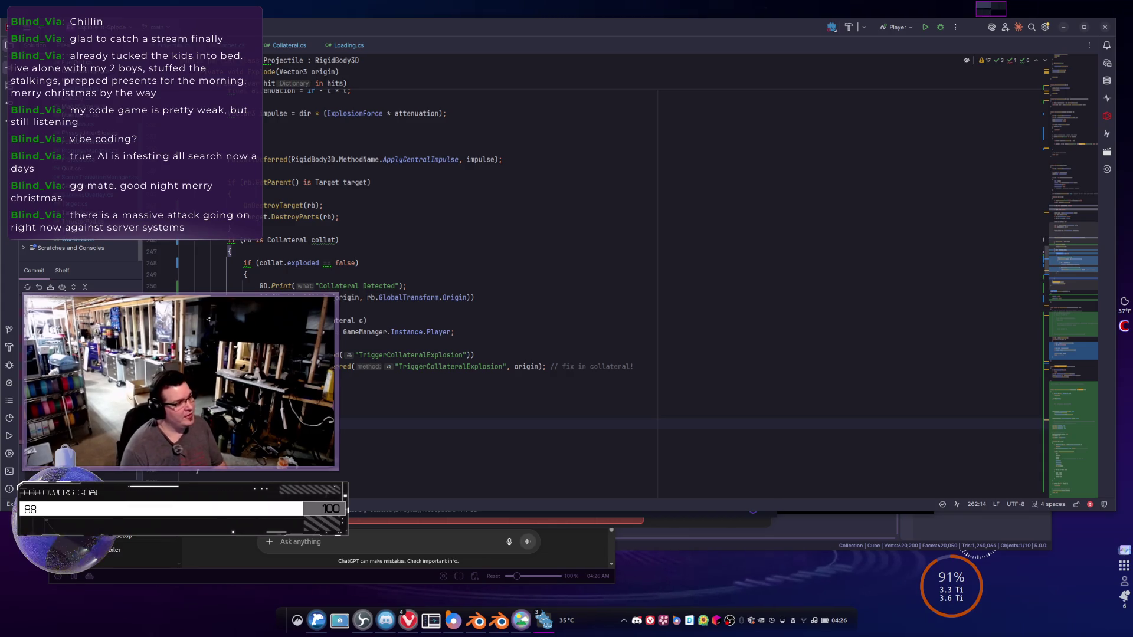
click(243, 435)
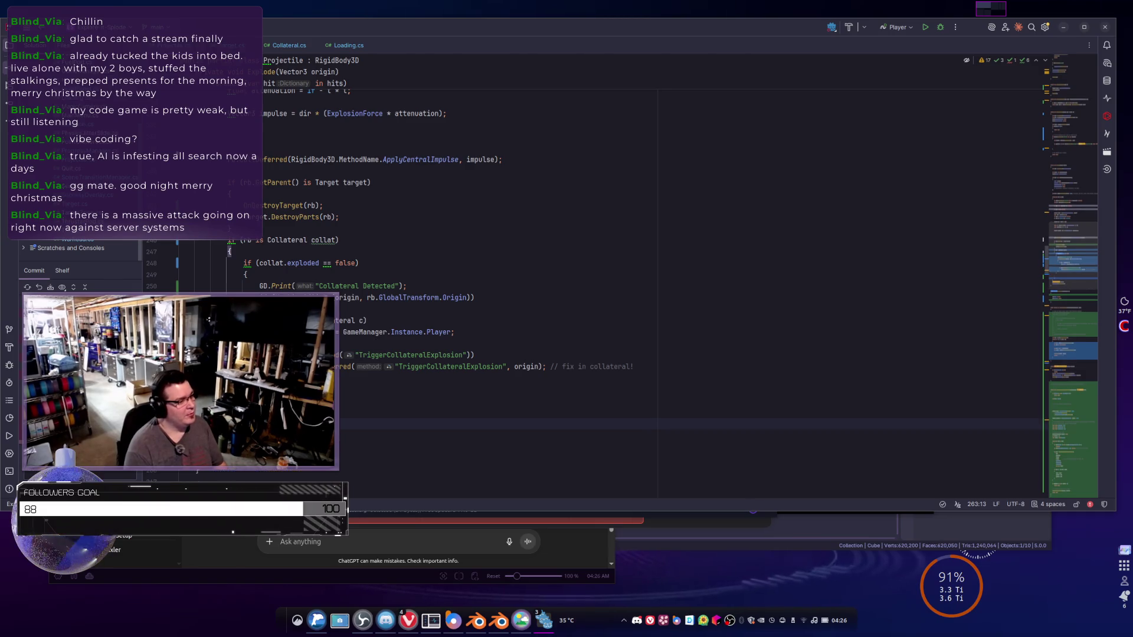
key(BackSpace)
key(BackSpace)
key(BackSpace)
key(Return)
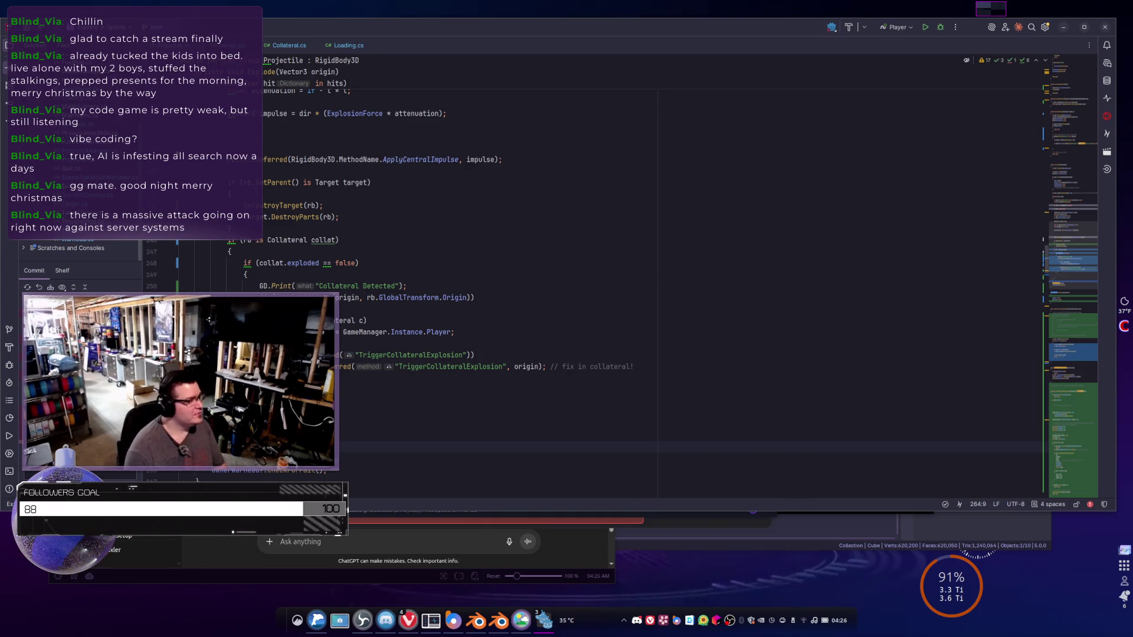
key(BackSpace)
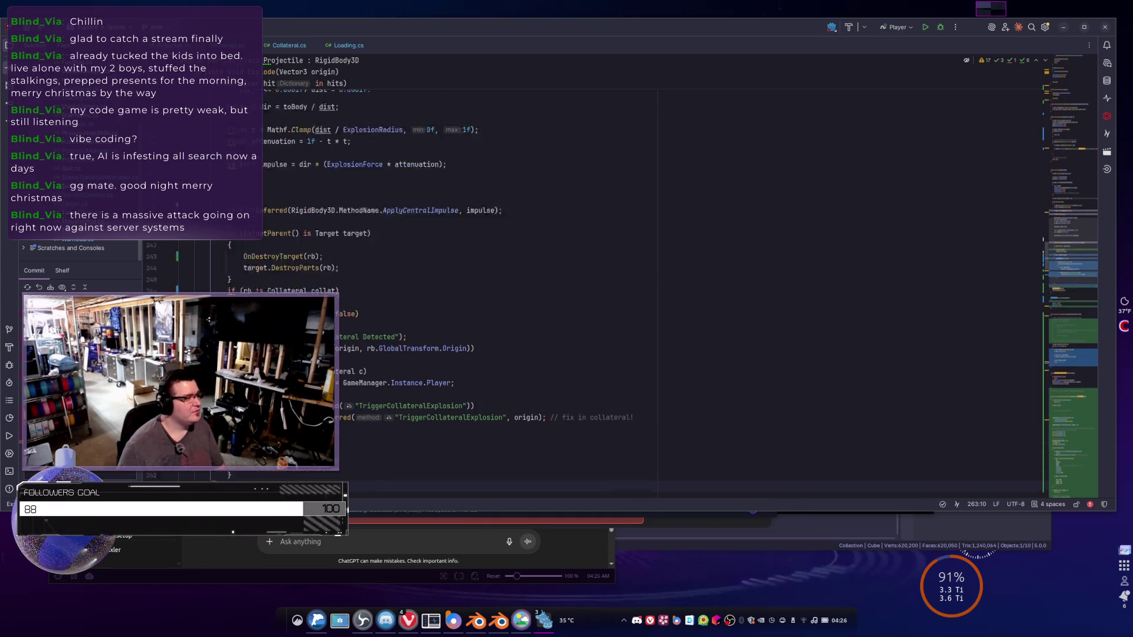
scroll(260, 277, up, 10)
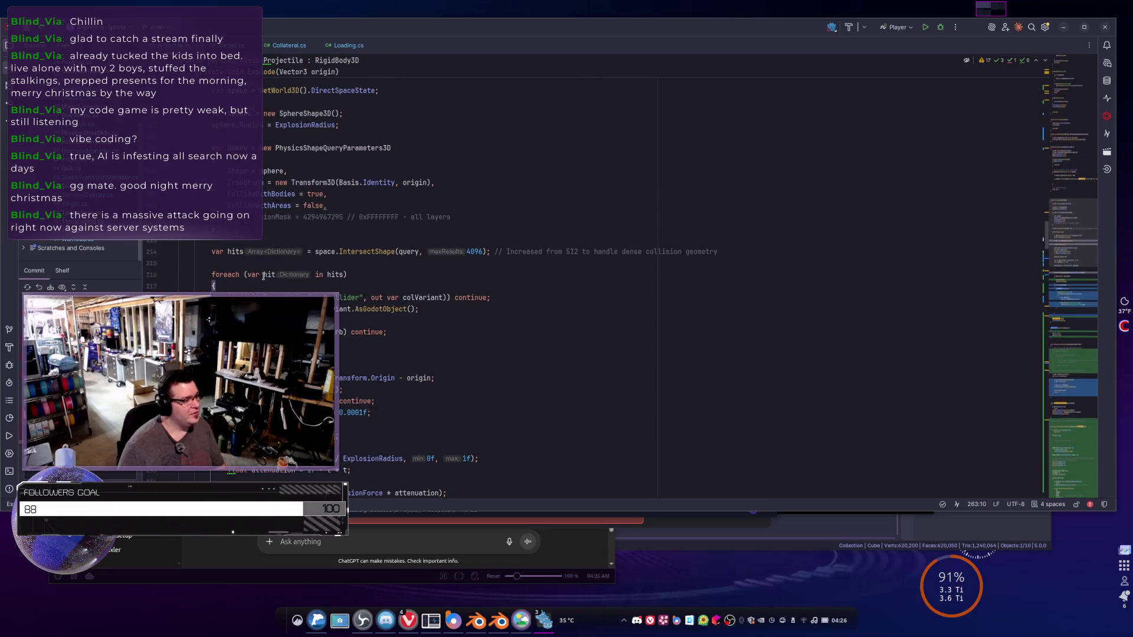
scroll(260, 278, down, 14)
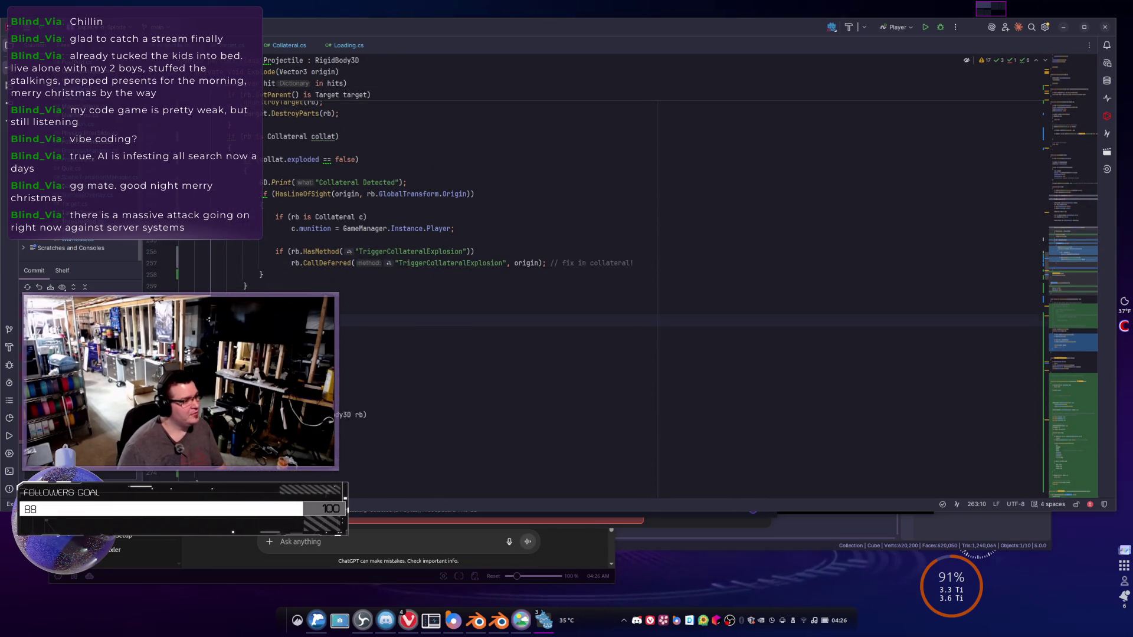
- Add a new block after the Collateral check conditioned on rb is not Target
click(280, 321)
key(Return)
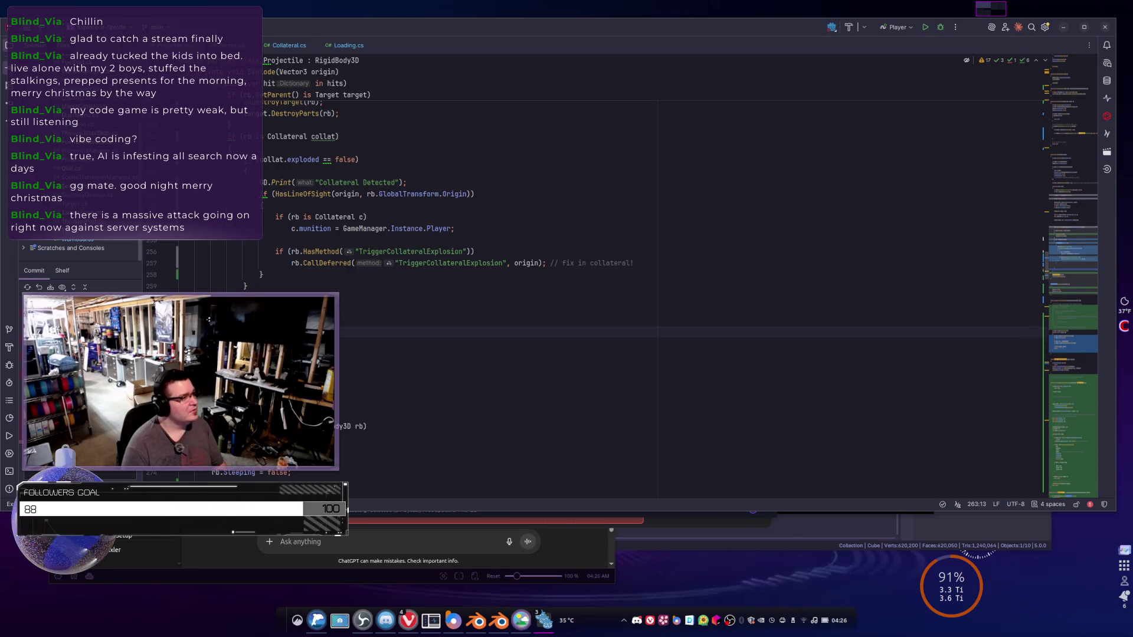
text(GD.Prin)
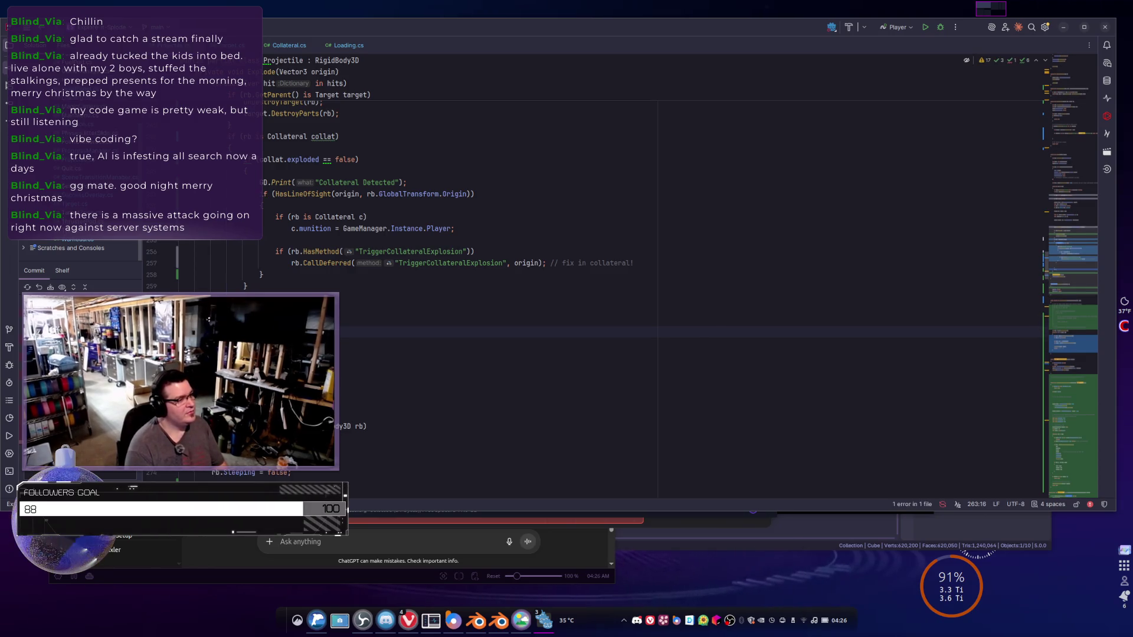
text(t(rb is Col)
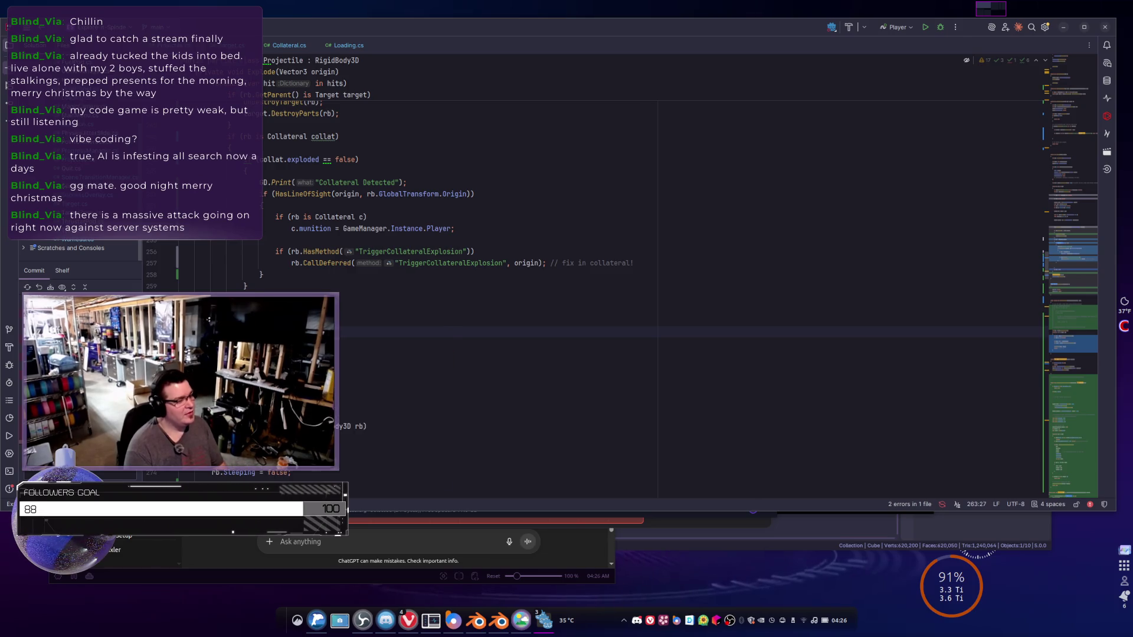
text(lateral)
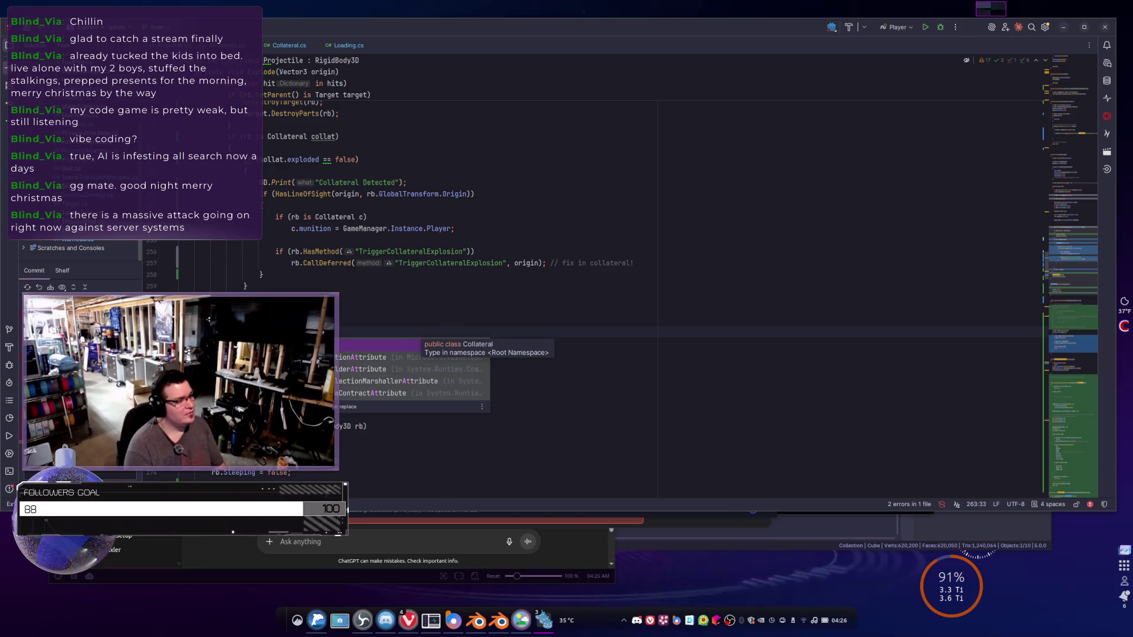
text( c is not)
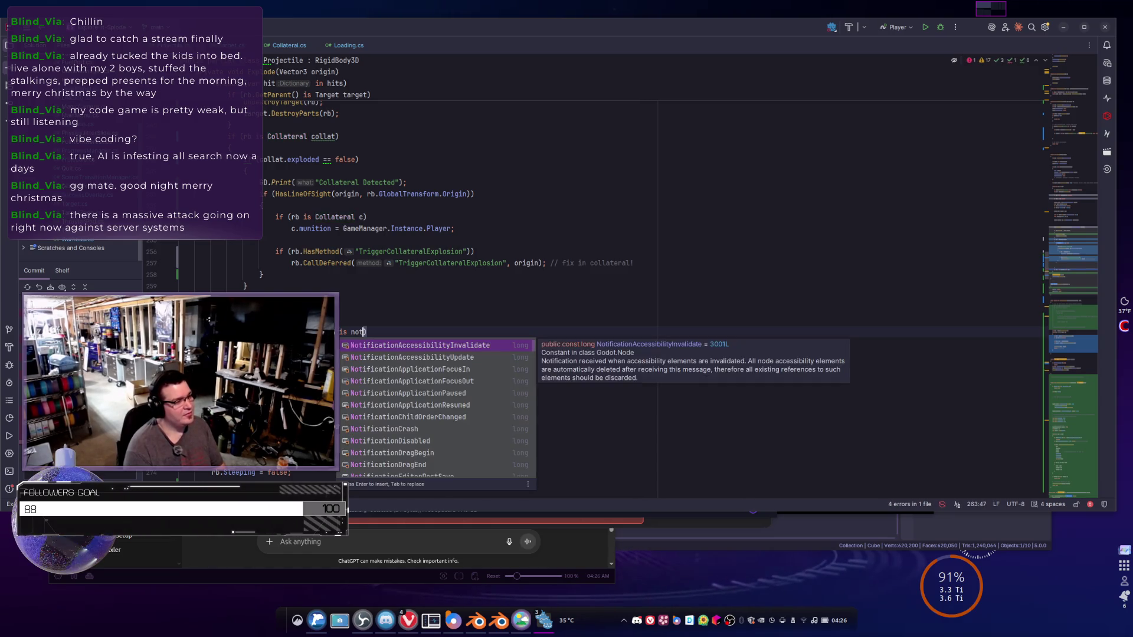
text( Target)
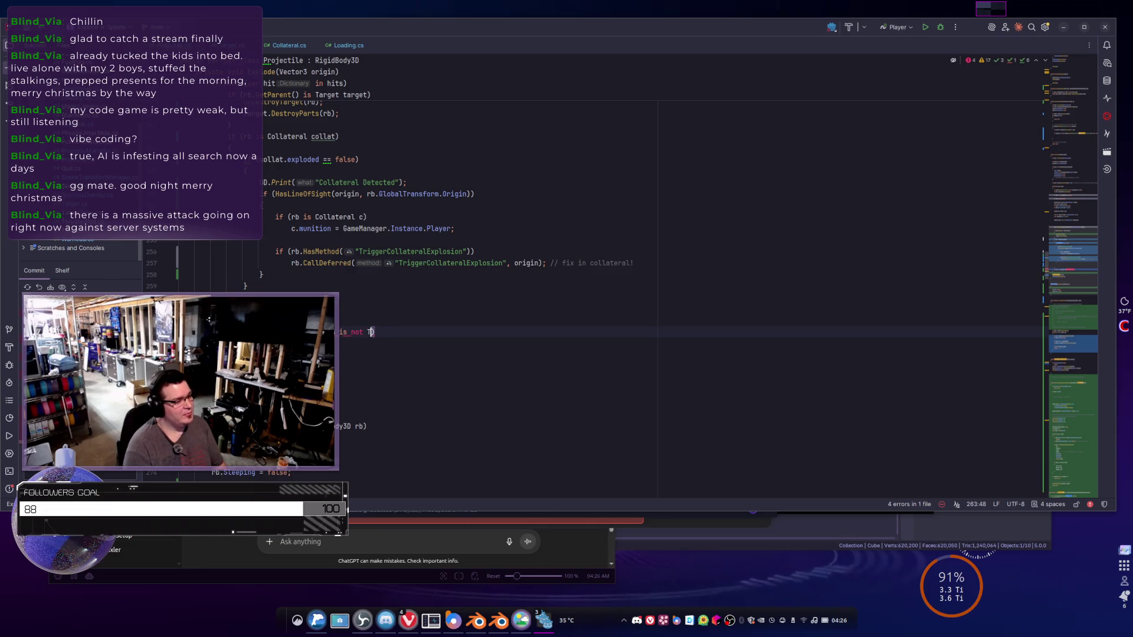
key(BackSpace)
key(BackSpace)
key(BackSpace)
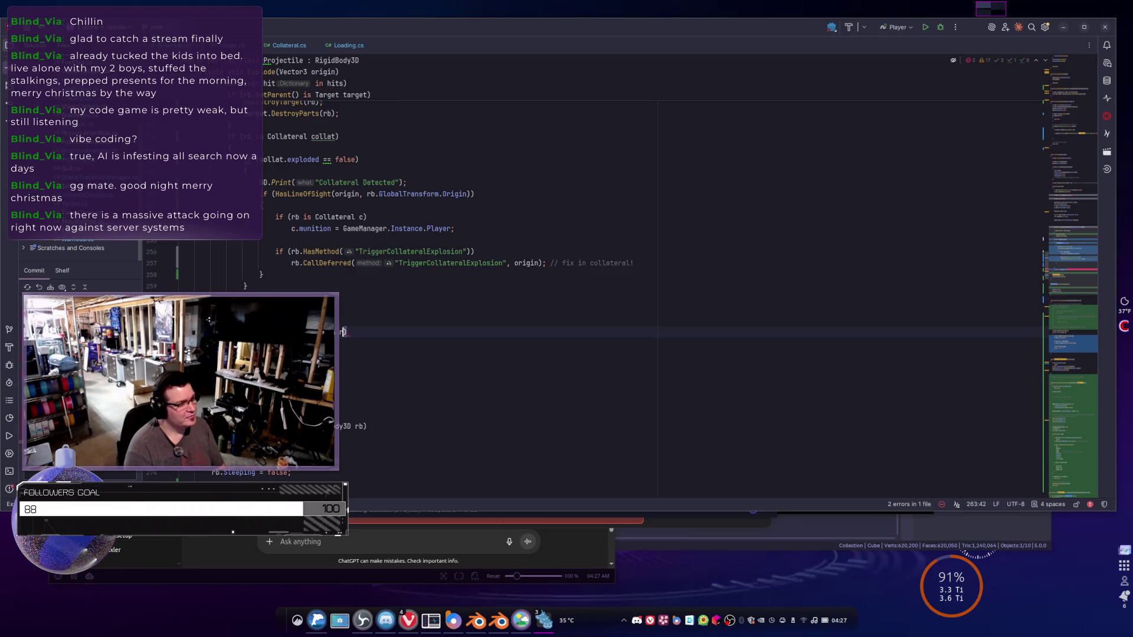
text(b is not Target)
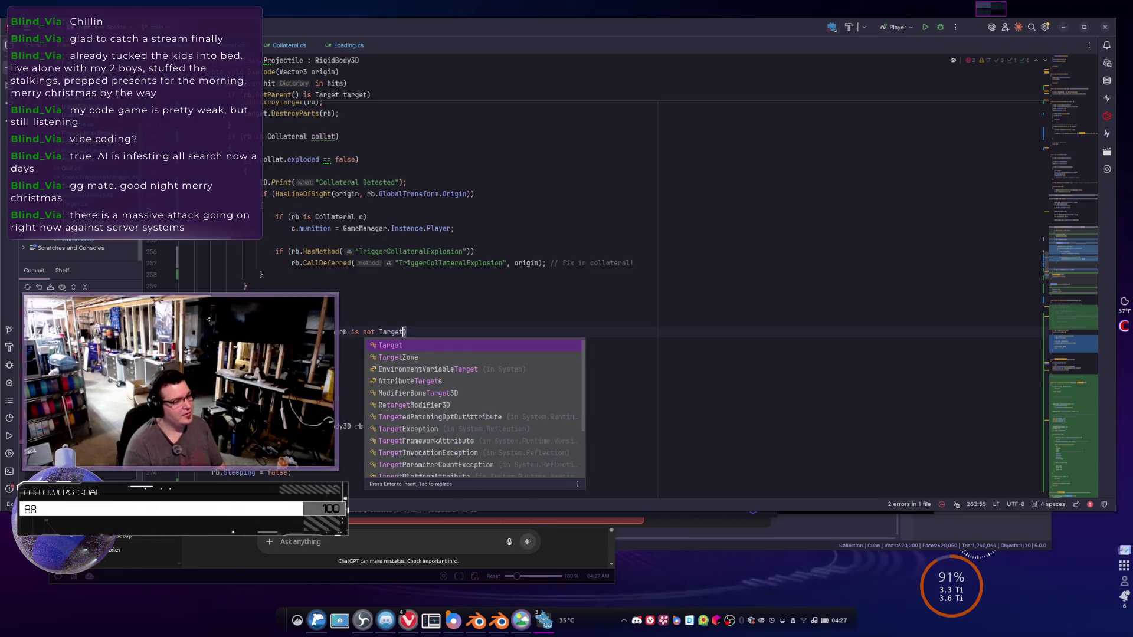
text(){)
key(Return)
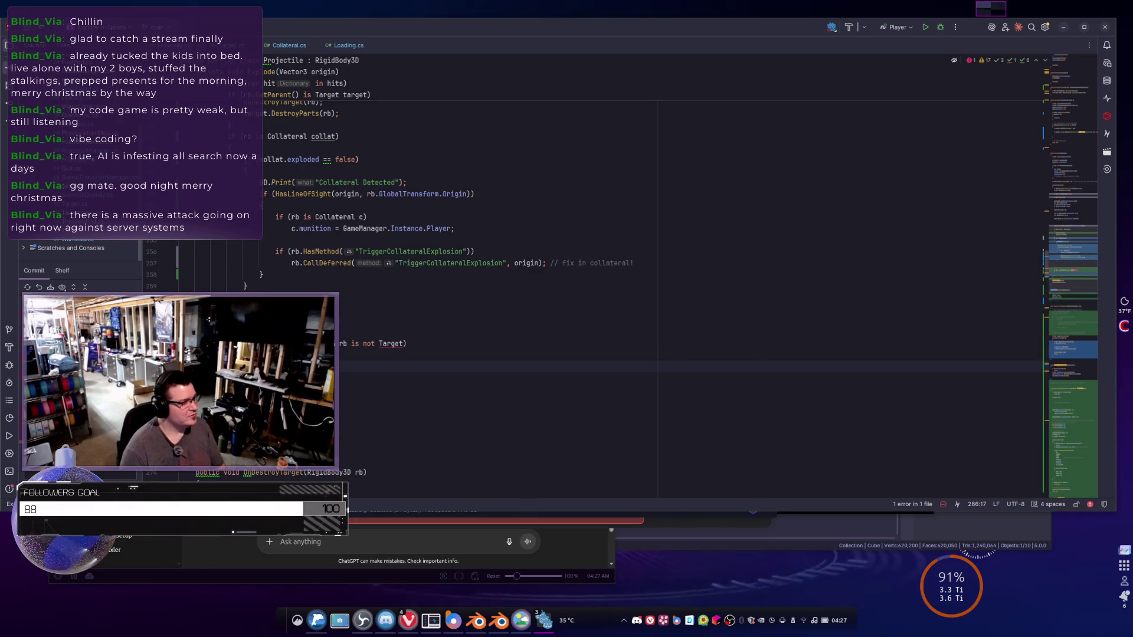
click(405, 344)
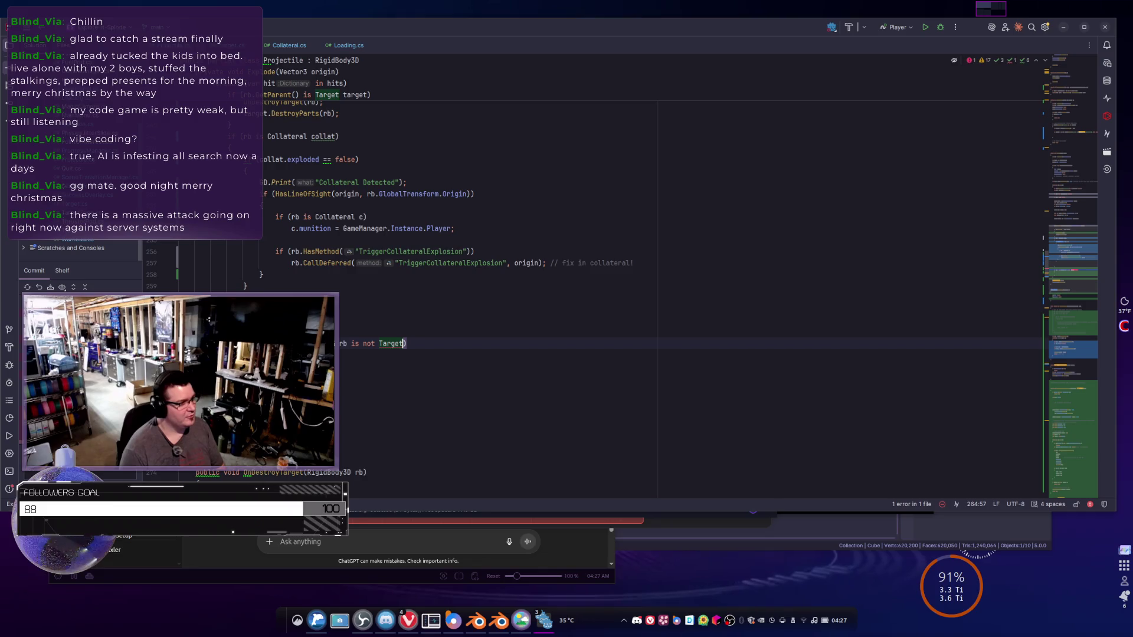
key(ctrl+BackSpace)
text(Ta)
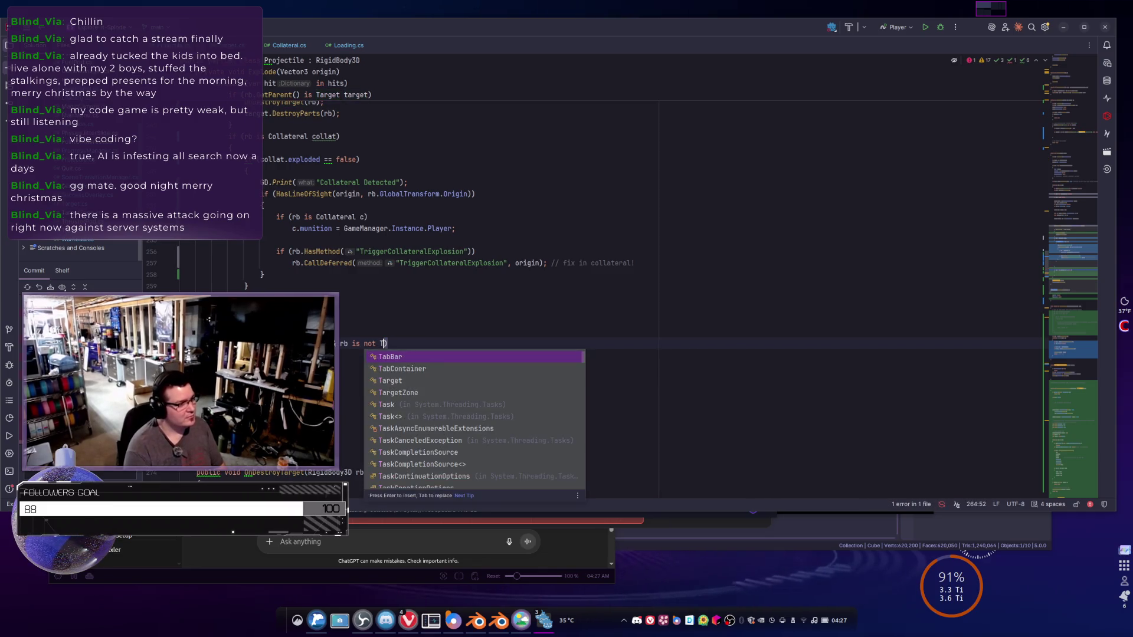
text(rg)
key(Return)
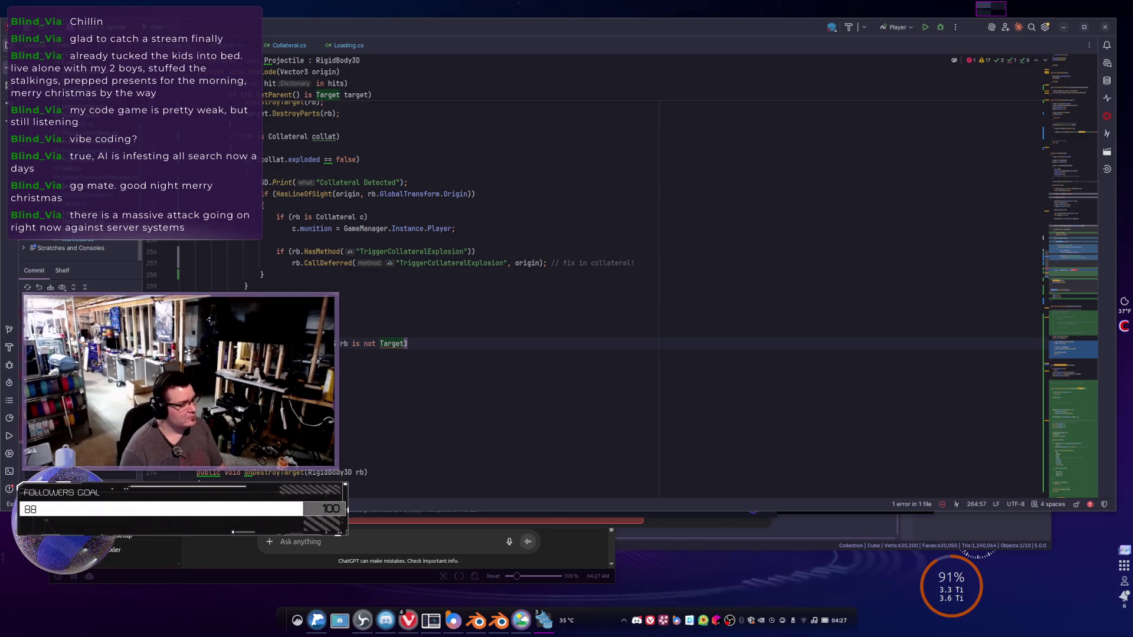
click(216, 390)
click(244, 366)
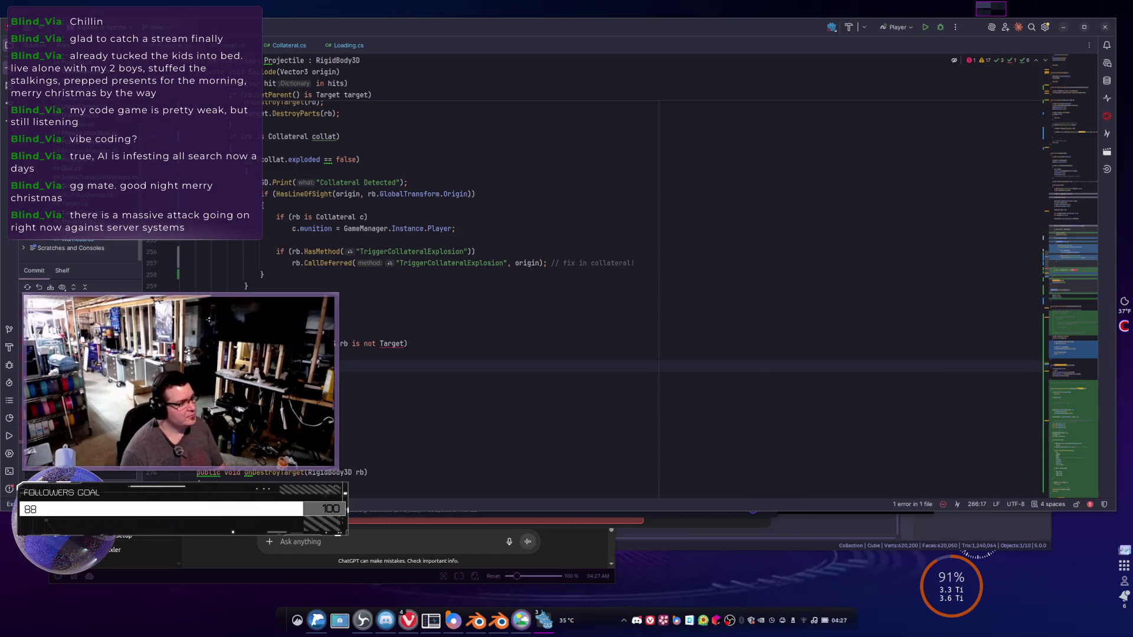
- Put CheckCollateral(rb); inside the new block and read the invalid type-pattern error on Target
scroll(475, 348, down, 1)
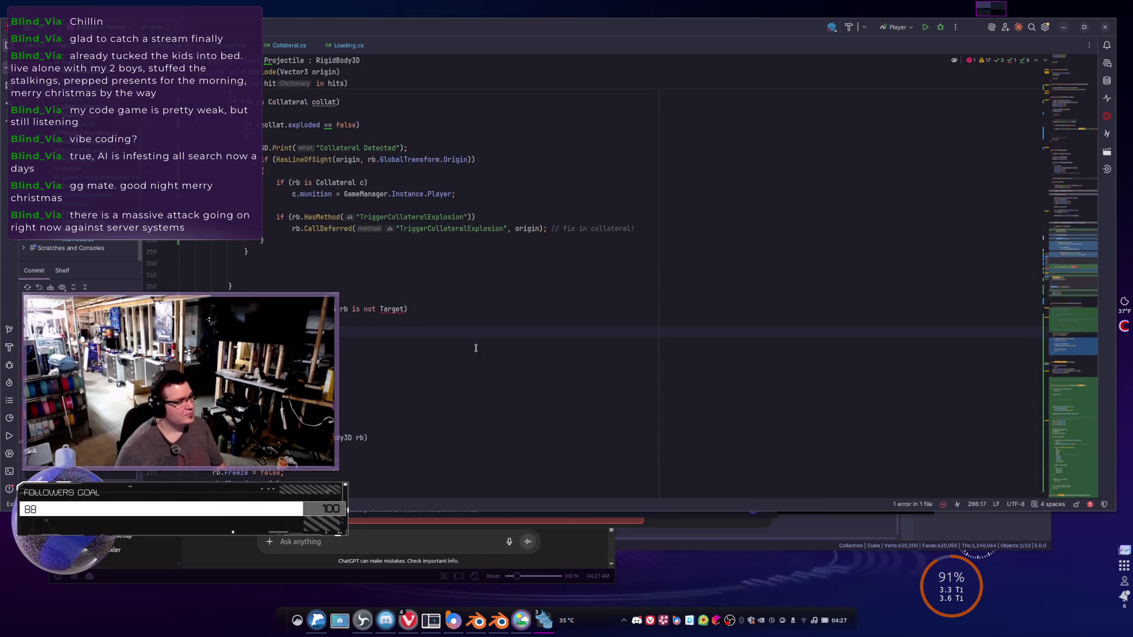
text(CheckCollateral()
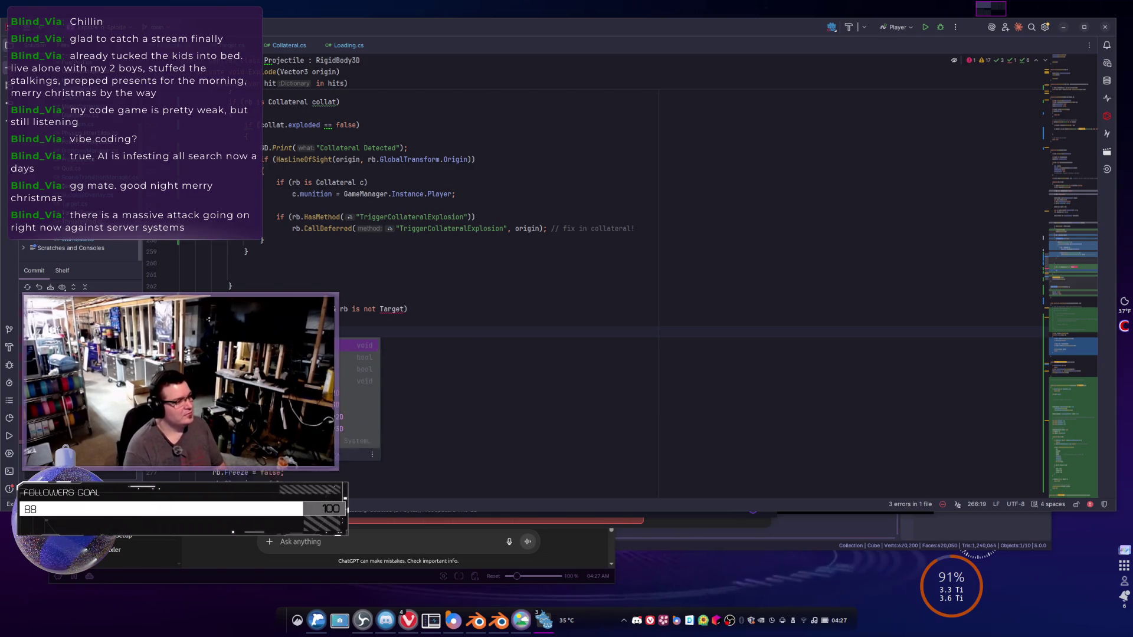
text(rb);)
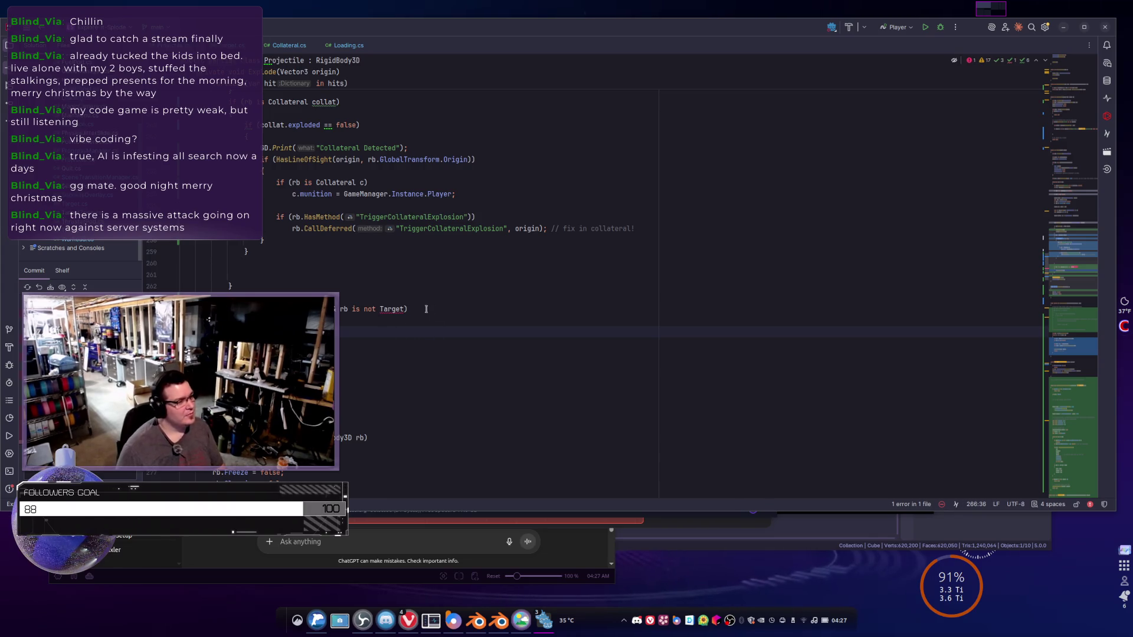
mouse_move(393, 305)
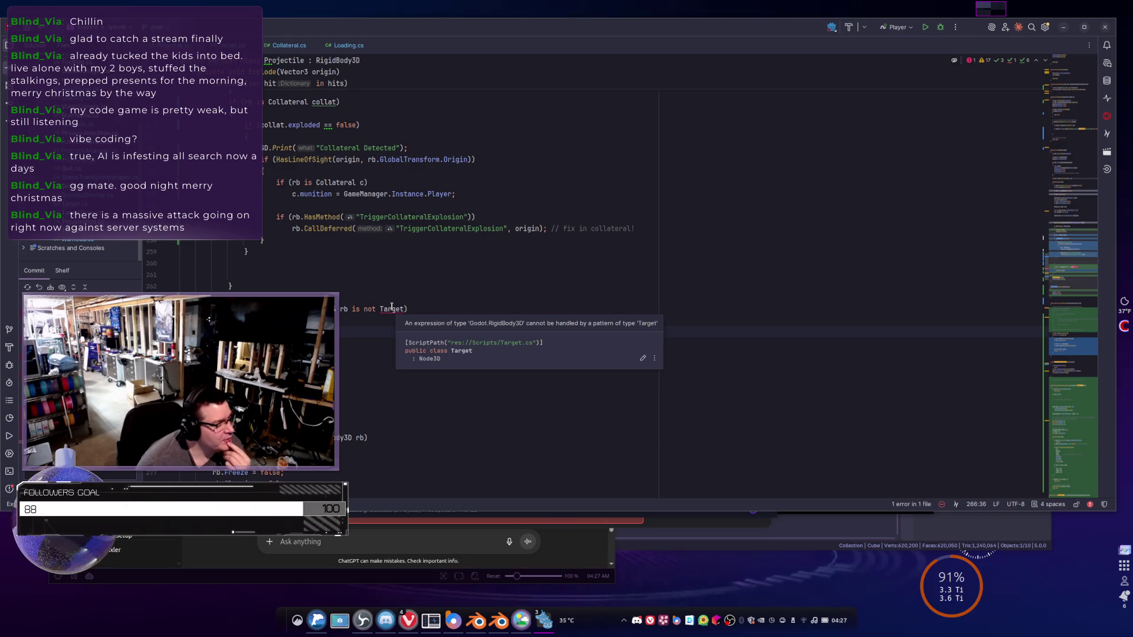
scroll(378, 295, up, 5)
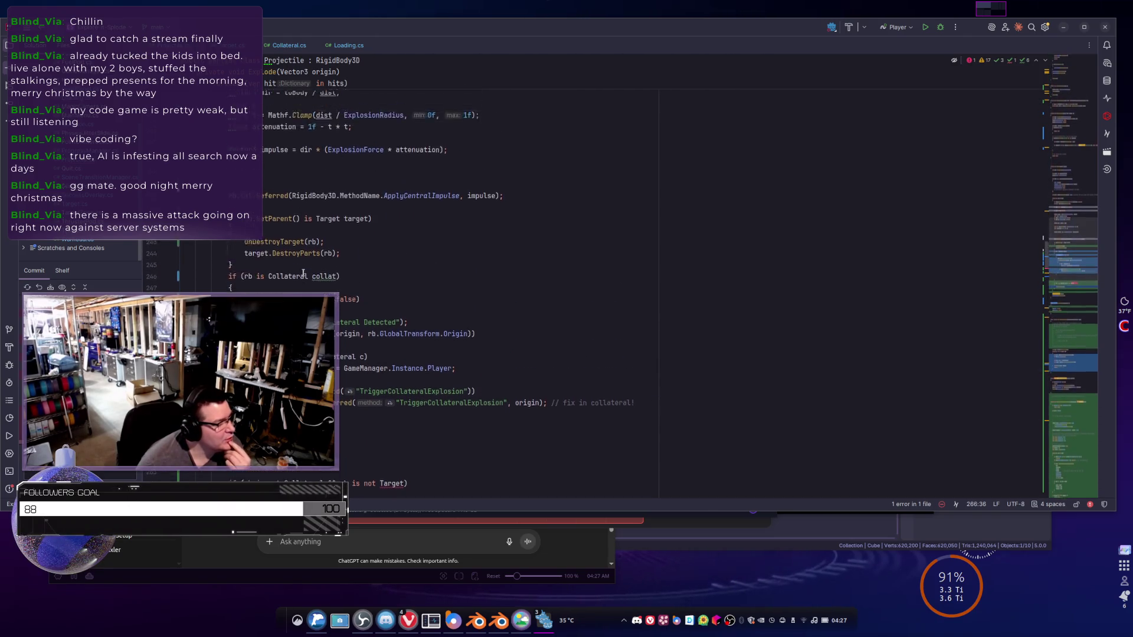
- Change the condition to rb.GetParent() is not Target, then switch to the Godot editor
scroll(303, 272, up, 1)
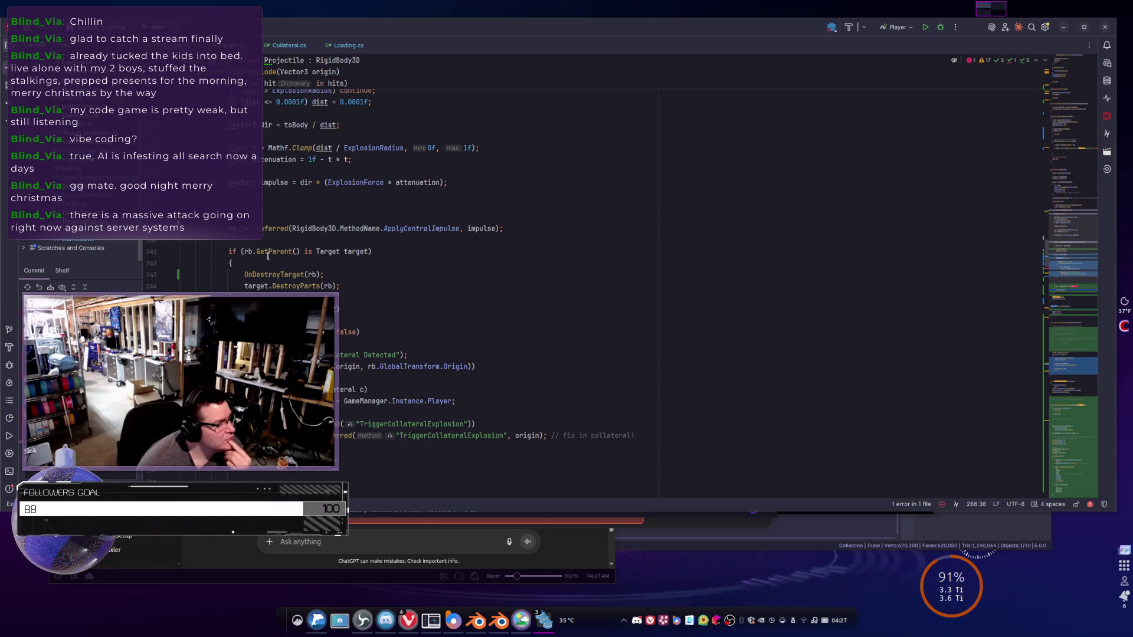
scroll(269, 252, down, 3)
click(347, 412)
text(.GetParent is not Target))
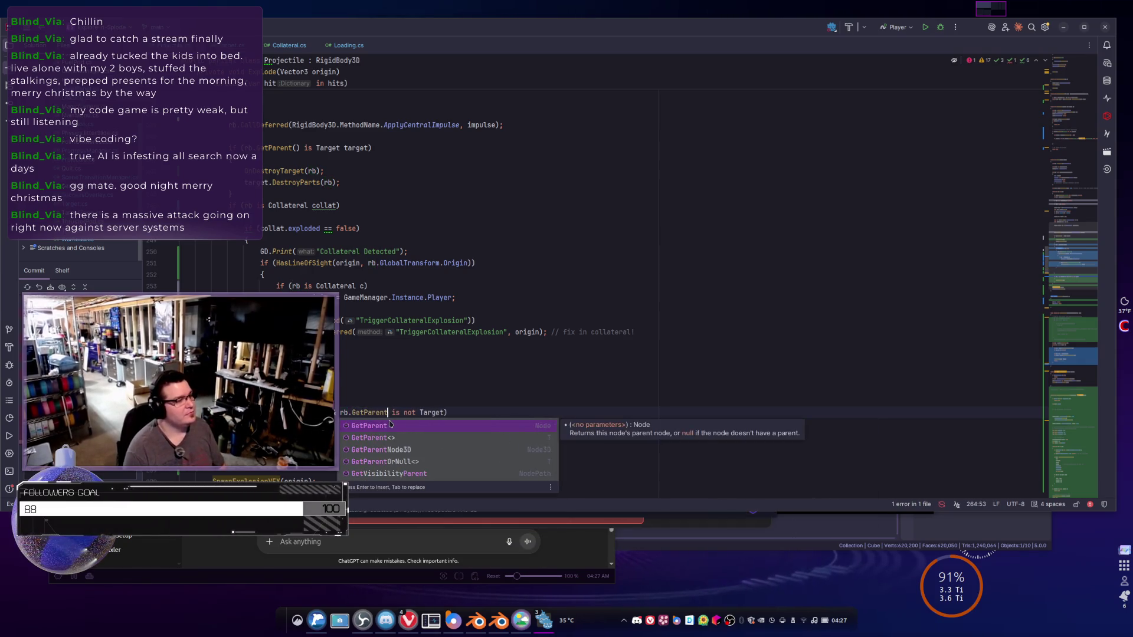
key(Return)
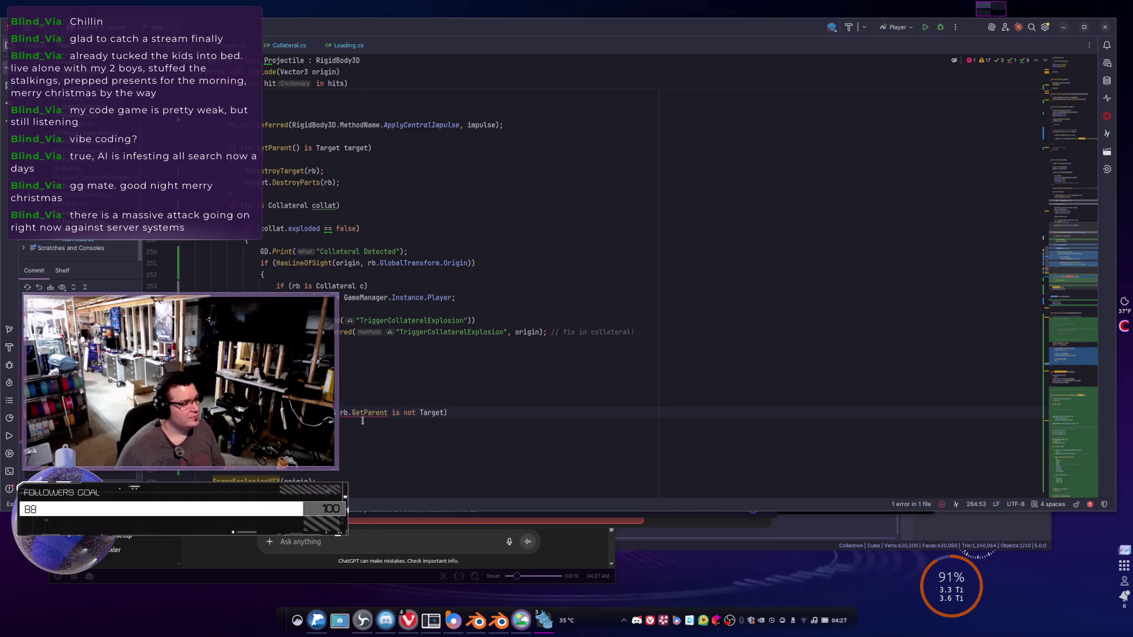
text(())
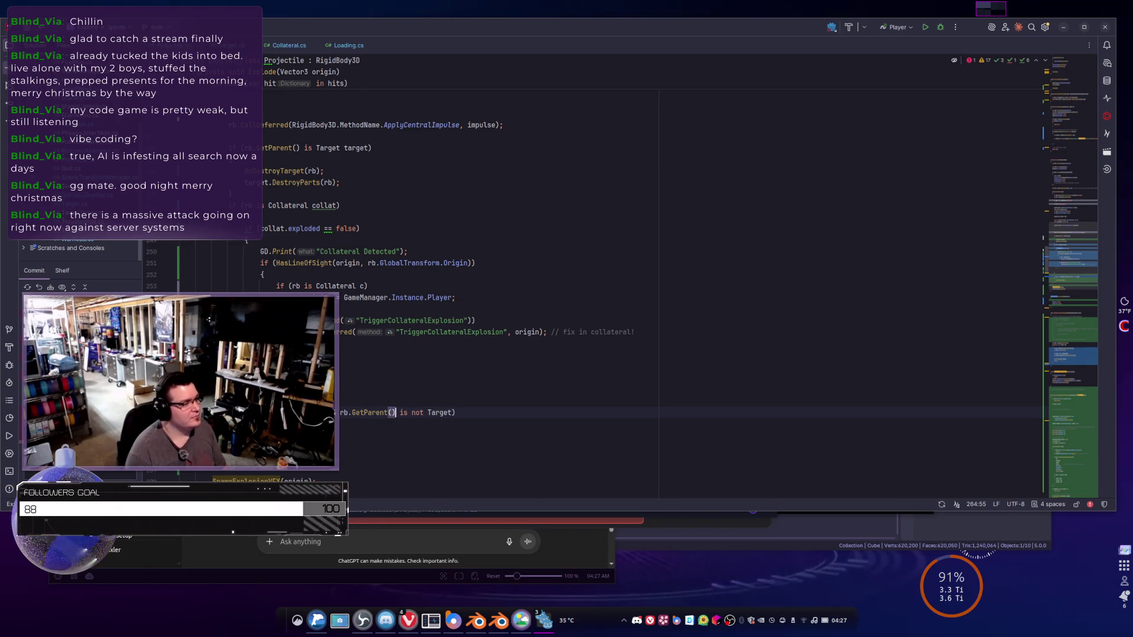
click(423, 440)
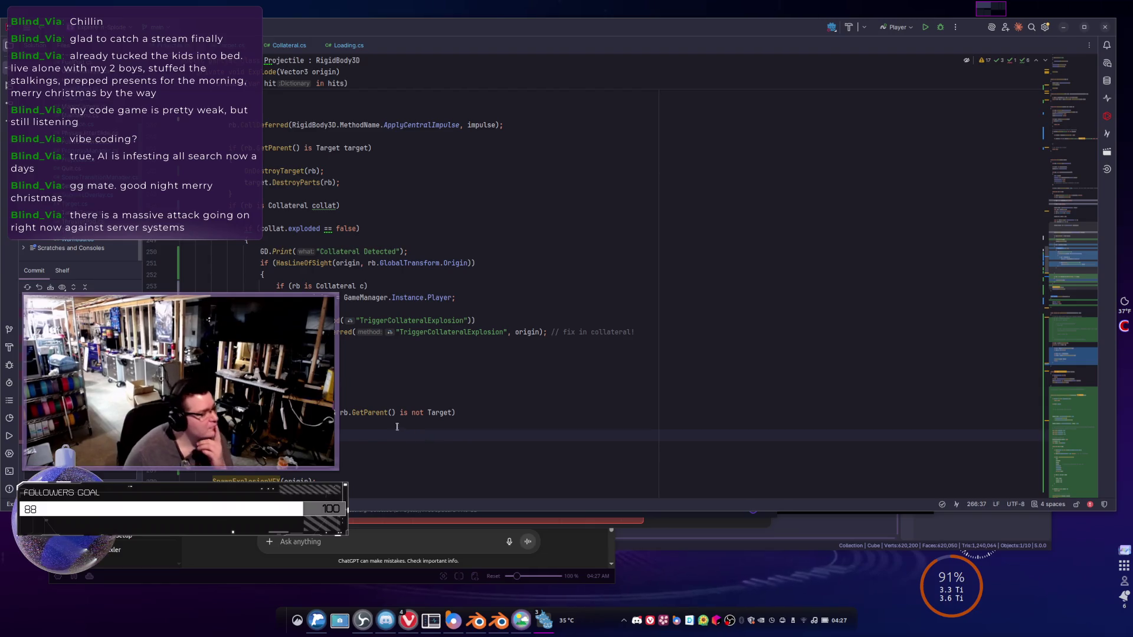
scroll(384, 426, down, 2)
scroll(373, 420, up, 2)
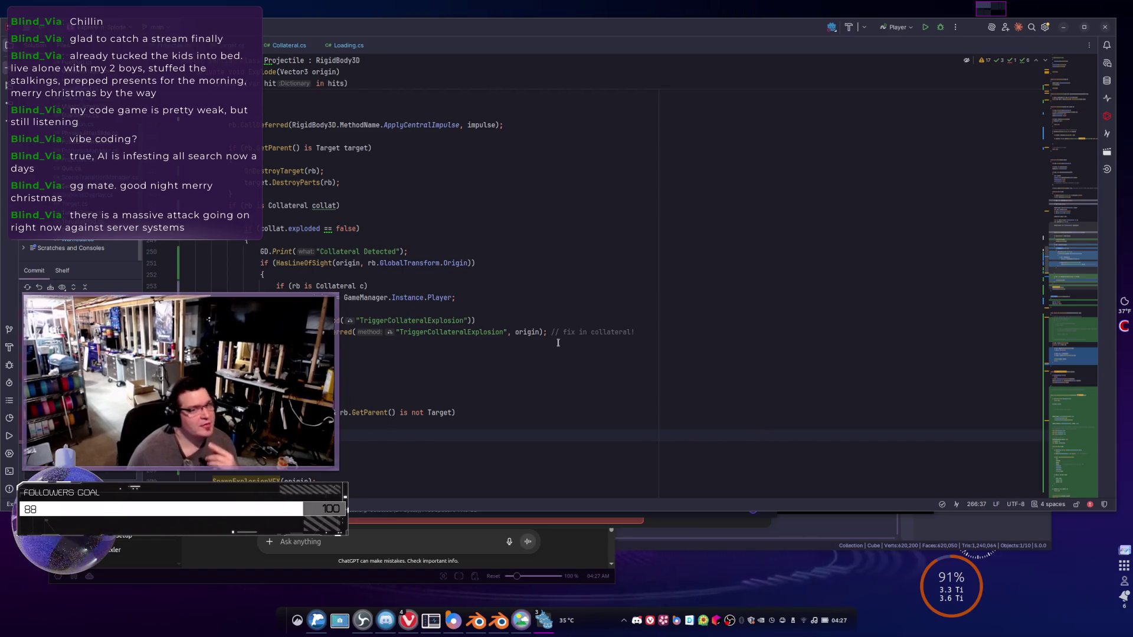
key(alt+Tab)
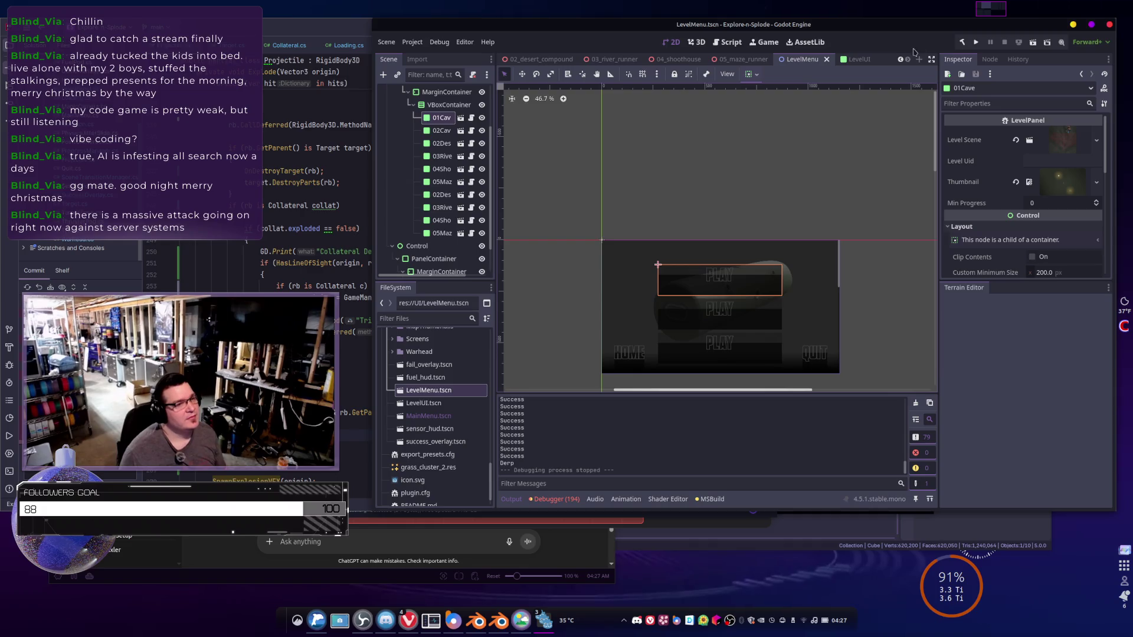
click(976, 42)
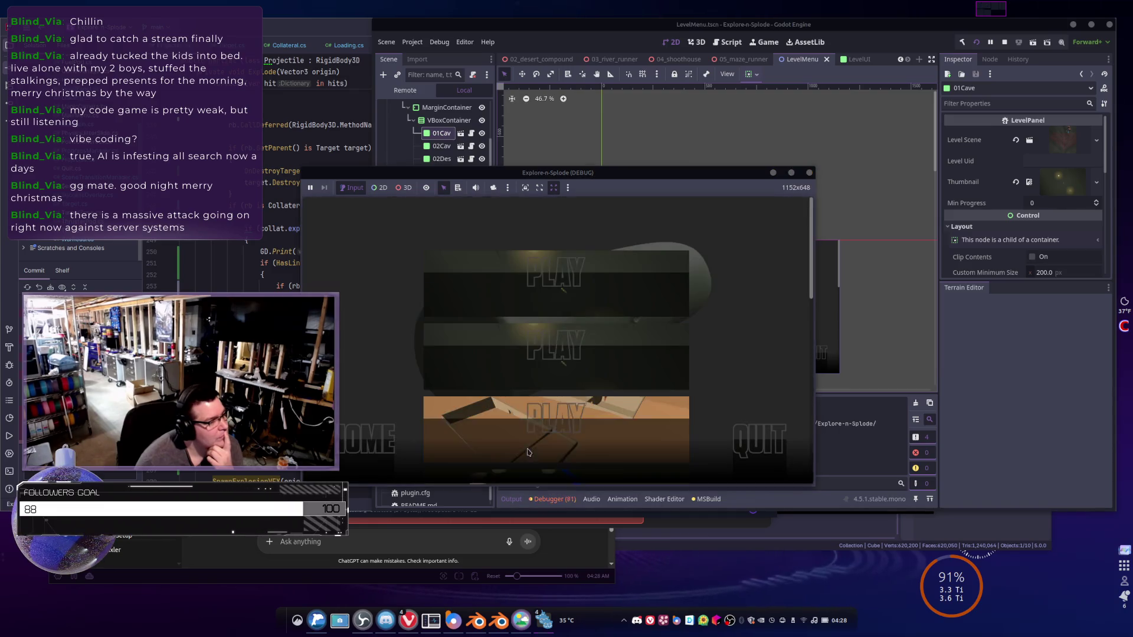
click(511, 397)
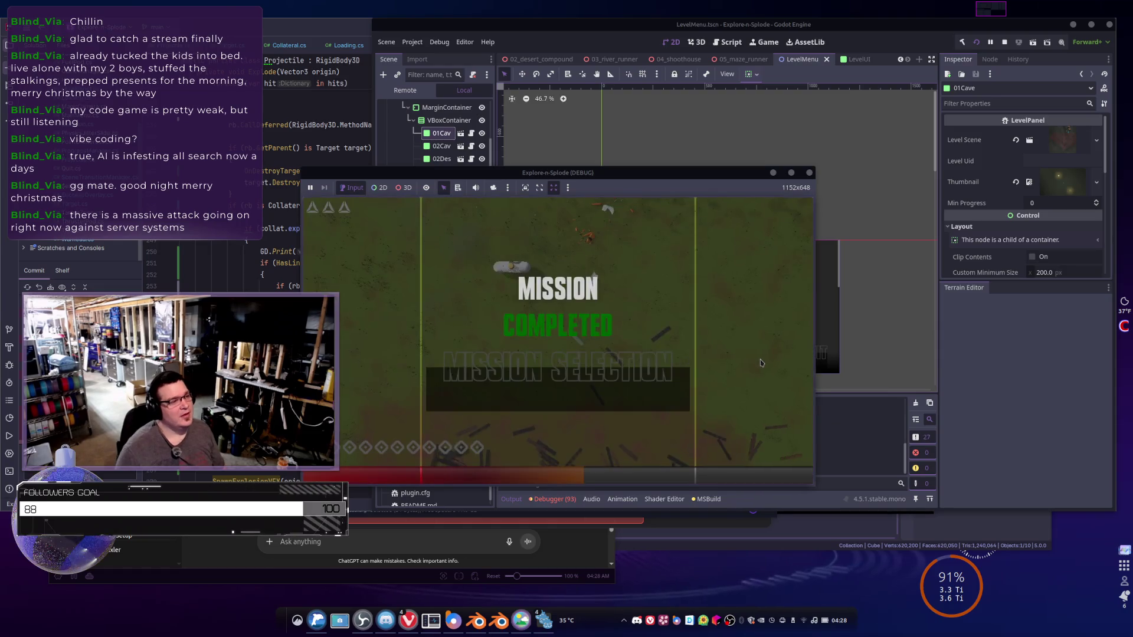
click(569, 399)
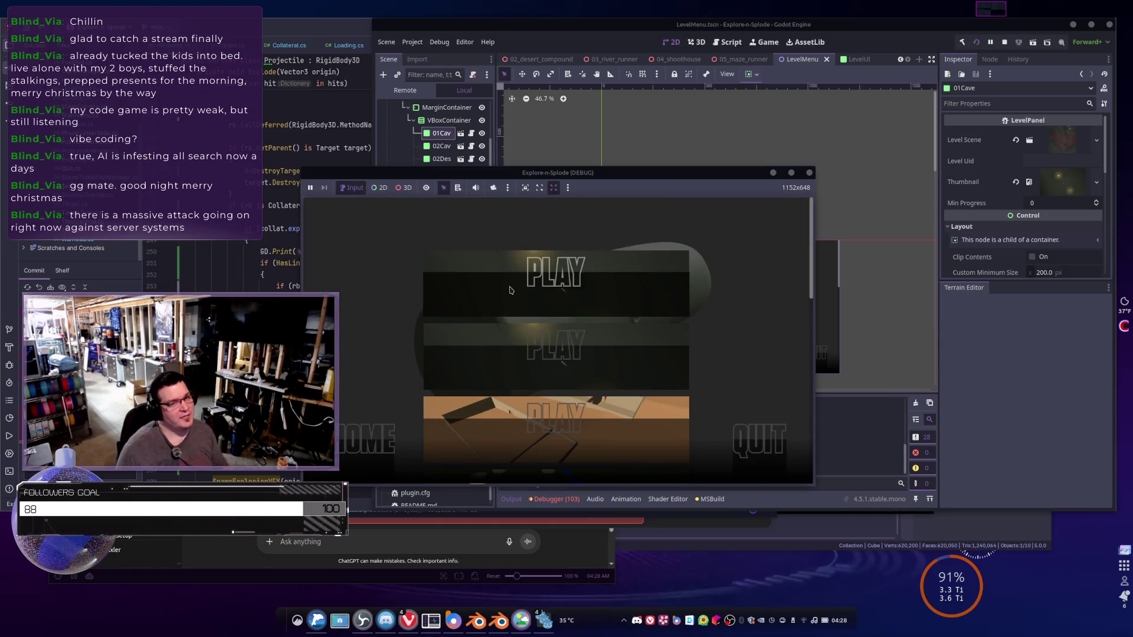
scroll(510, 290, down, 3)
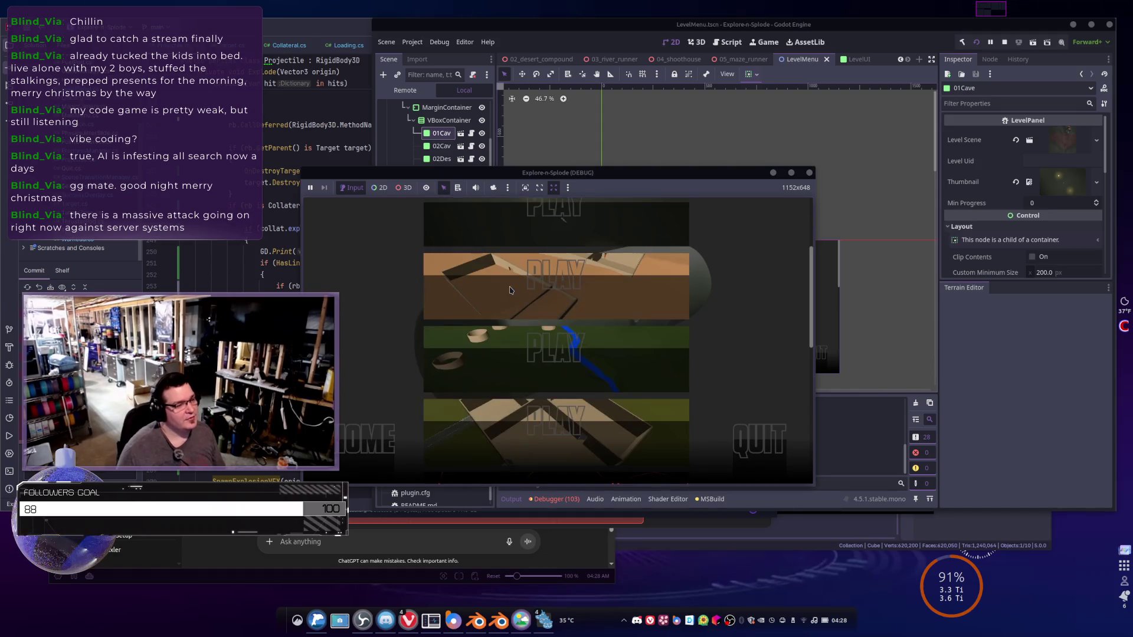
scroll(506, 294, down, 3)
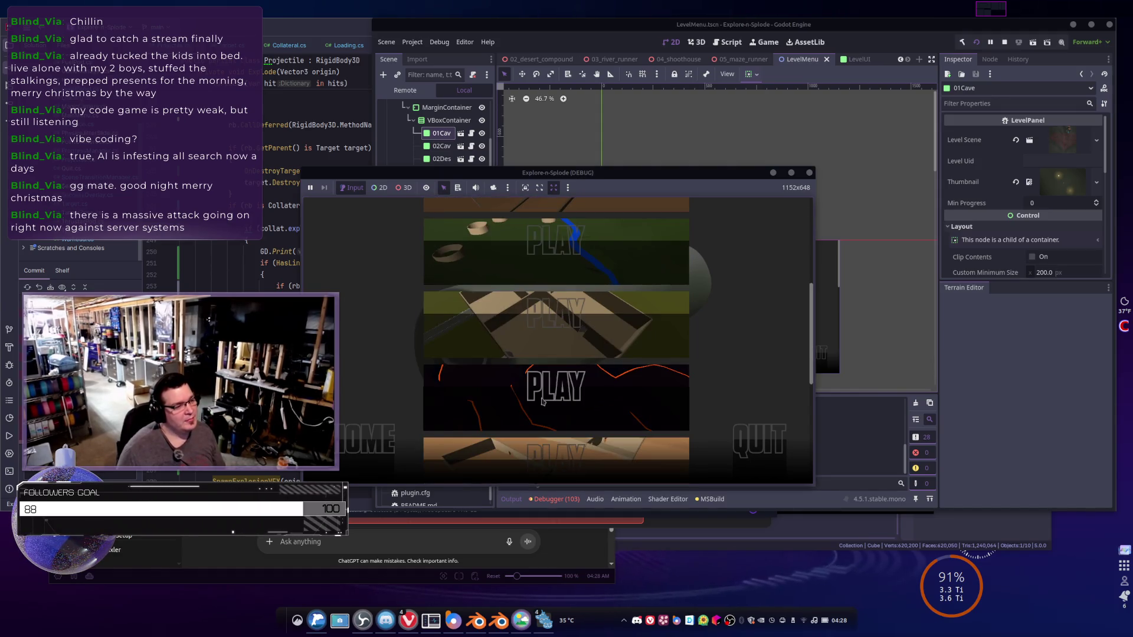
click(529, 386)
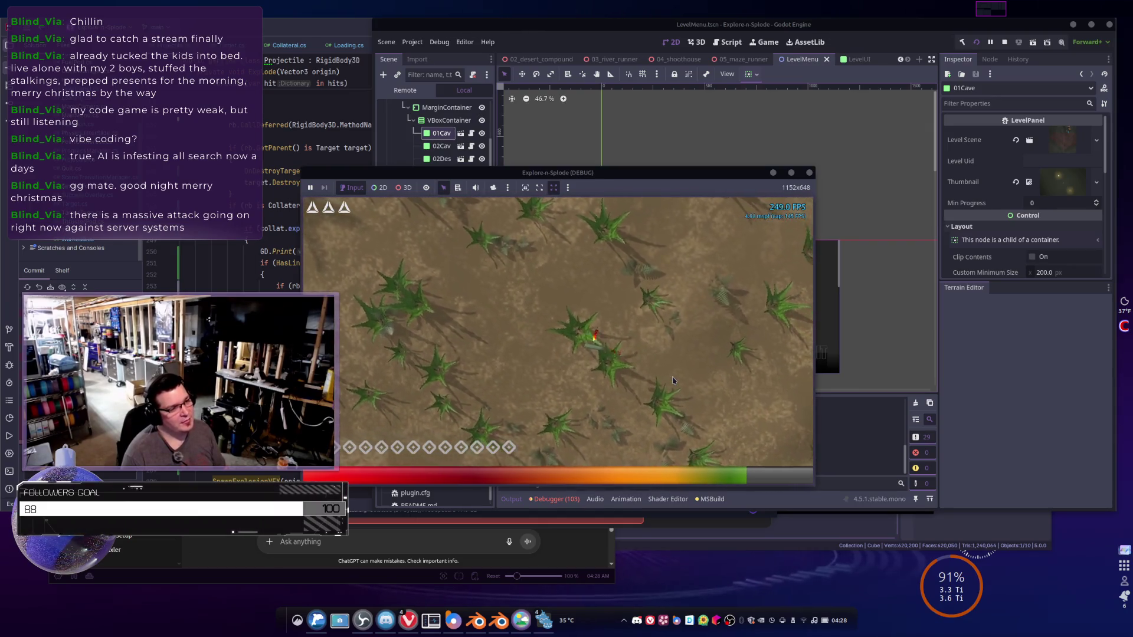
key(F3)
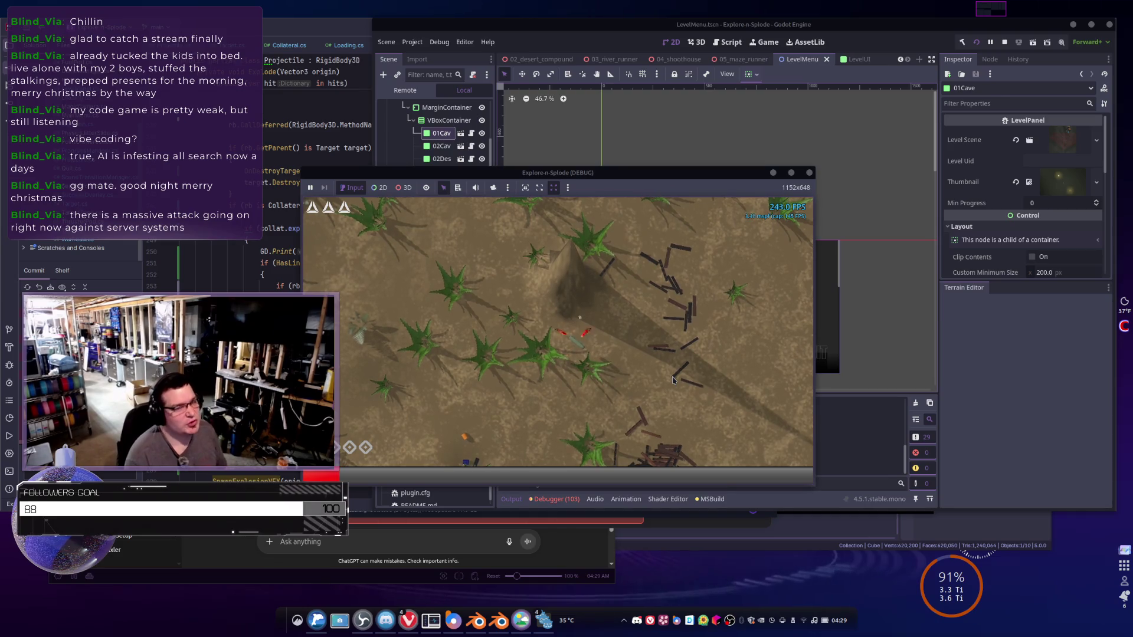
key(F8)
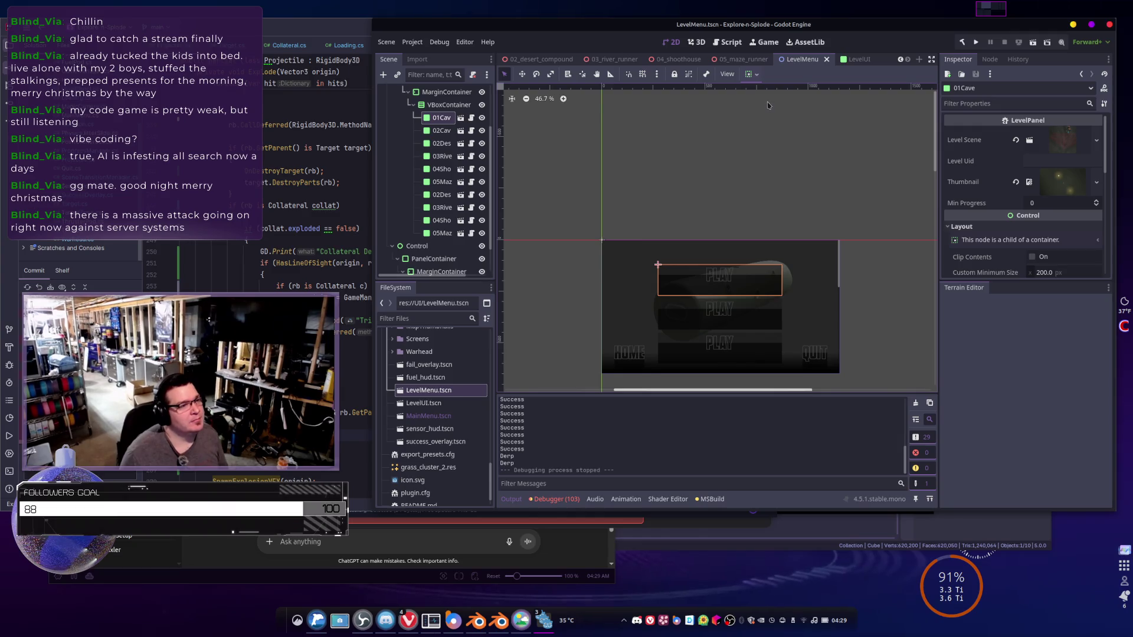
- Collapse the UI and Vegetation folders, then open Prefabs/Deco/pallet_destructible.tscn
right_click(387, 384)
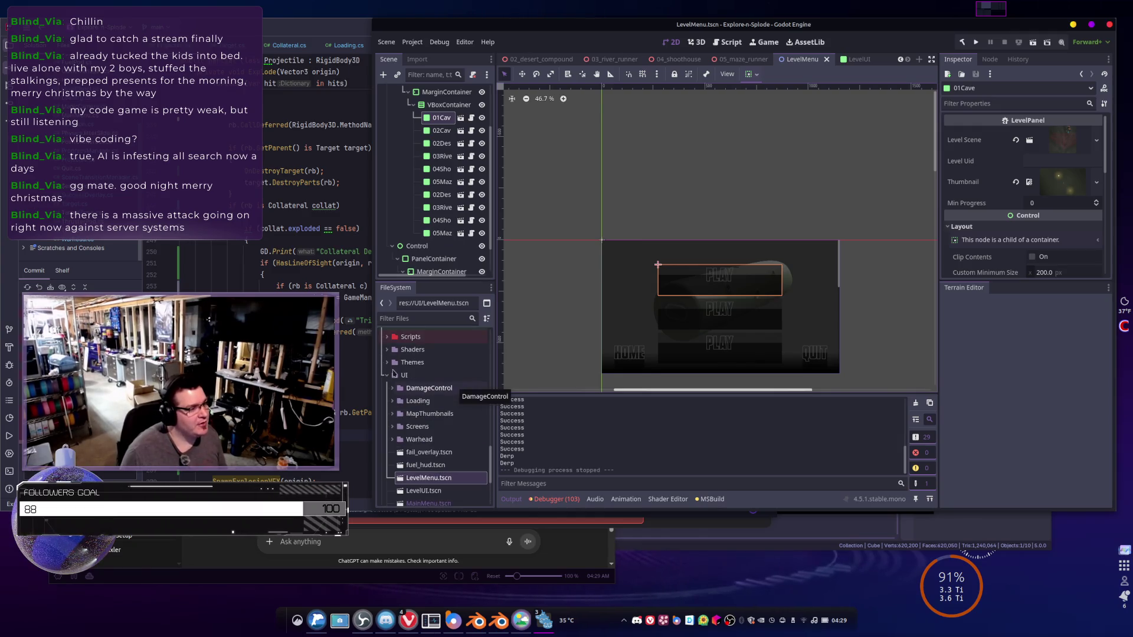
click(404, 408)
scroll(404, 409, up, 4)
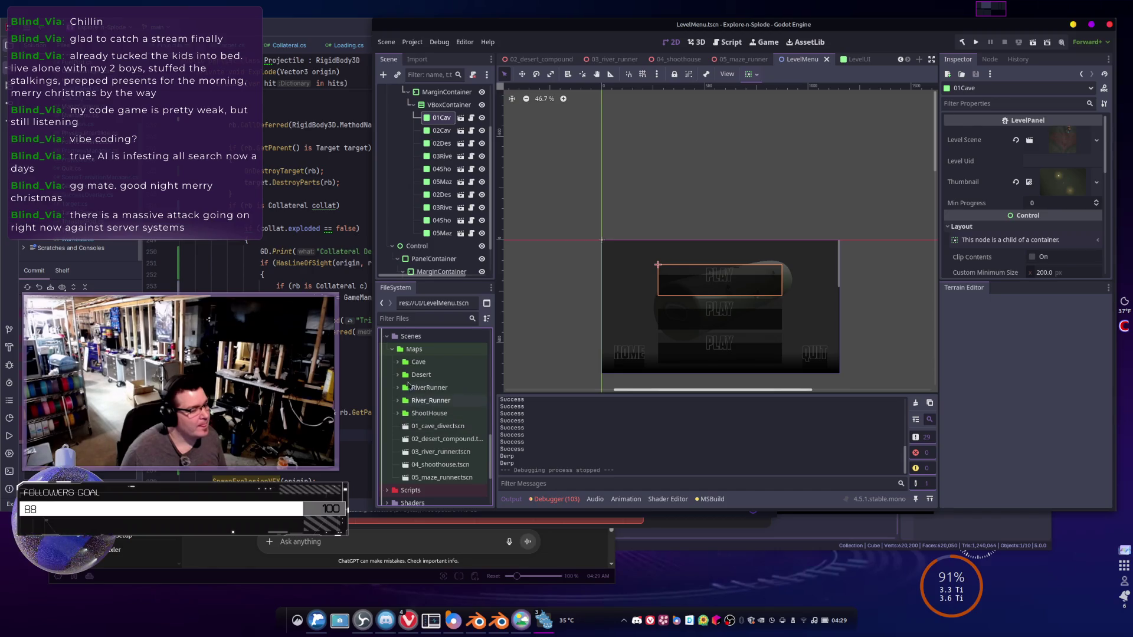
scroll(393, 358, down, 6)
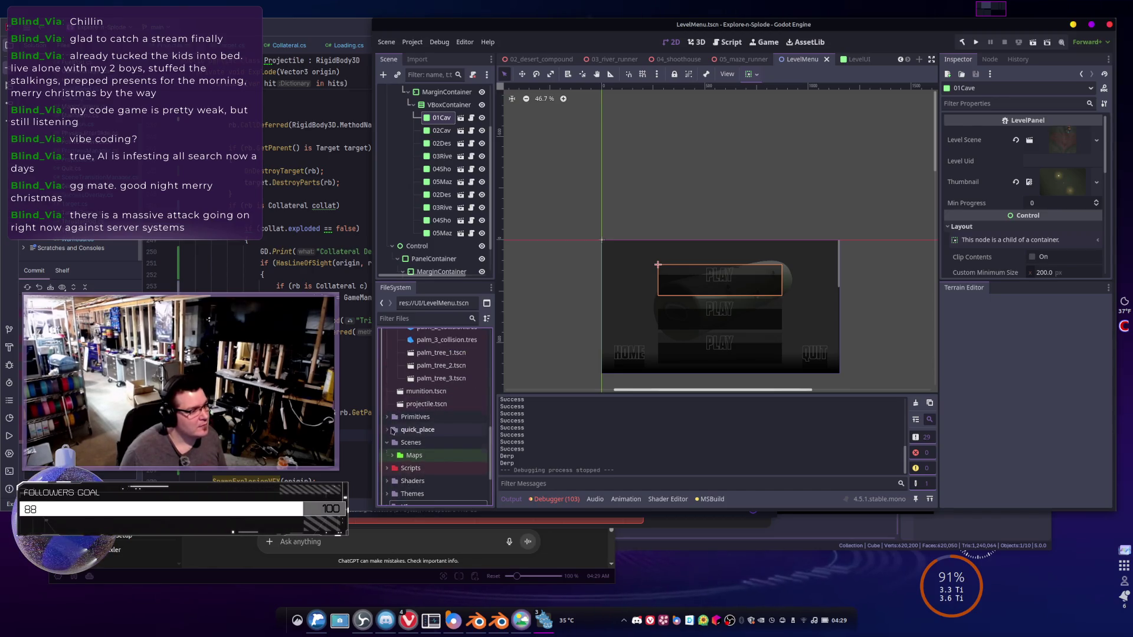
scroll(399, 361, up, 2)
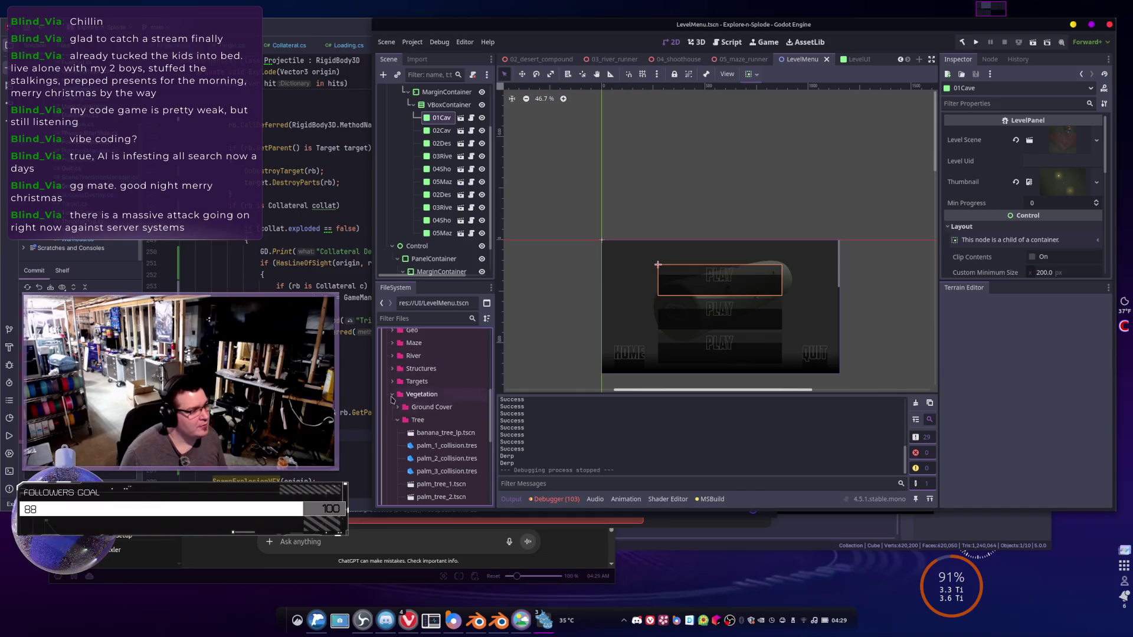
click(392, 395)
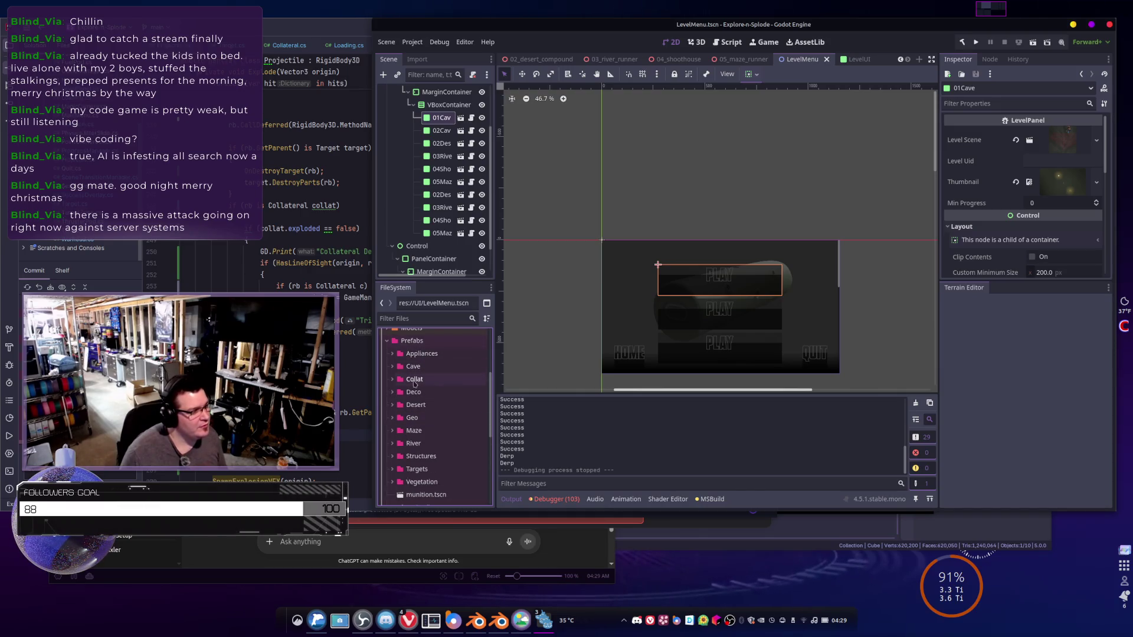
double_click(413, 393)
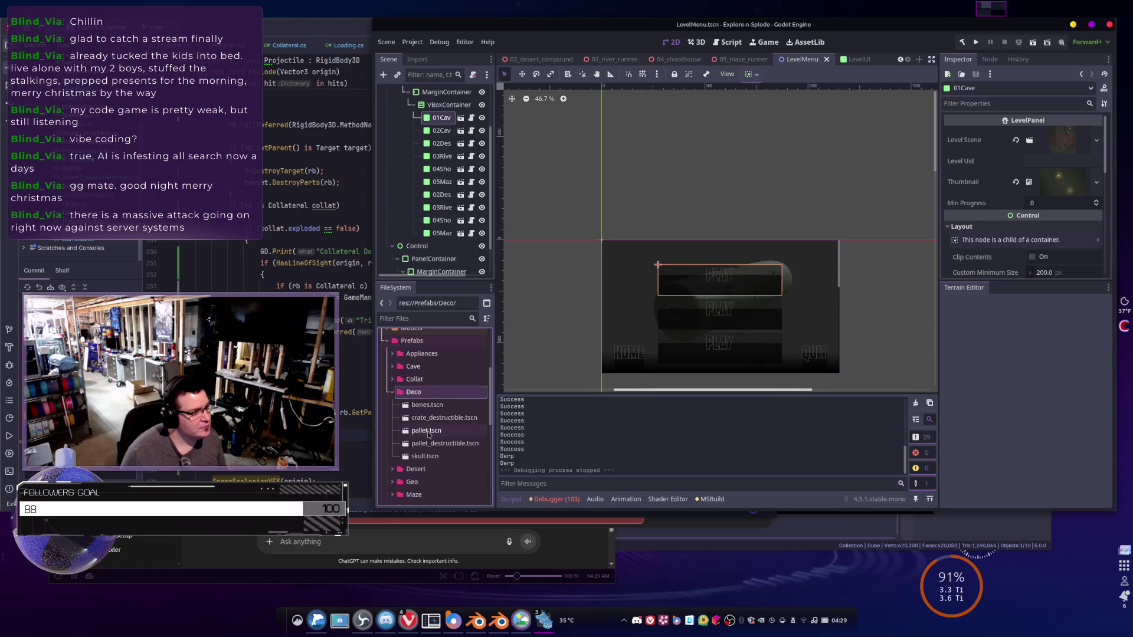
double_click(439, 443)
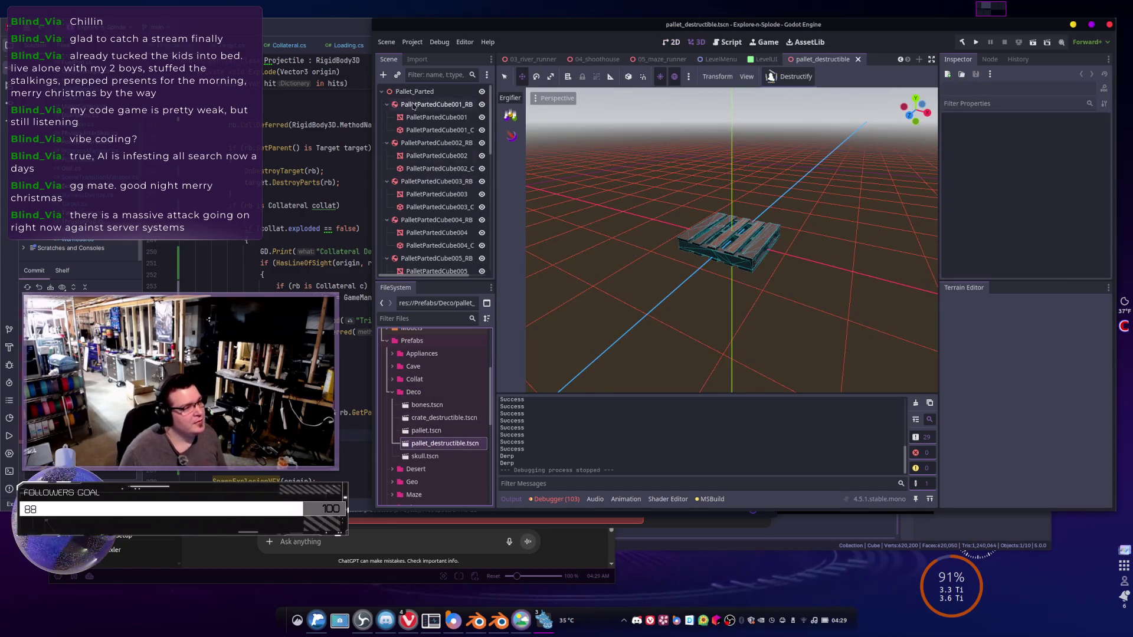
- Filter the Scene tree with t:Rigid and select all 13 RigidBody3D pieces
click(427, 75)
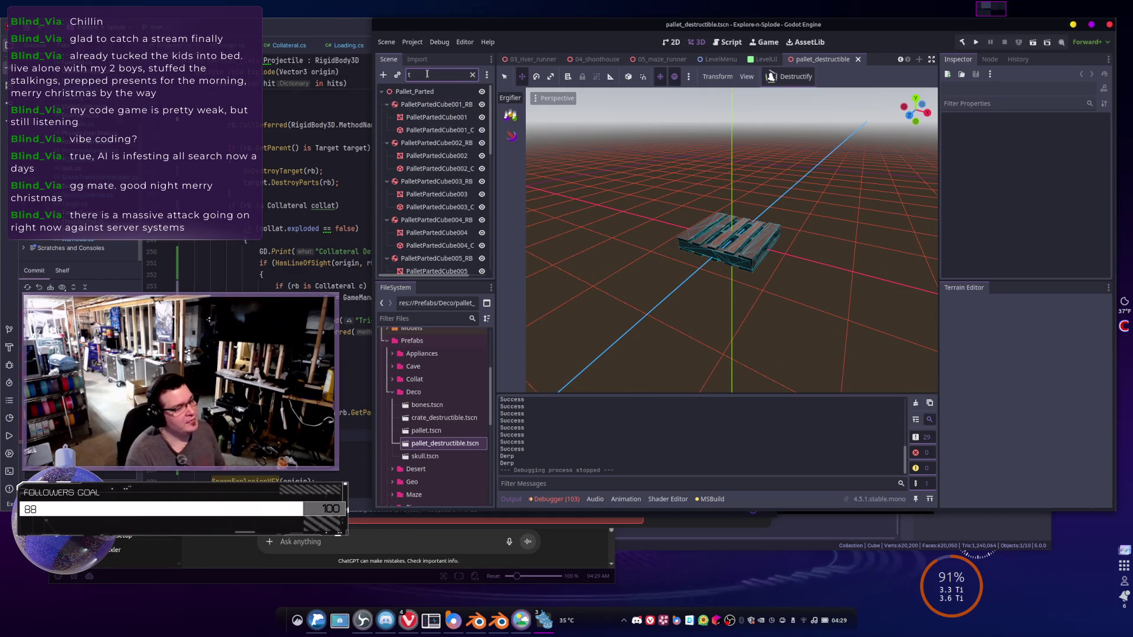
text(:Rigid)
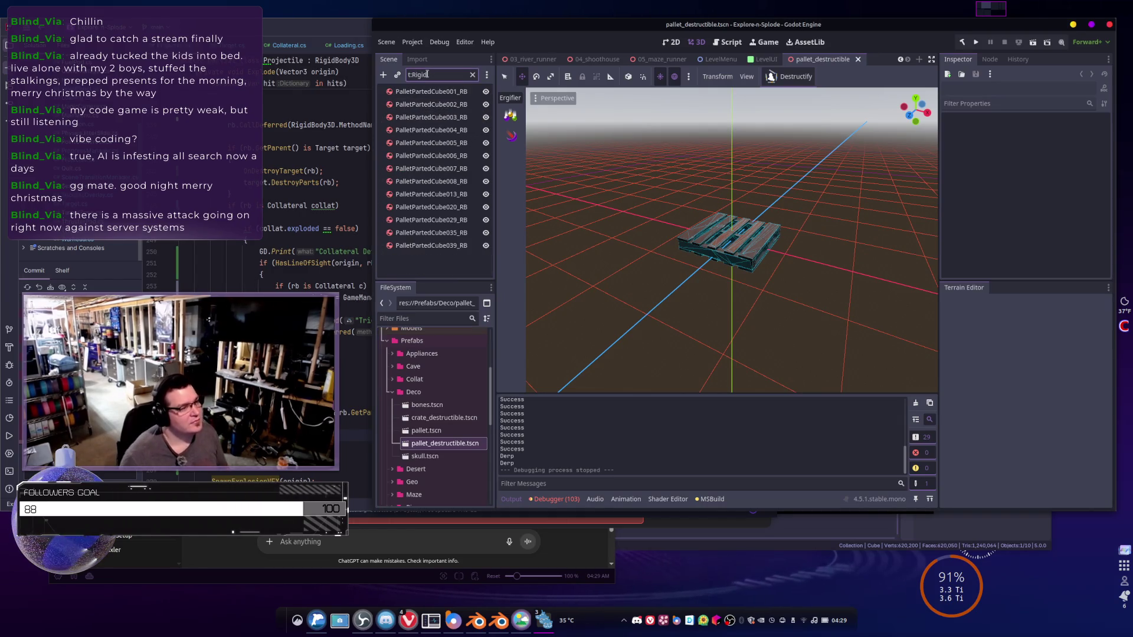
key(Return)
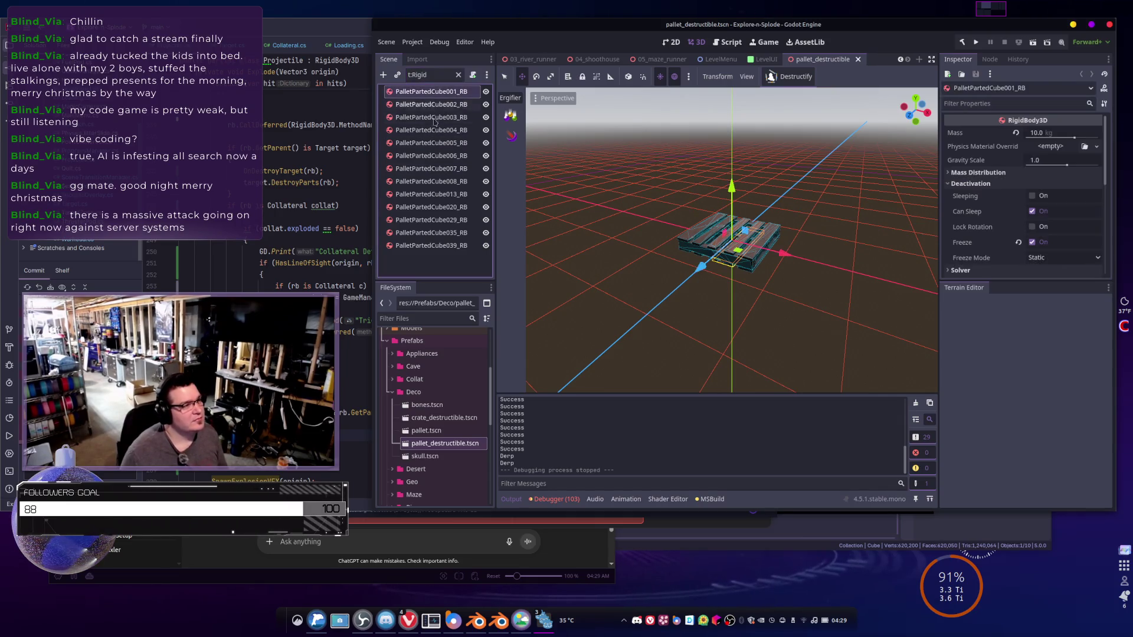
shift+click(434, 246)
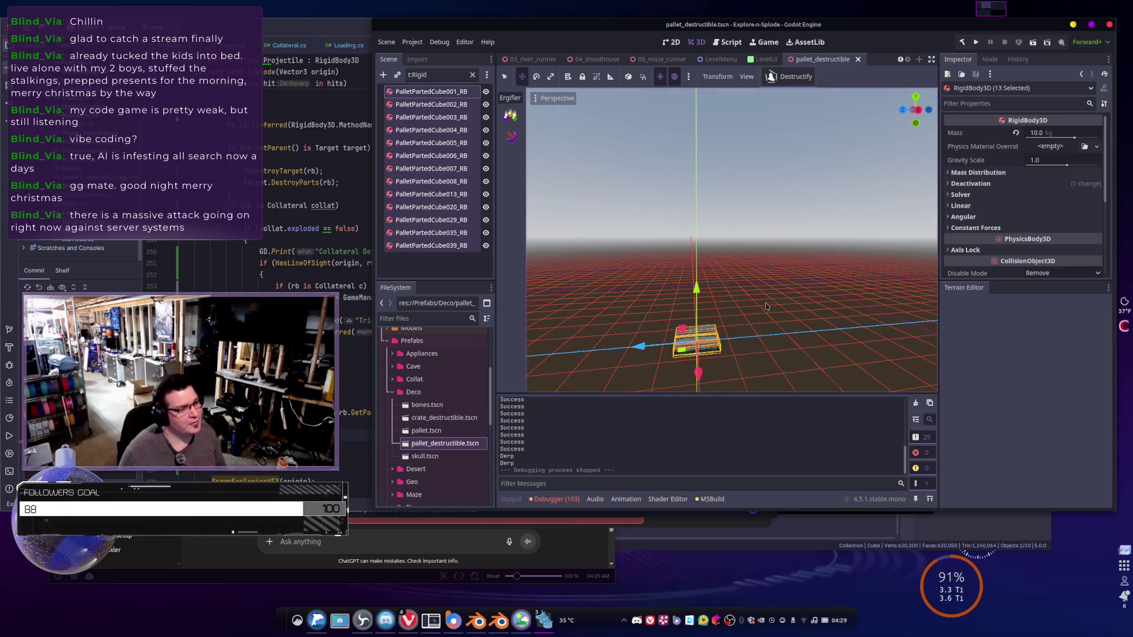
drag(697, 291, 698, 245)
key(ctrl+z)
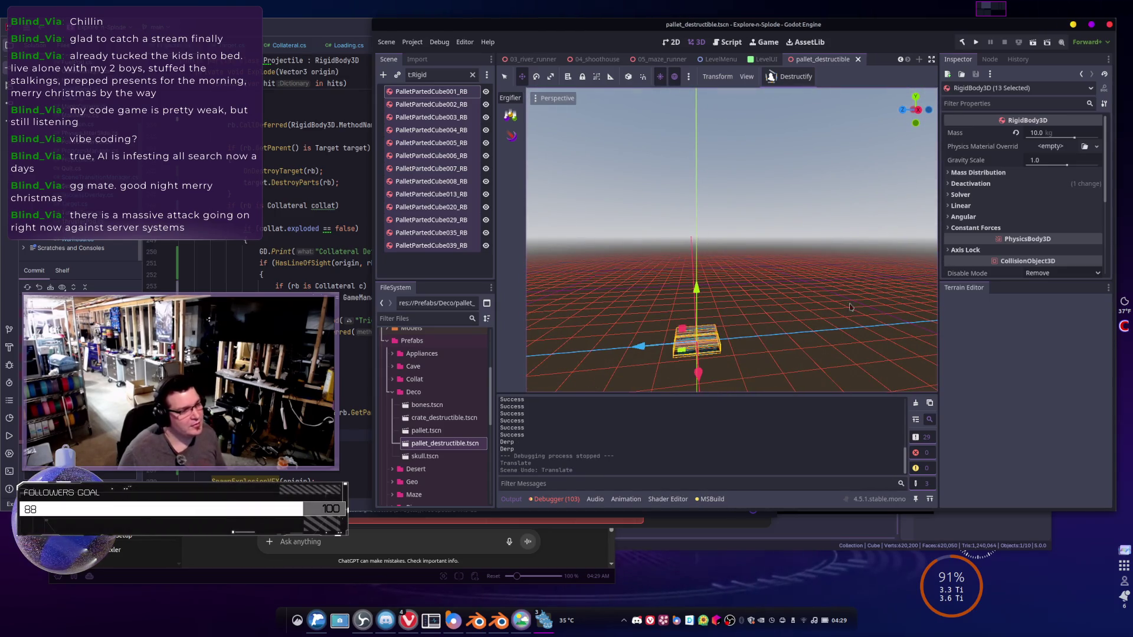
- Enable Continuous CD under Solver for the selected pieces and run the project
click(1003, 195)
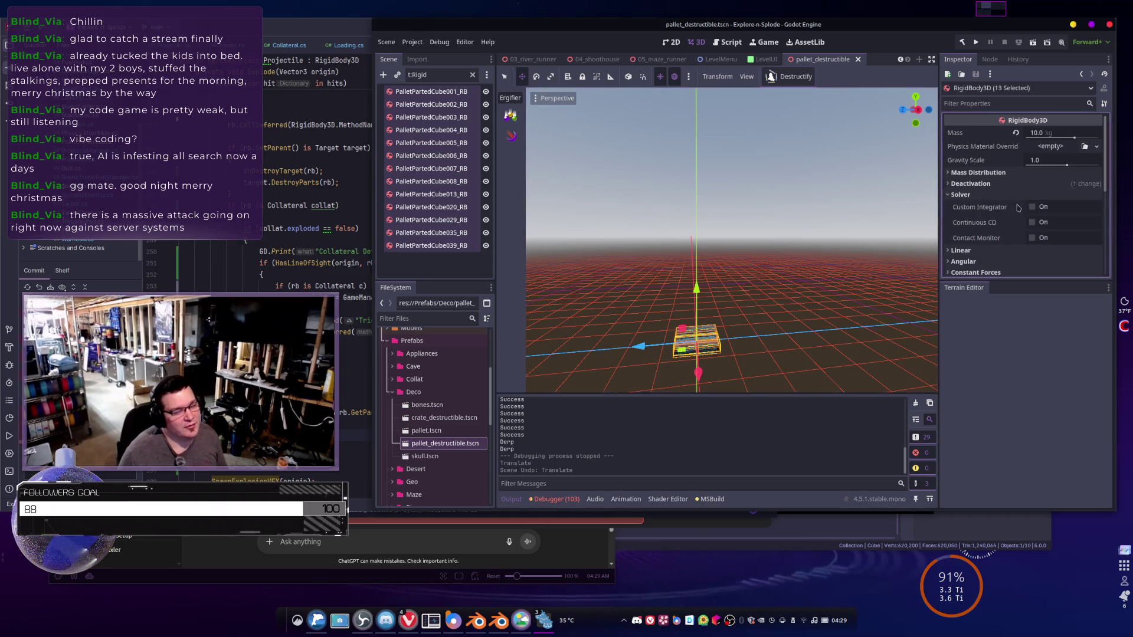
click(1032, 223)
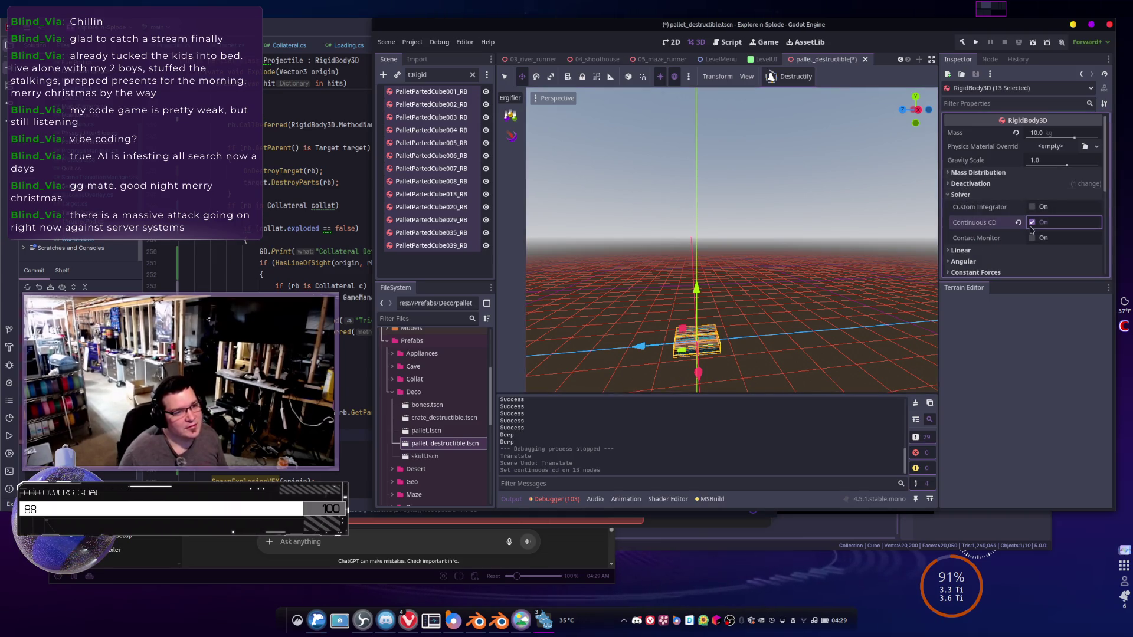
click(976, 41)
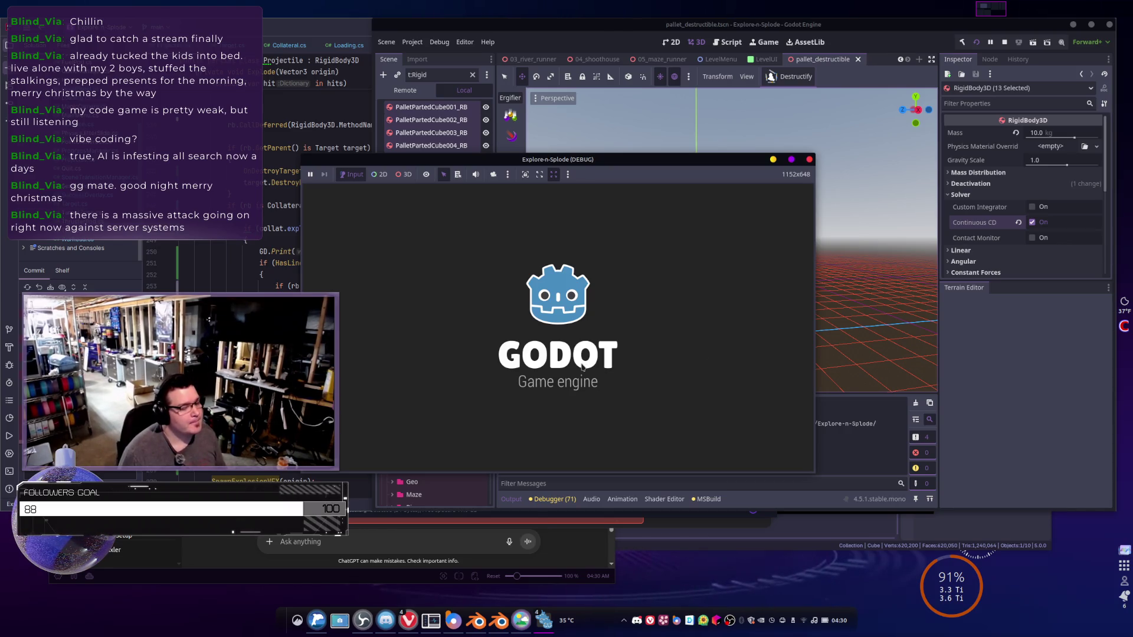
- Go from the title screen to level select, start the desert level, and maximize the game window
click(557, 425)
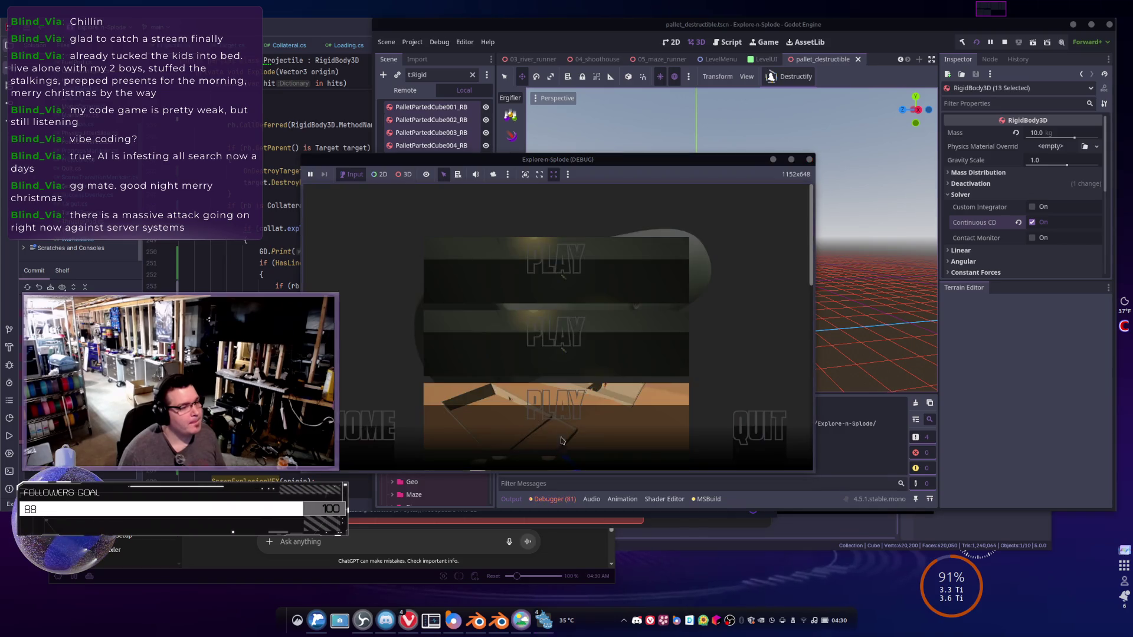
scroll(489, 269, up, 2)
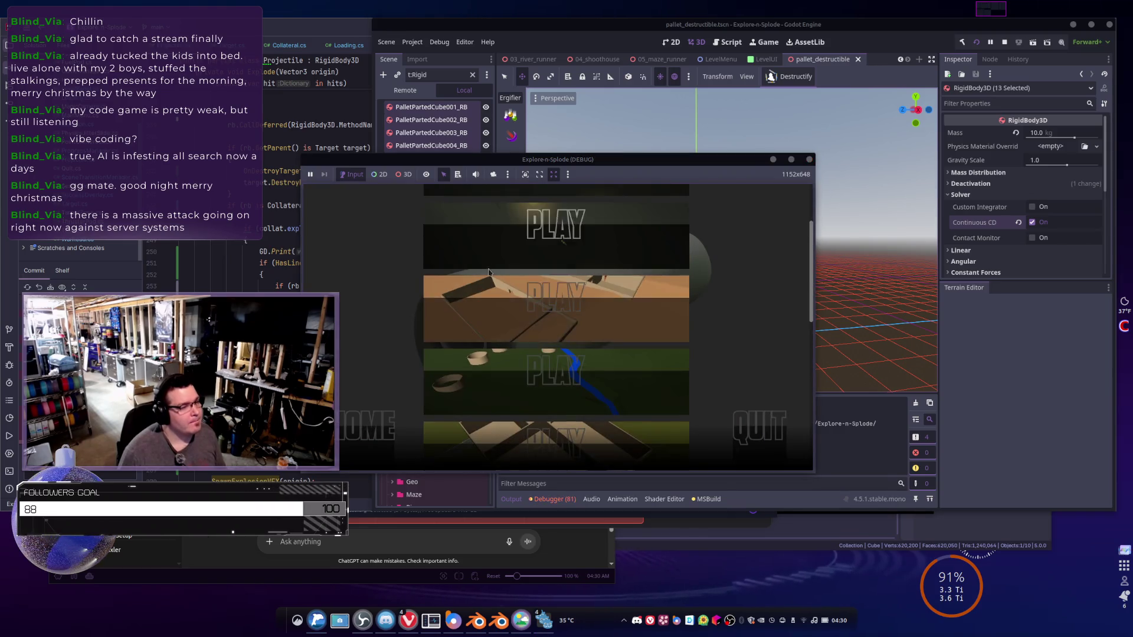
click(510, 312)
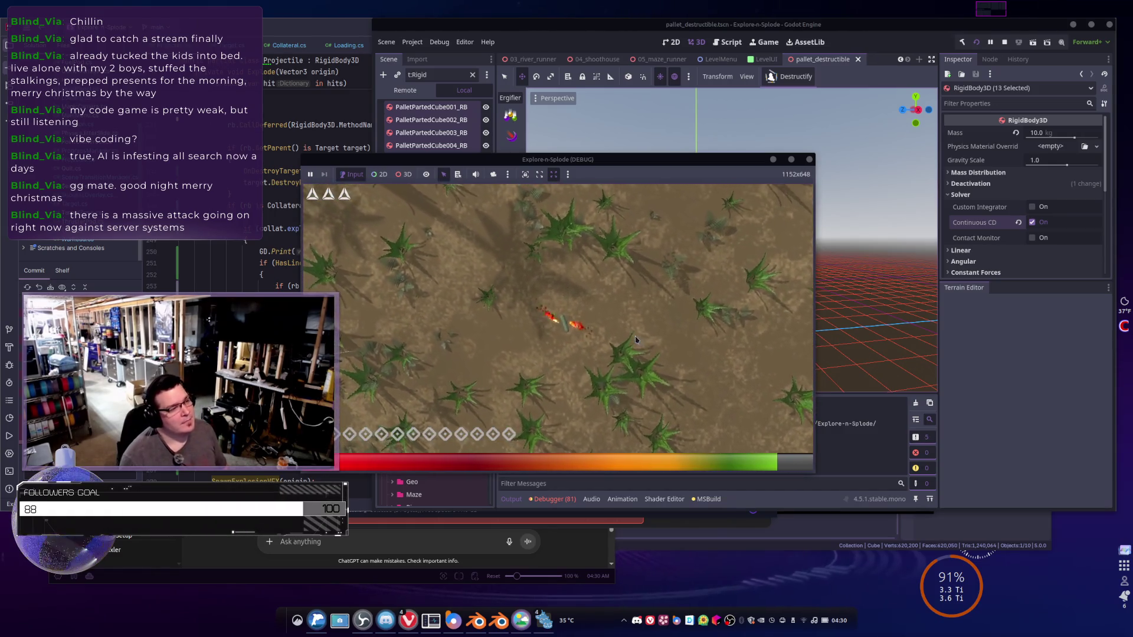
double_click(654, 160)
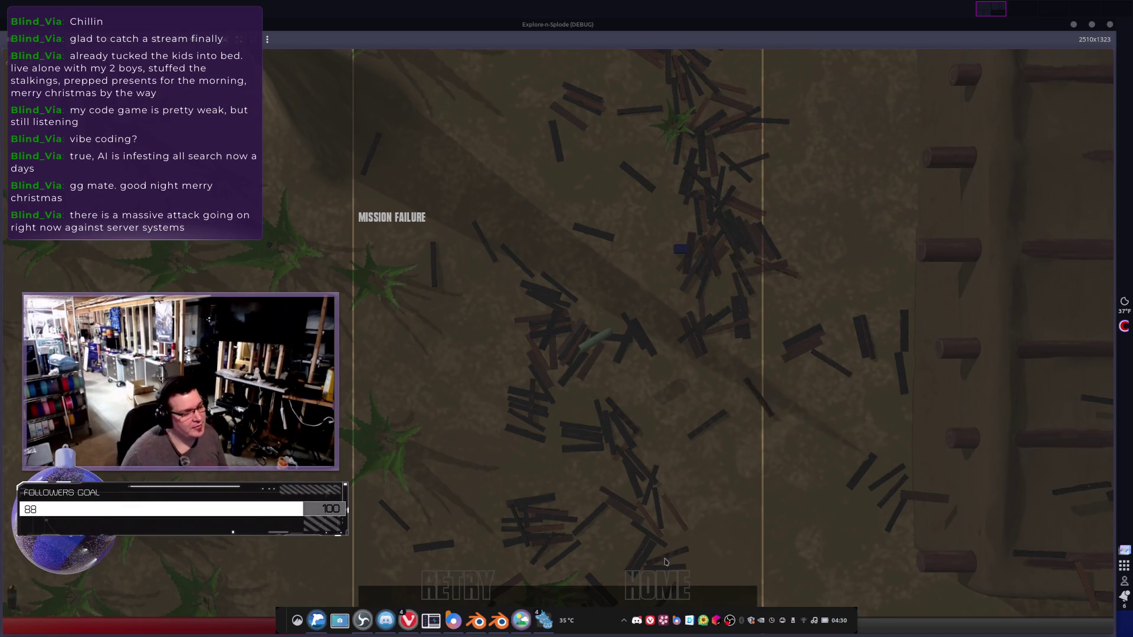
- Retry the failed mission from the Mission Failure screen and replay the desert level
click(501, 592)
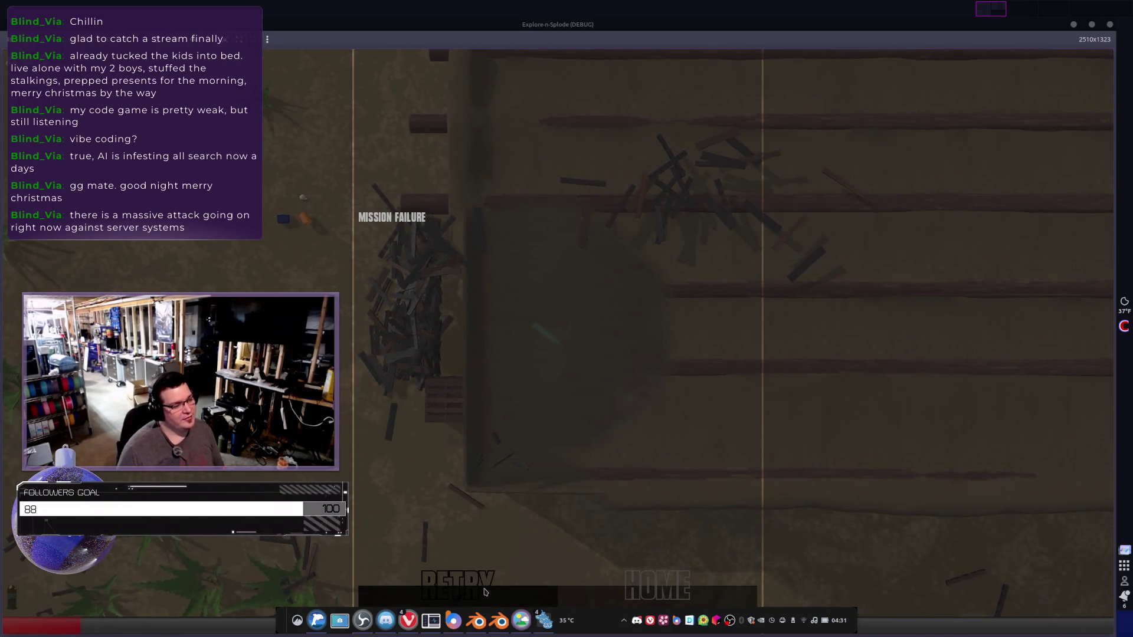
- Retry the mission once more, then close the game window to stop the debug run
click(485, 591)
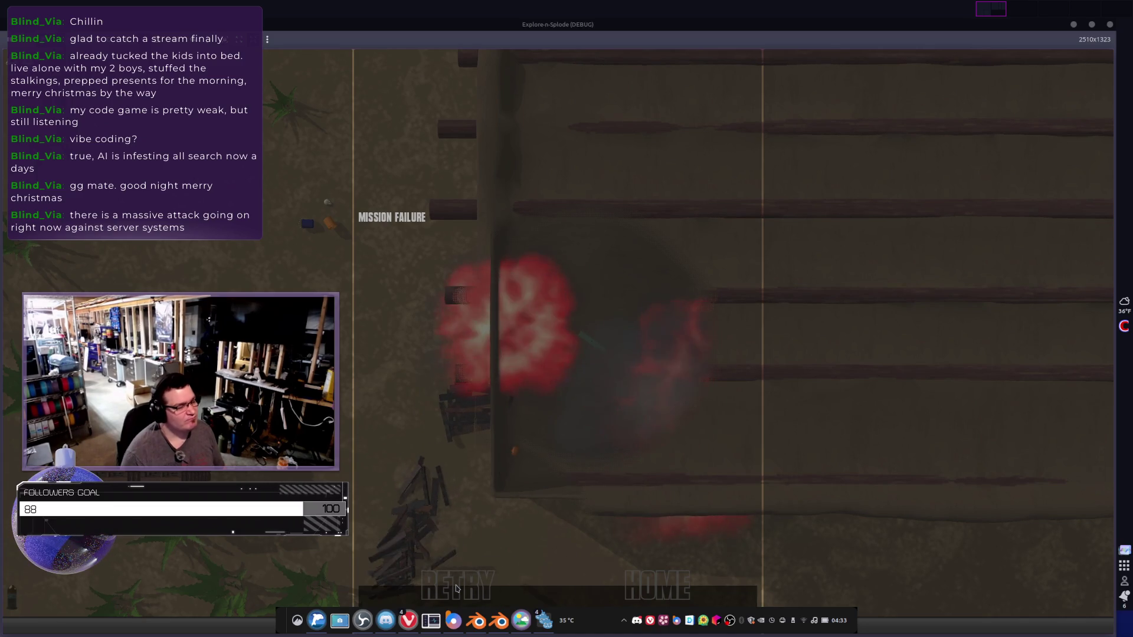
click(455, 588)
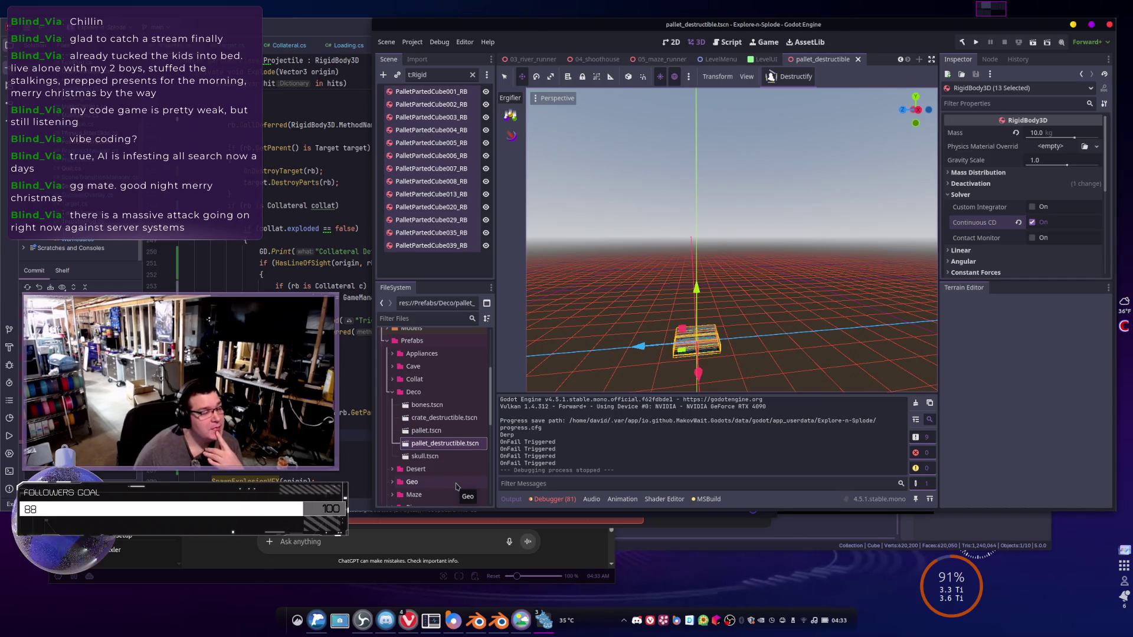
- Open SuccessOverlay.cs at the home scene uid in Rider, skim it, then return to Godot
click(319, 294)
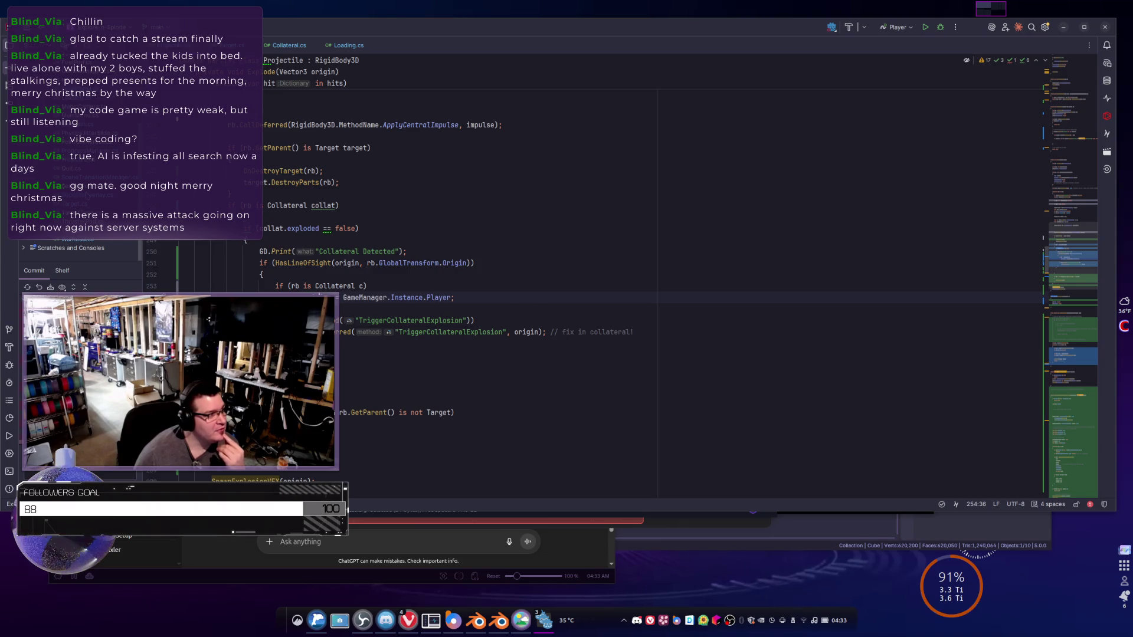
key(ctrl+alt+Down)
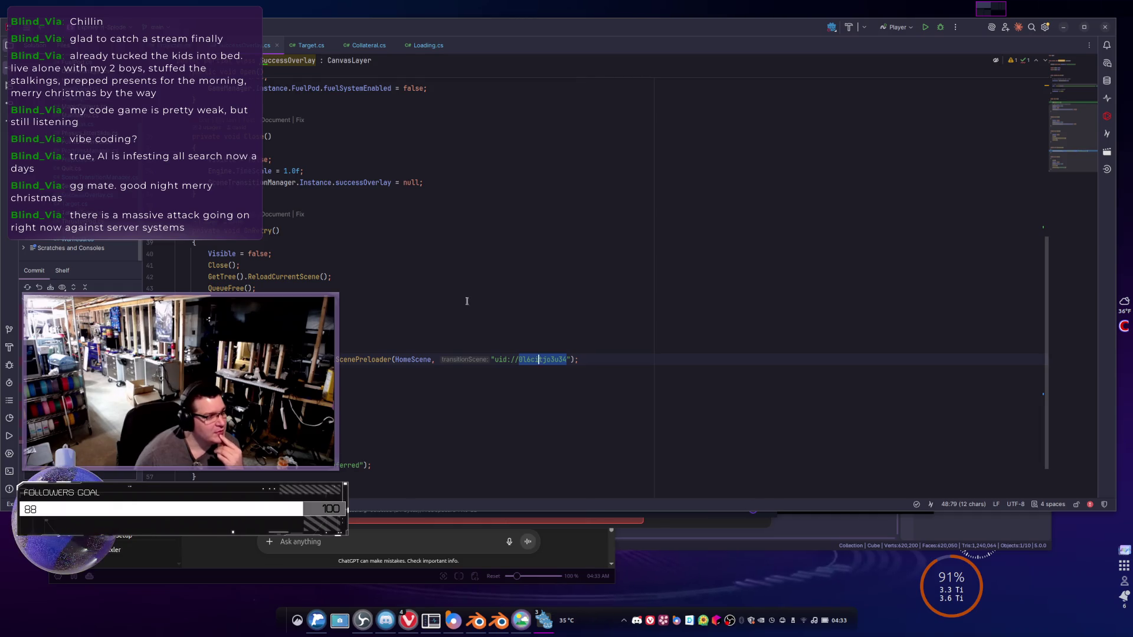
scroll(458, 326, up, 3)
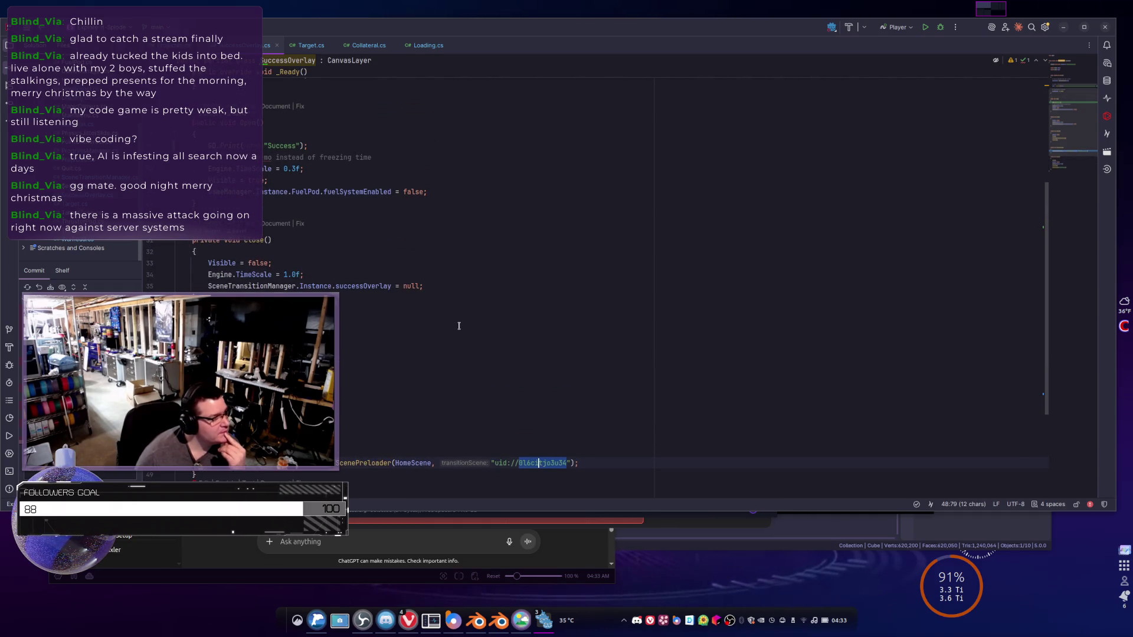
scroll(402, 323, down, 3)
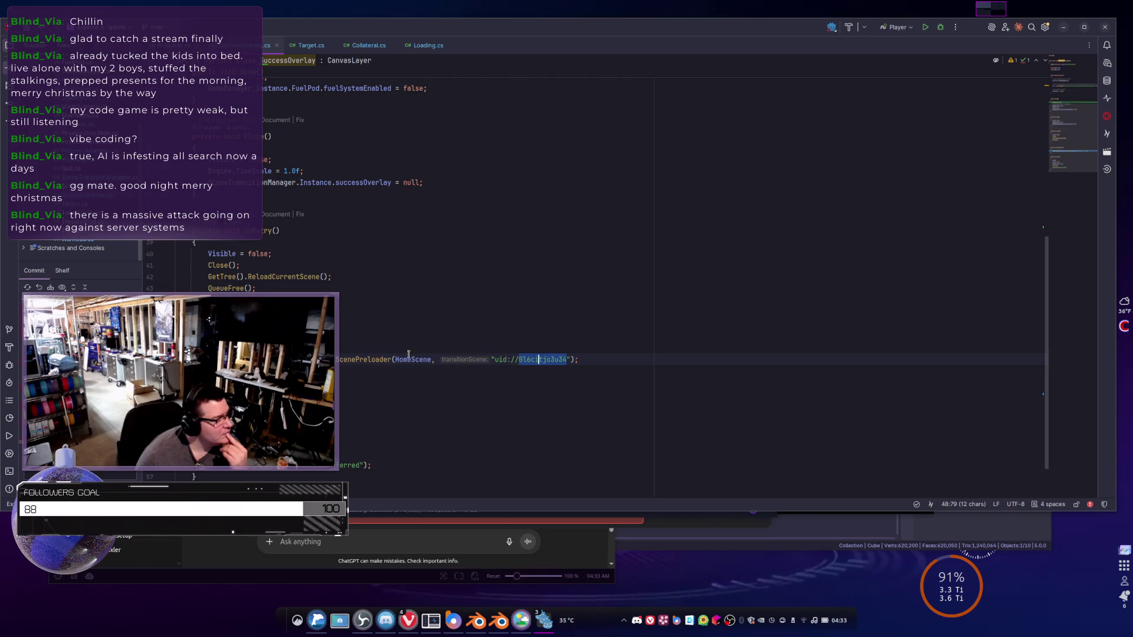
scroll(590, 266, up, 5)
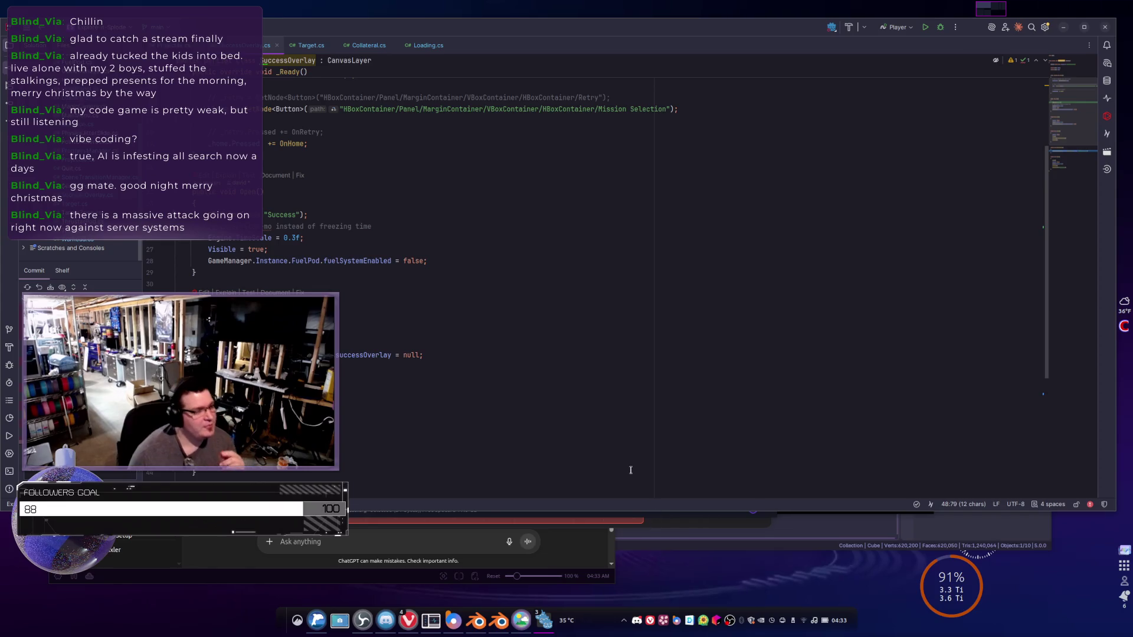
key(alt+Tab)
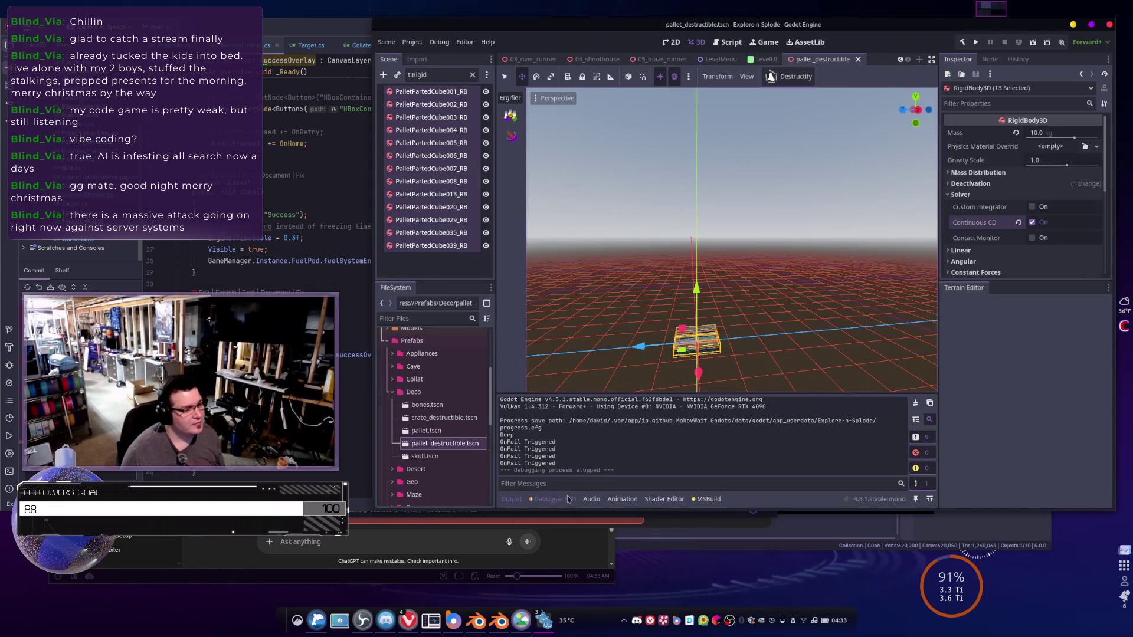
click(554, 499)
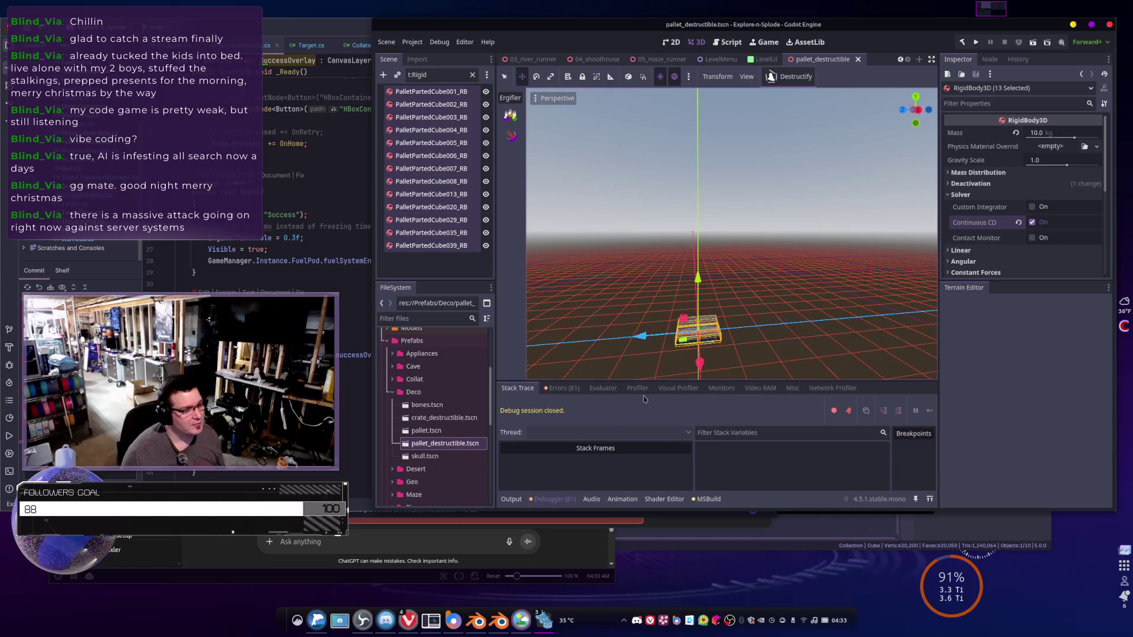
- Review the debugger's 81 'Node not found' errors for the level-select Clear button, then return to Rider
click(561, 387)
scroll(693, 433, down, 15)
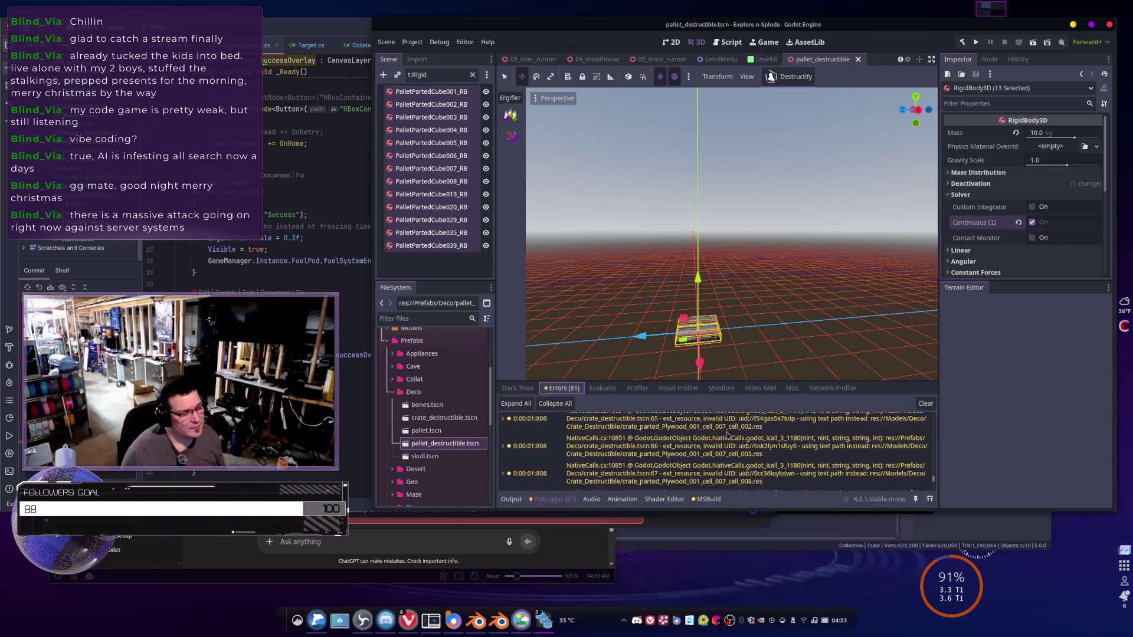
scroll(727, 434, down, 10)
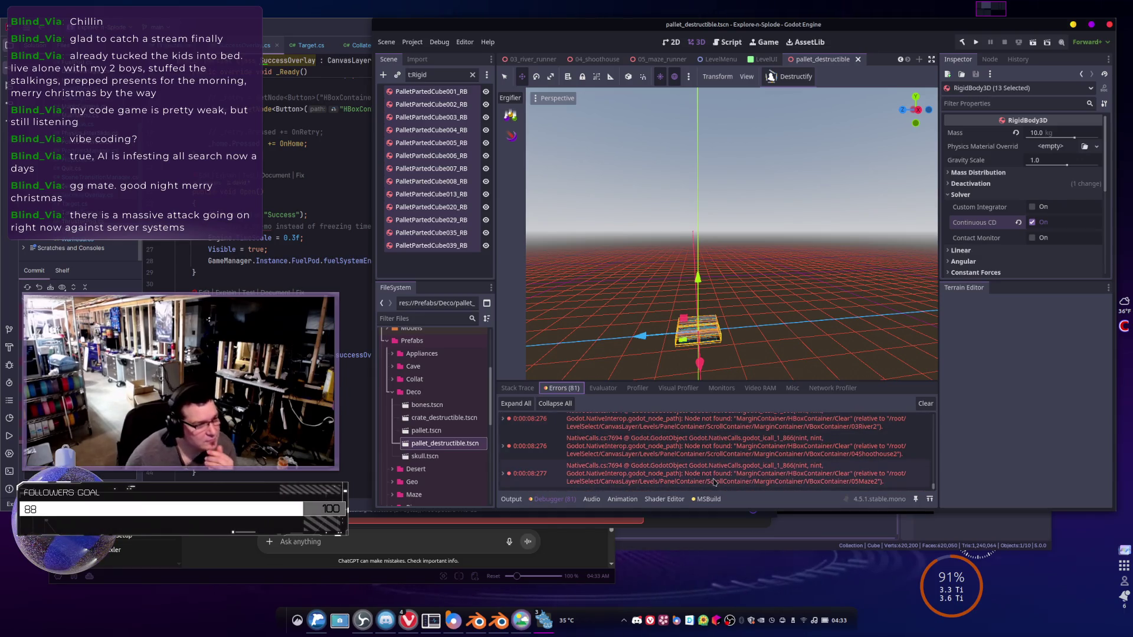
scroll(784, 449, up, 1)
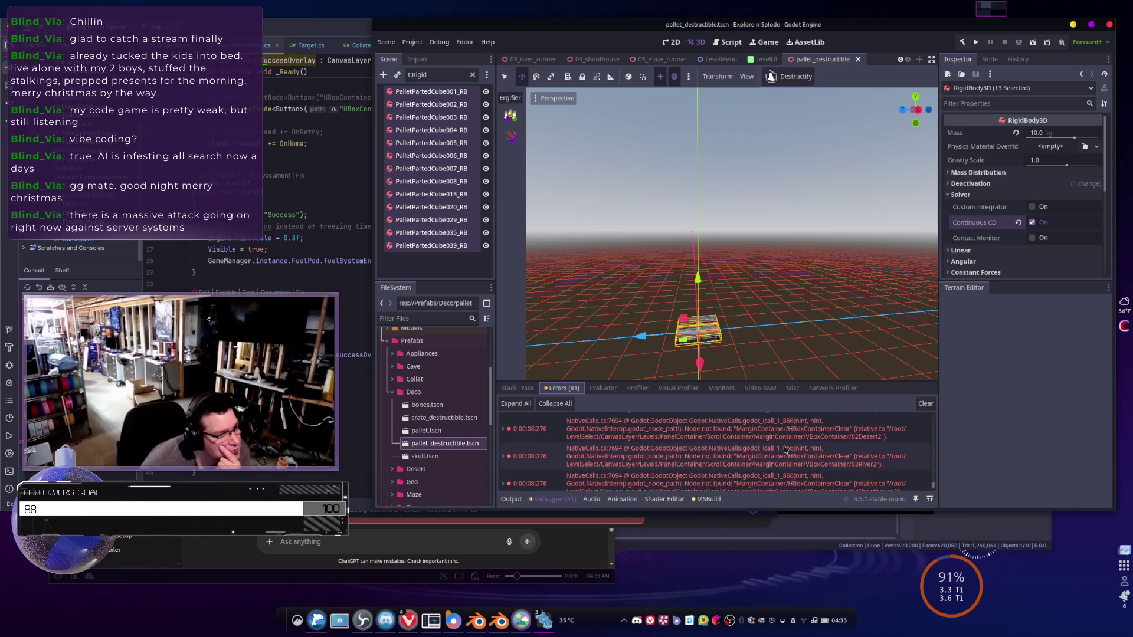
scroll(684, 454, up, 3)
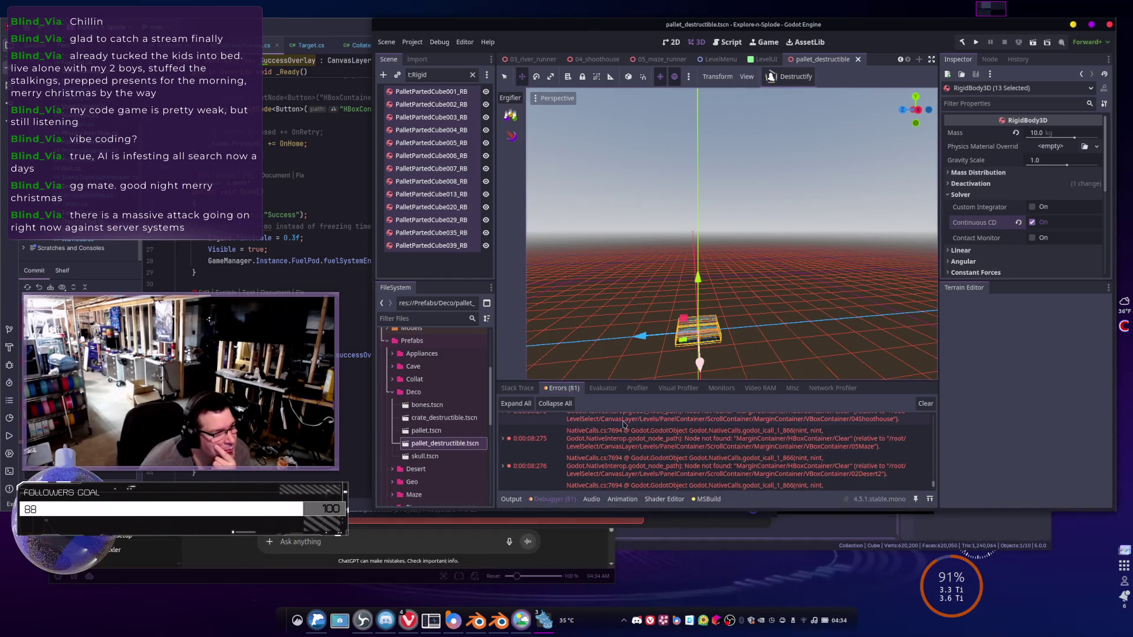
scroll(510, 441, up, 1)
scroll(510, 441, up, 1)
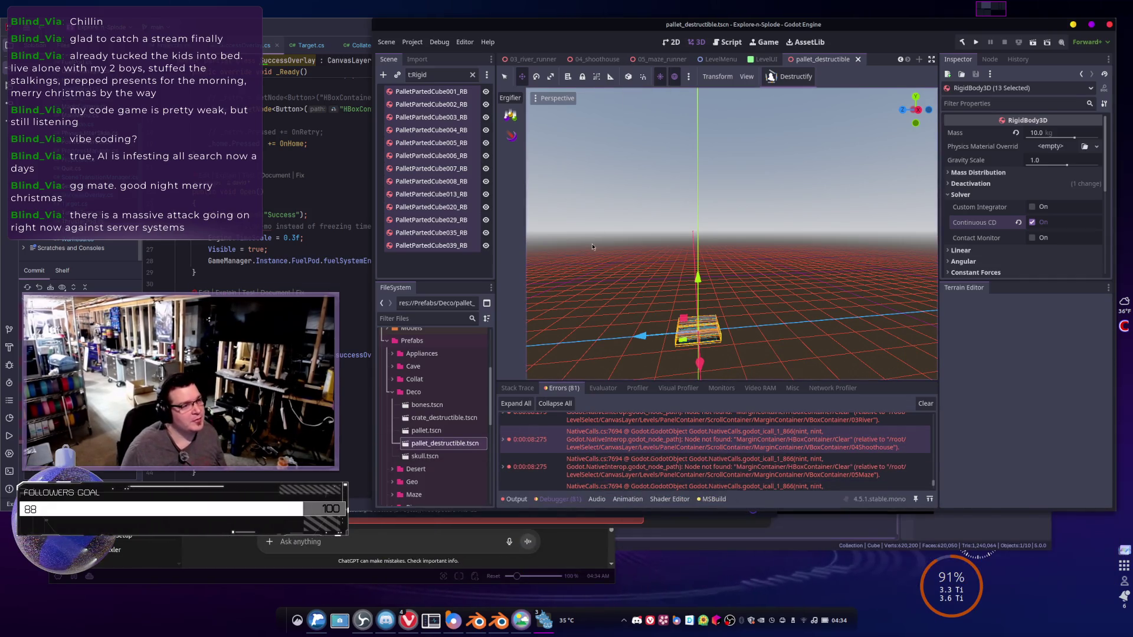
key(alt+Tab)
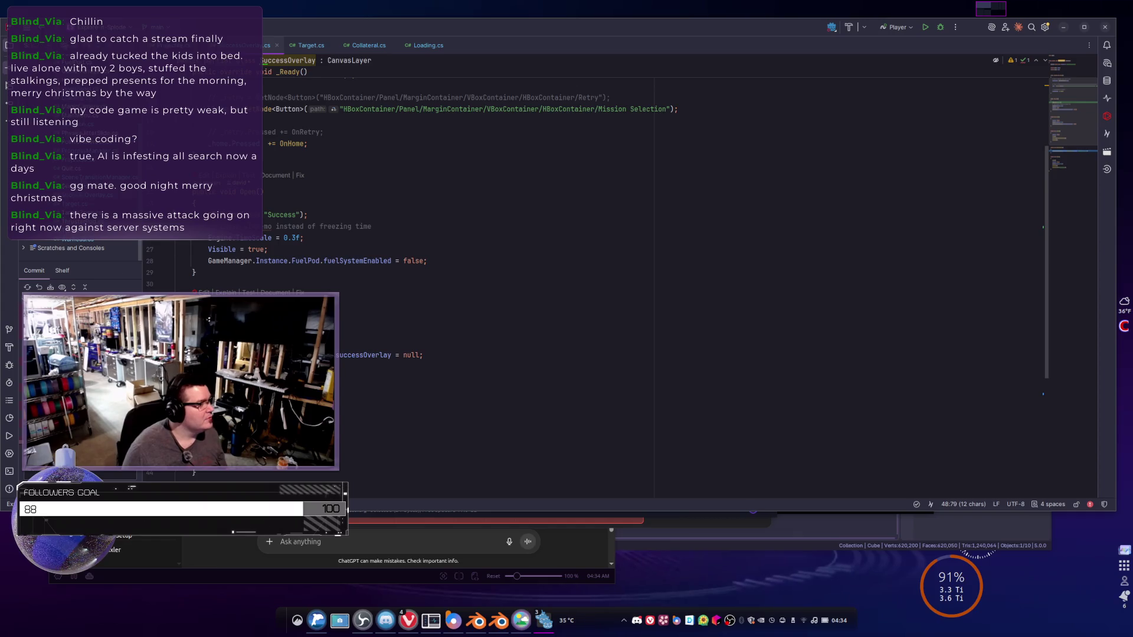
- Open LevelPanel.cs, inspect its Play and Clear button GetNode lookups, then go back to Godot
scroll(77, 177, up, 3)
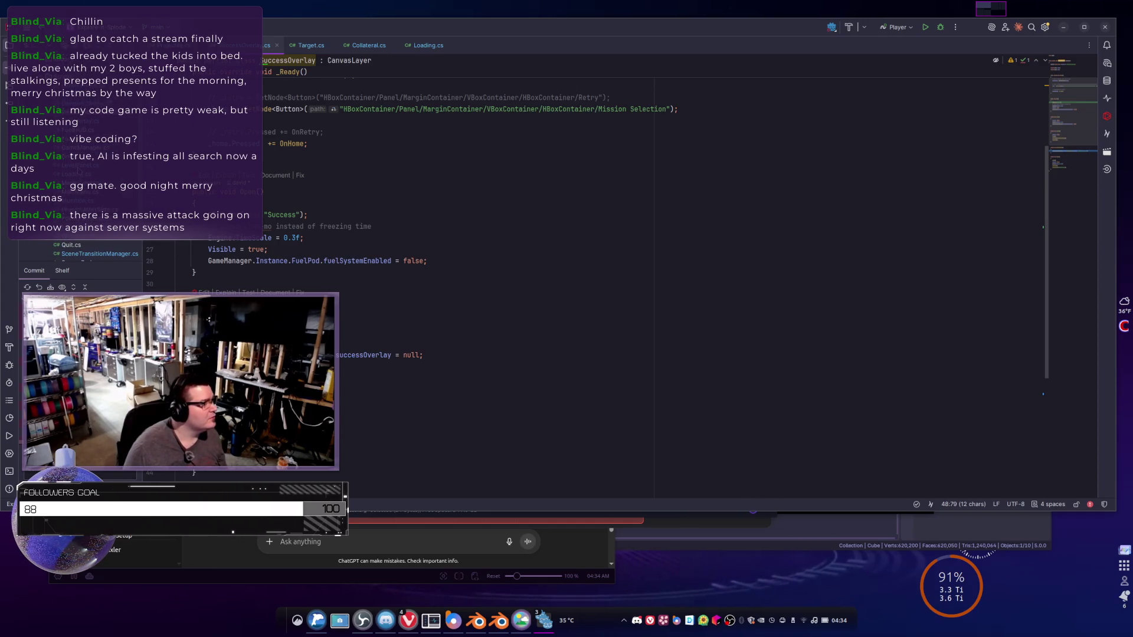
double_click(79, 168)
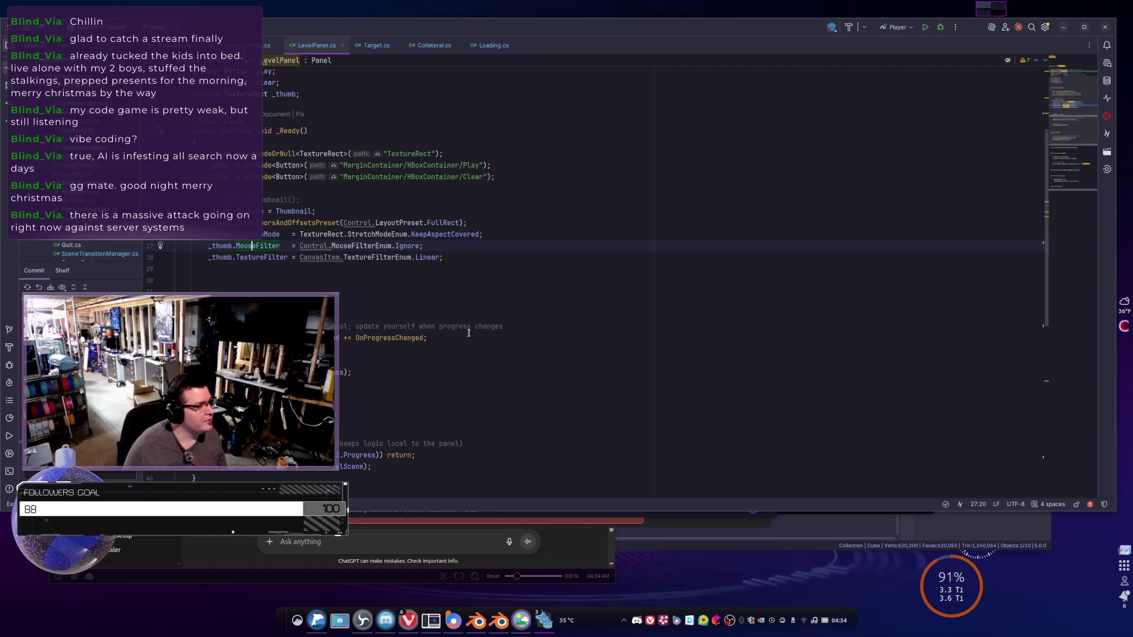
scroll(469, 333, up, 2)
click(292, 245)
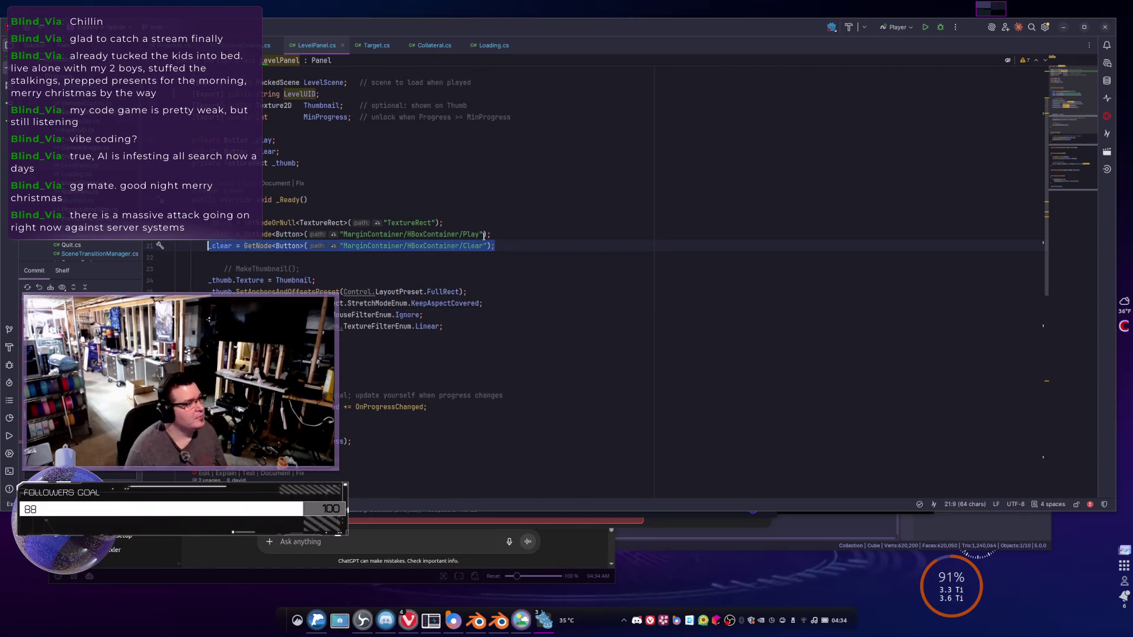
key(alt+Tab)
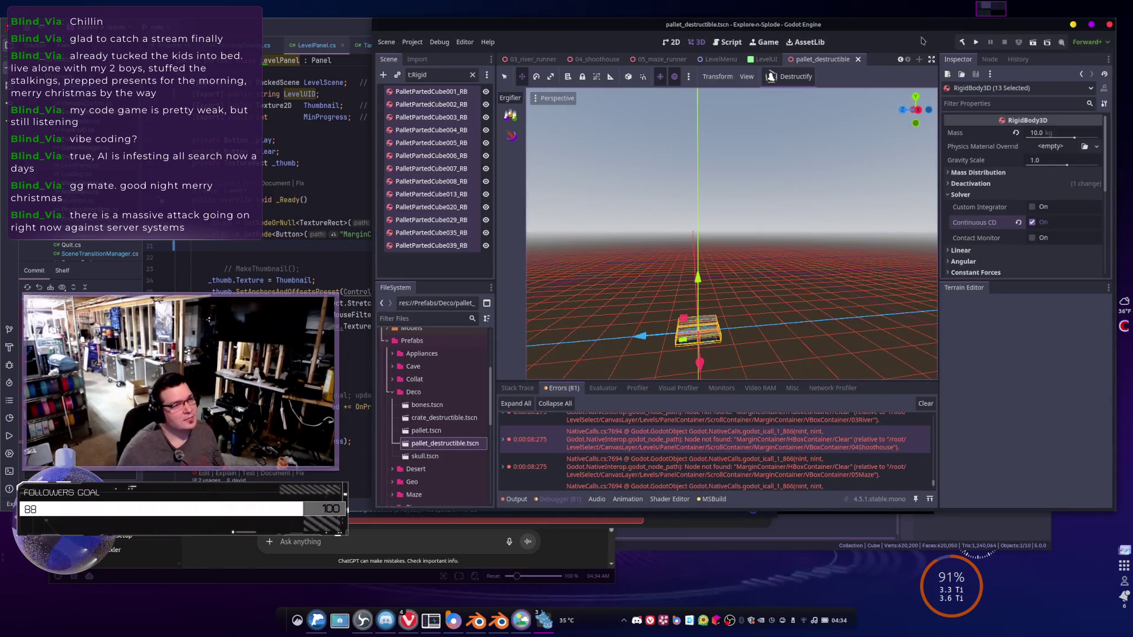
- Run Explore-n-Splode, pick a pallet level, and blast the pallets until MISSION COMPLETED appears
click(976, 44)
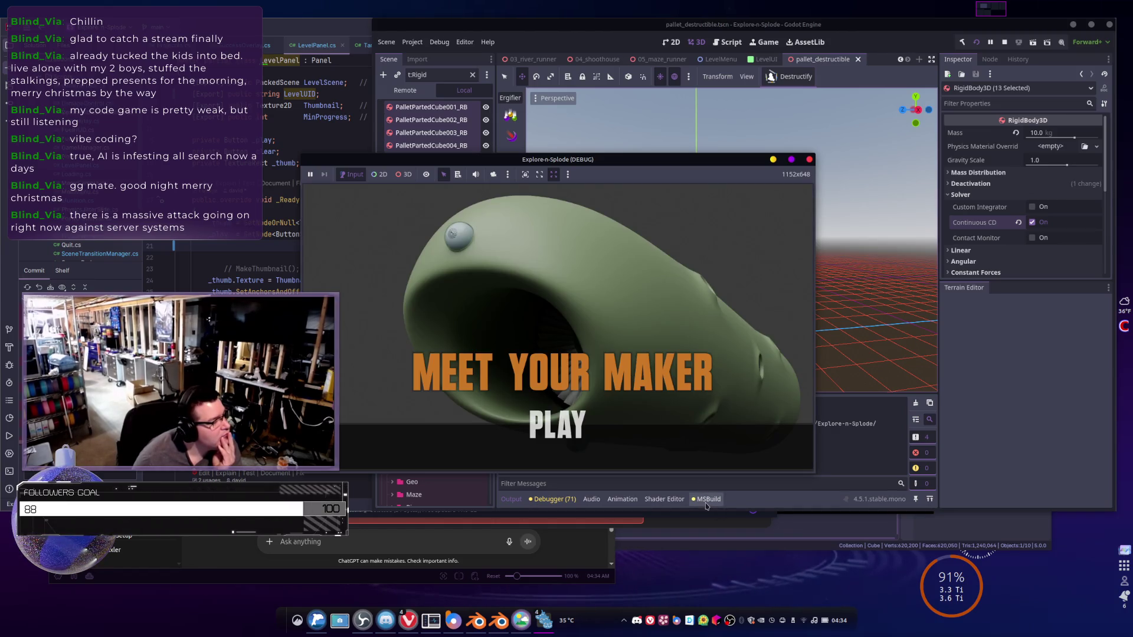
click(561, 423)
scroll(608, 347, down, 1)
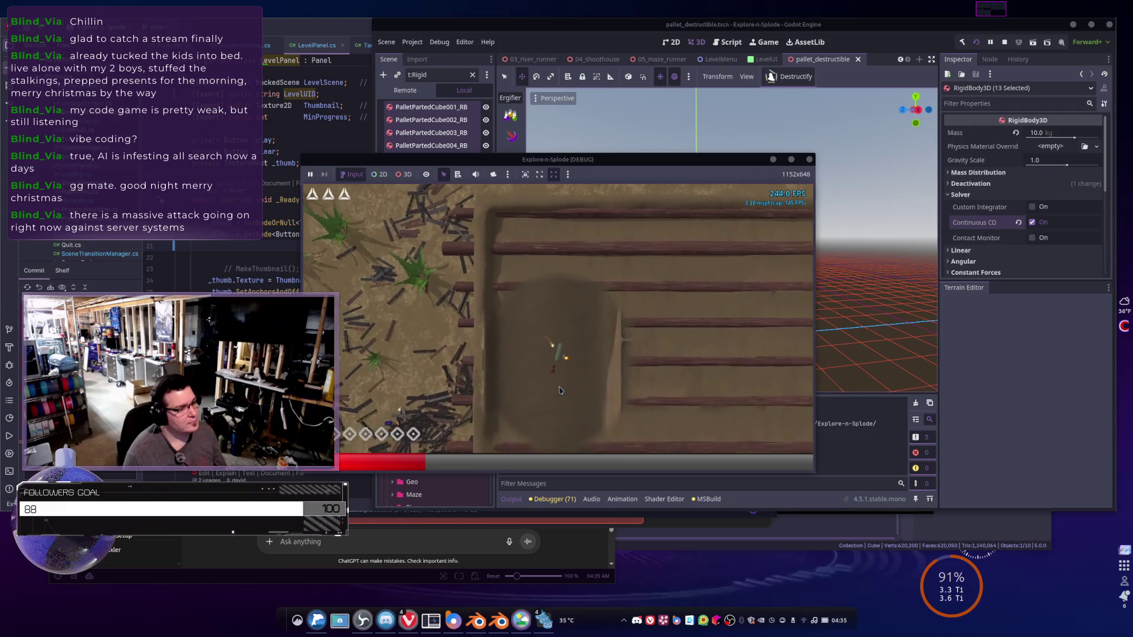
click(560, 390)
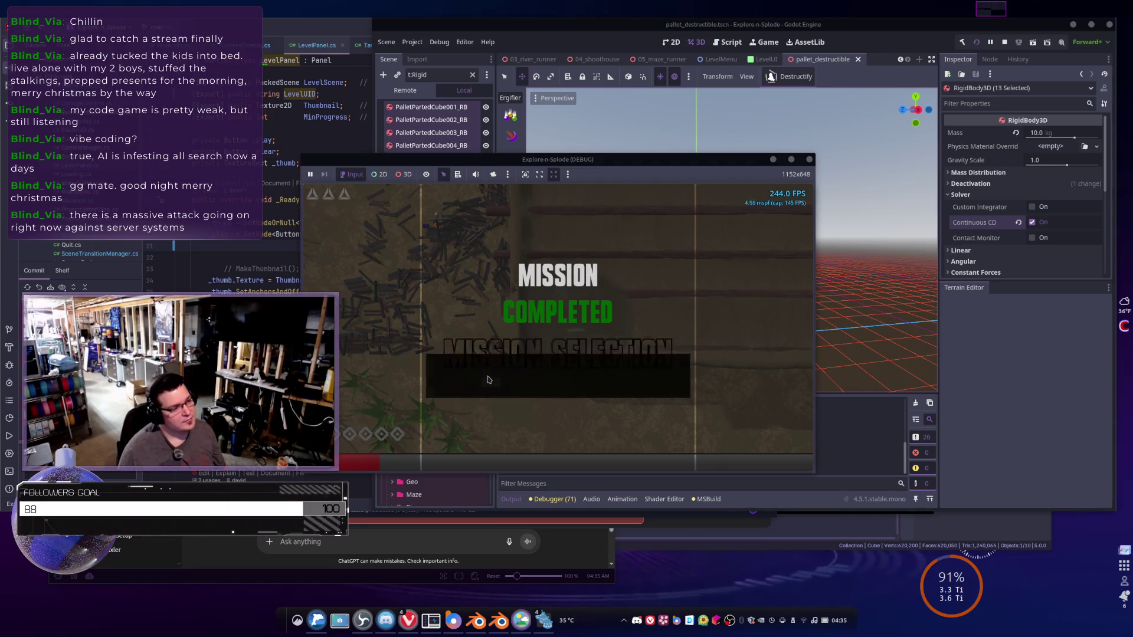
- Start the third level from mission selection and finish it, returning to mission selection
click(488, 379)
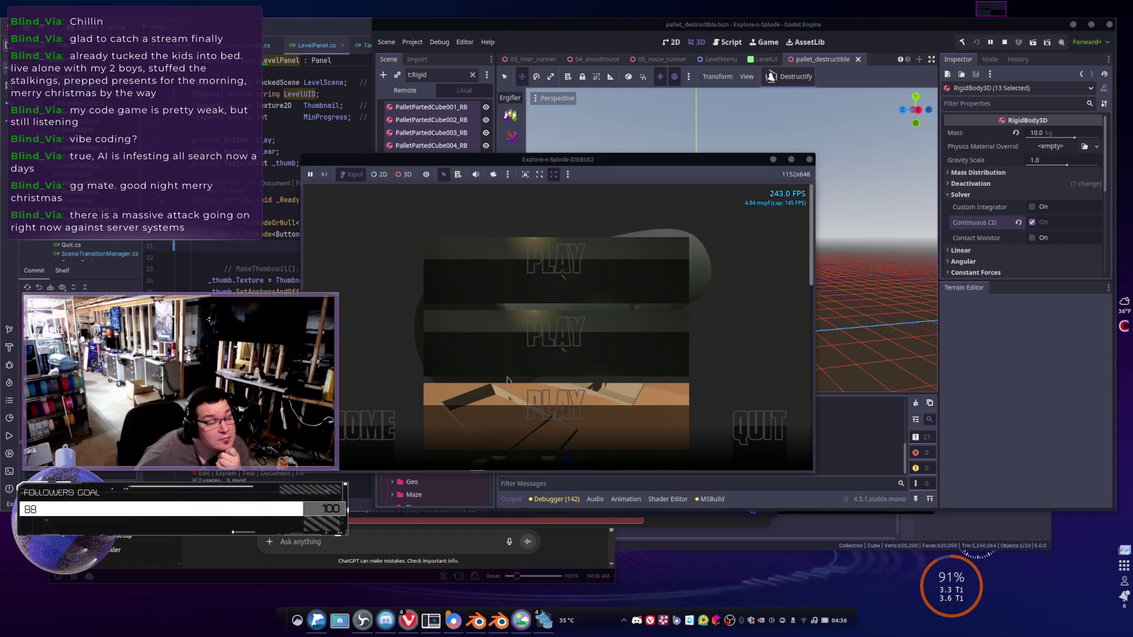
scroll(529, 355, down, 3)
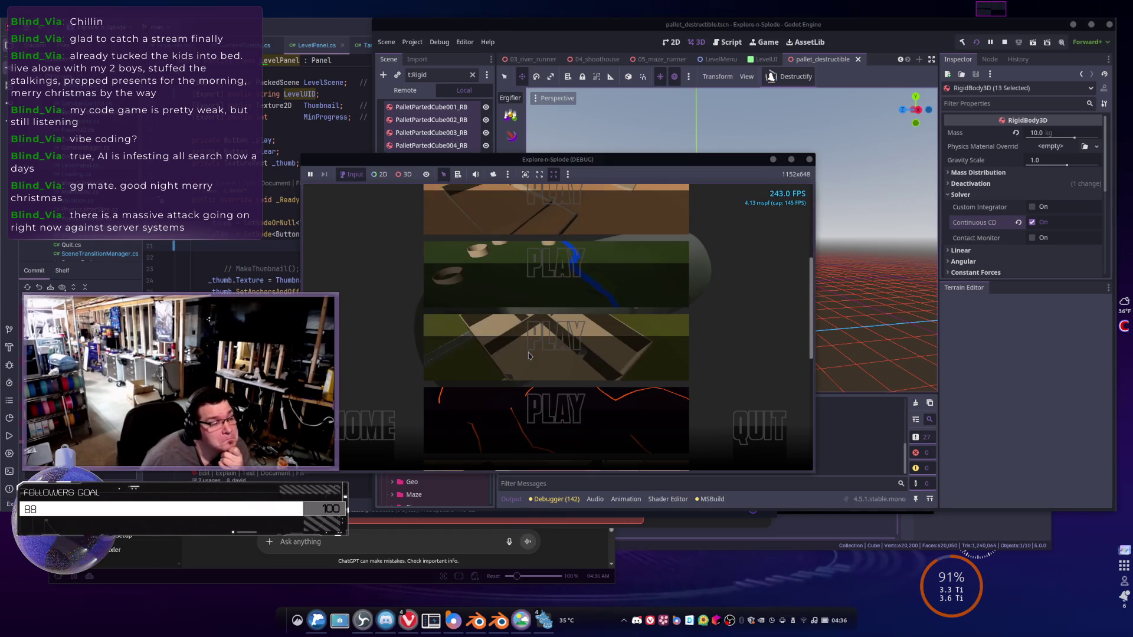
click(529, 335)
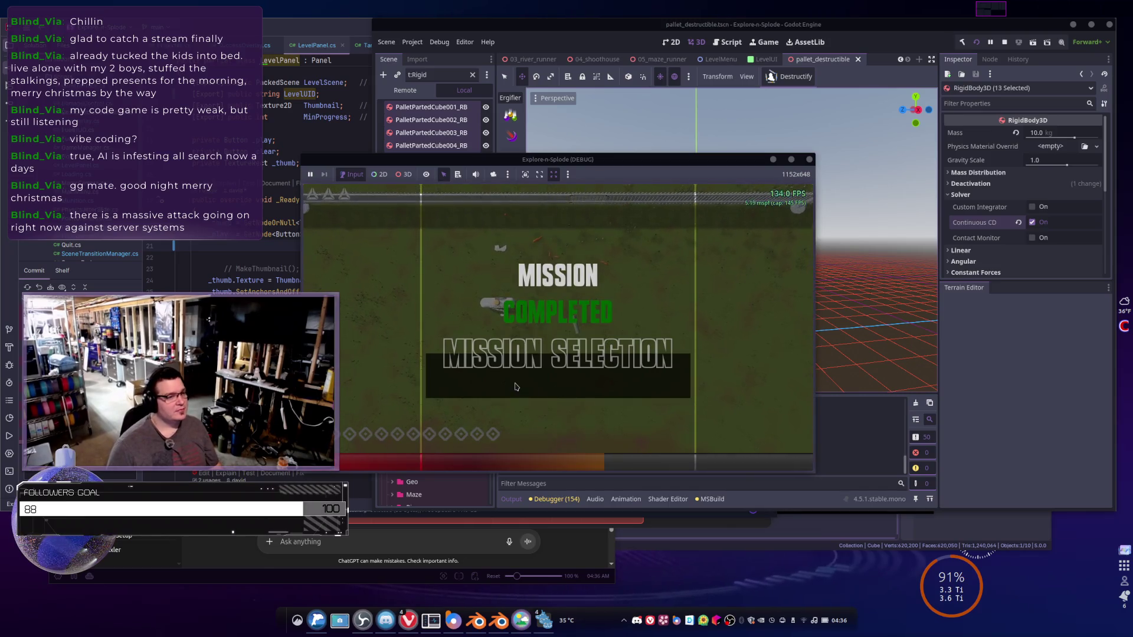
click(518, 380)
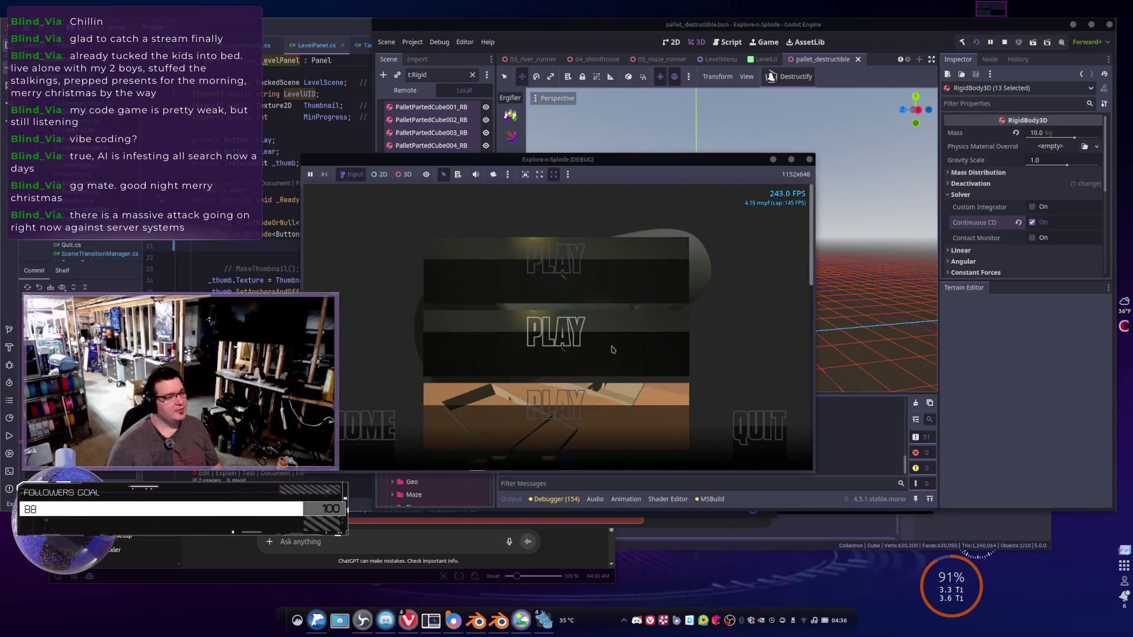
- Try QUIT from mission selection, then stop the debug run and close the game window
scroll(554, 361, down, 3)
scroll(555, 360, down, 2)
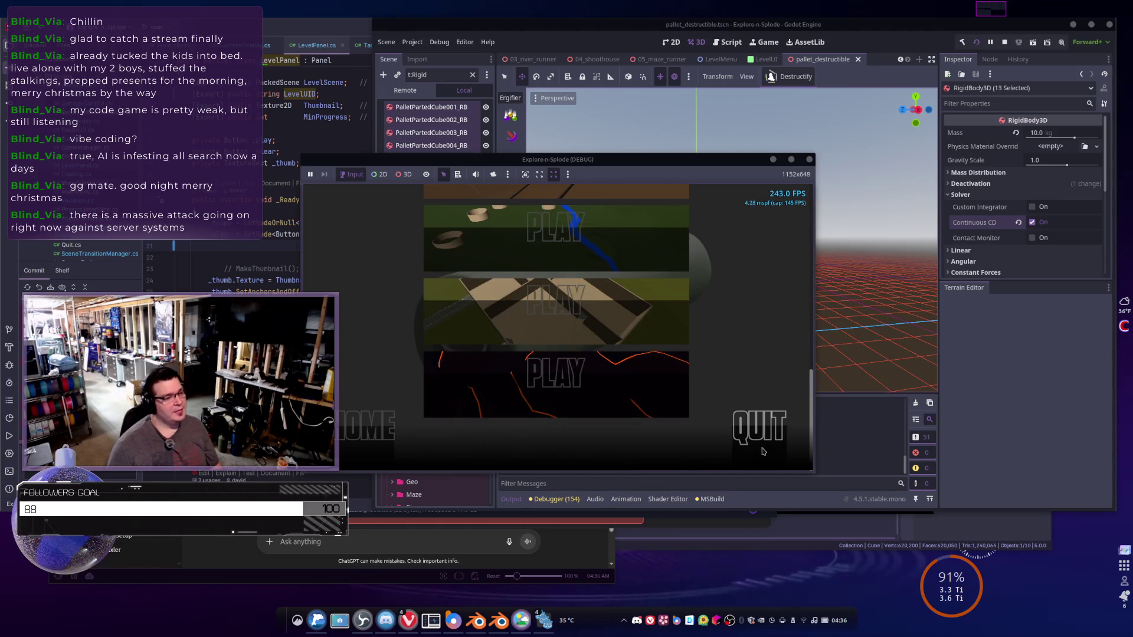
click(751, 425)
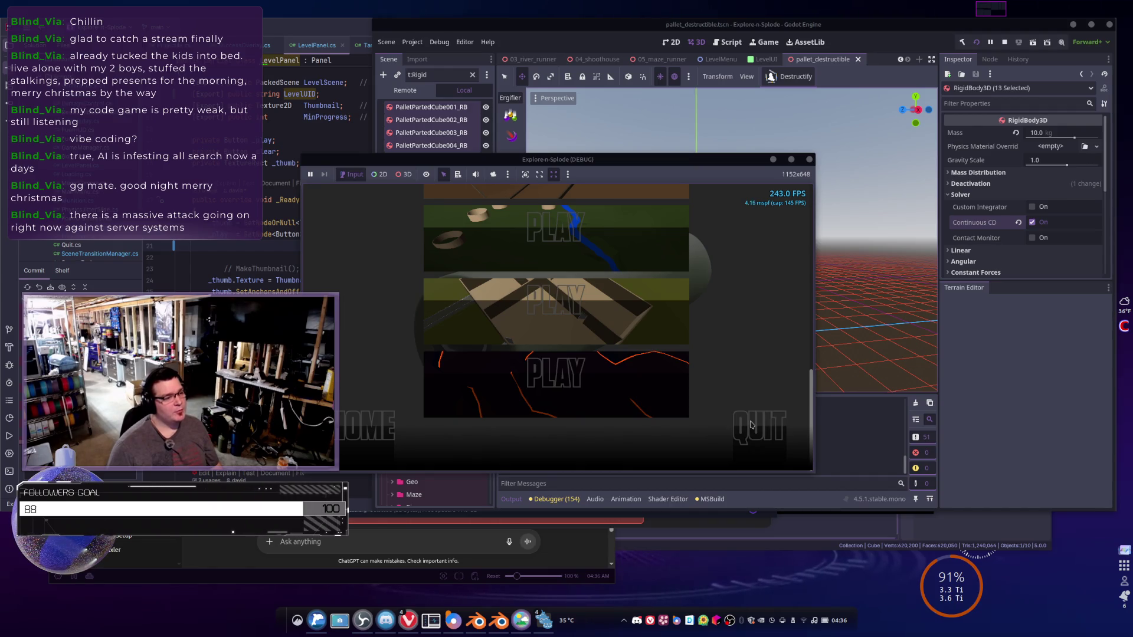
scroll(584, 348, up, 5)
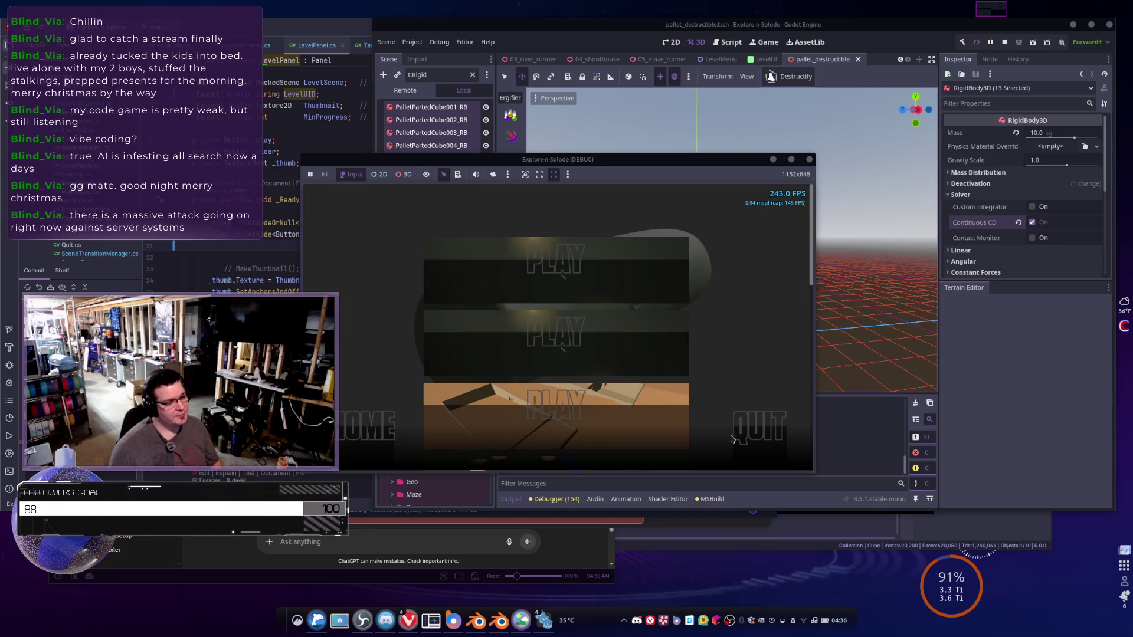
click(752, 429)
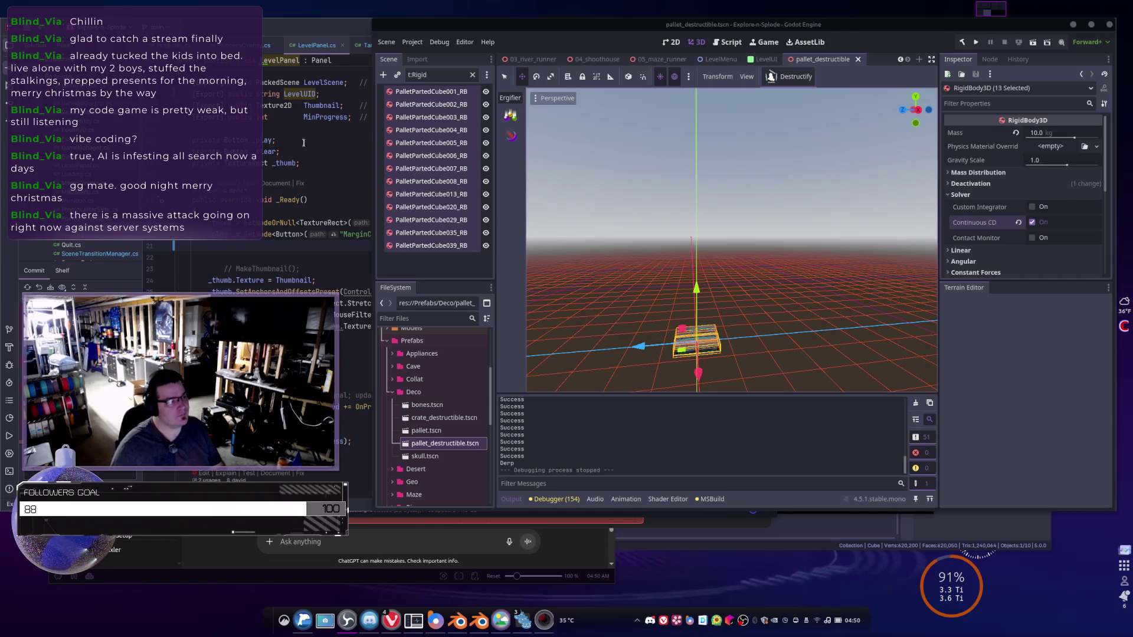
- Open the 05_maze_runner scene, orbit over its maze terrain, and browse the MazeRunner node tree
key(alt+Tab)
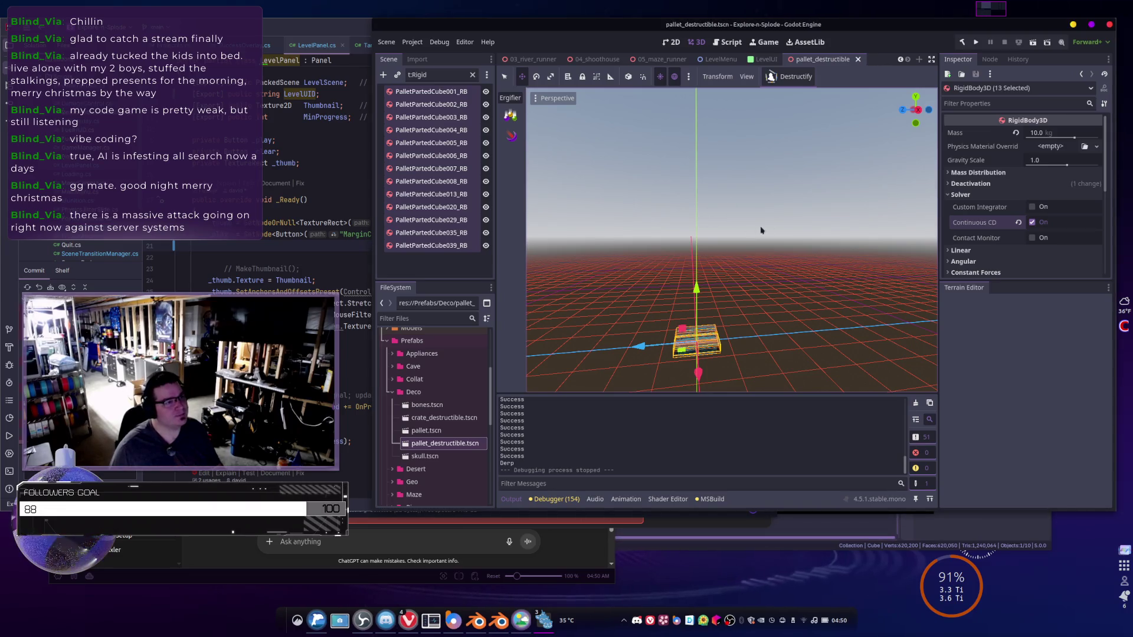
scroll(754, 230, down, 5)
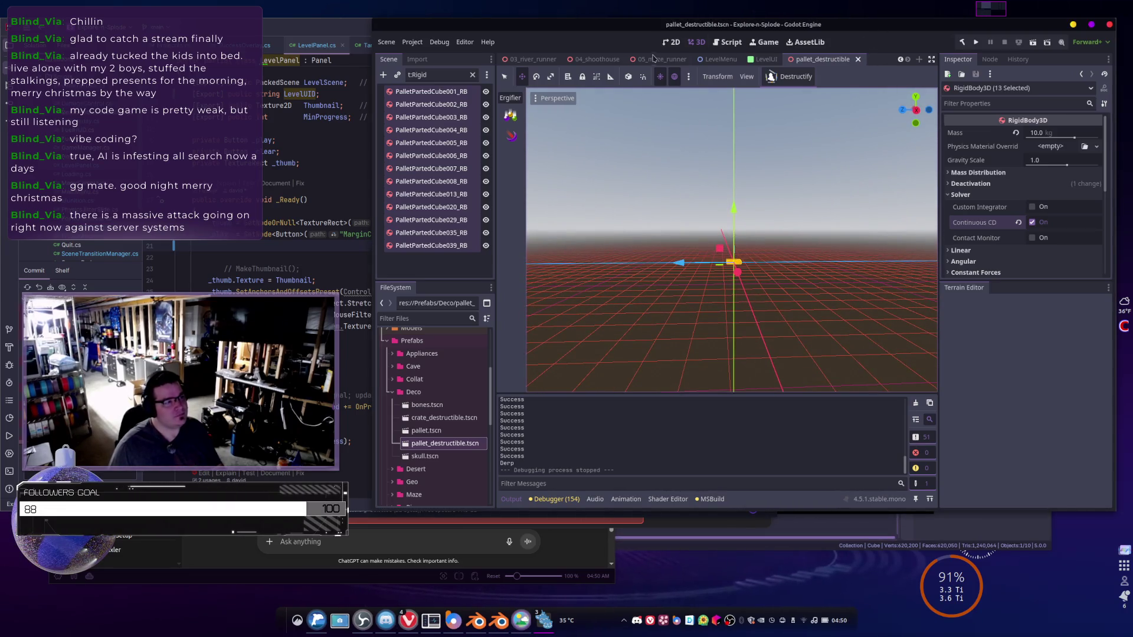
click(658, 59)
drag(742, 289, 707, 219)
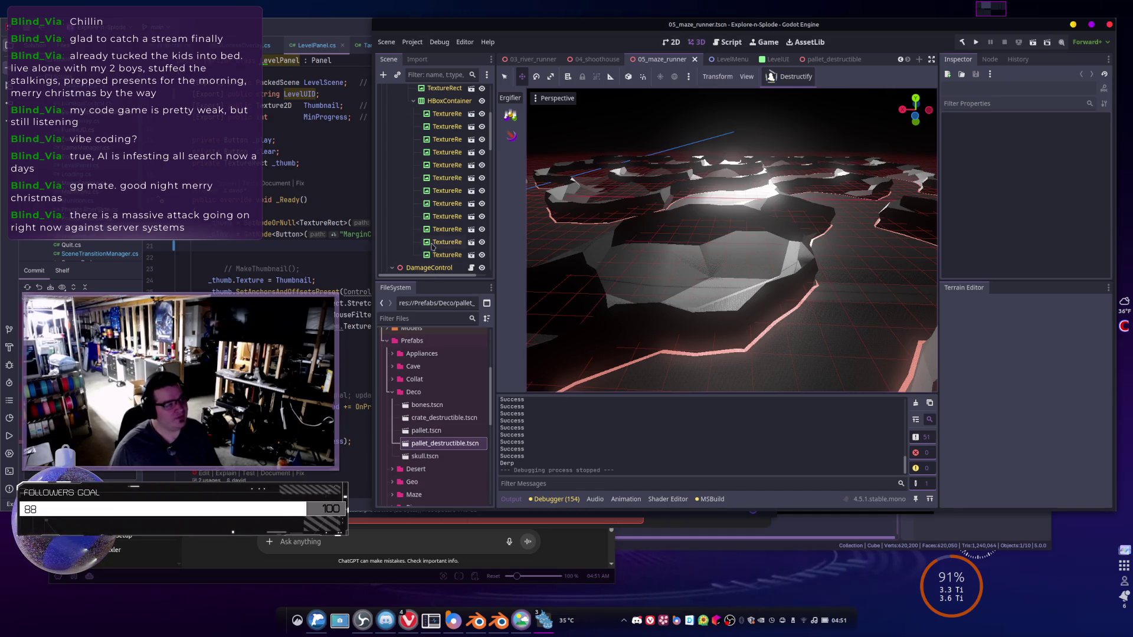
scroll(432, 247, up, 5)
drag(732, 236, 560, 236)
mouse_move(690, 295)
mouse_down()
mouse_move(679, 286)
mouse_move(725, 310)
mouse_up()
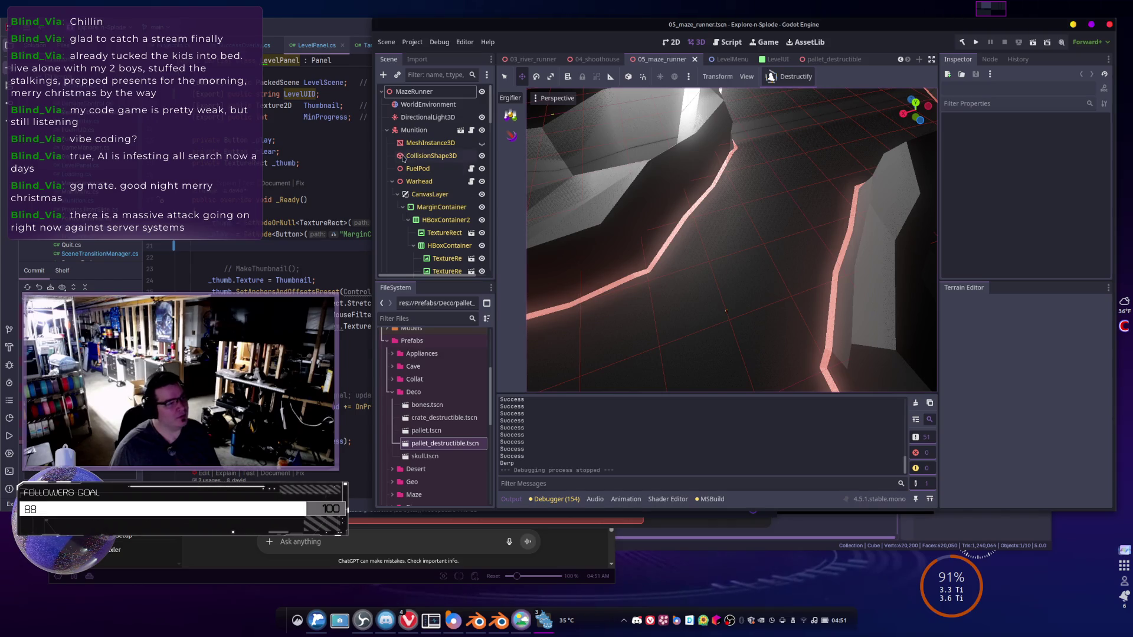
scroll(403, 158, down, 10)
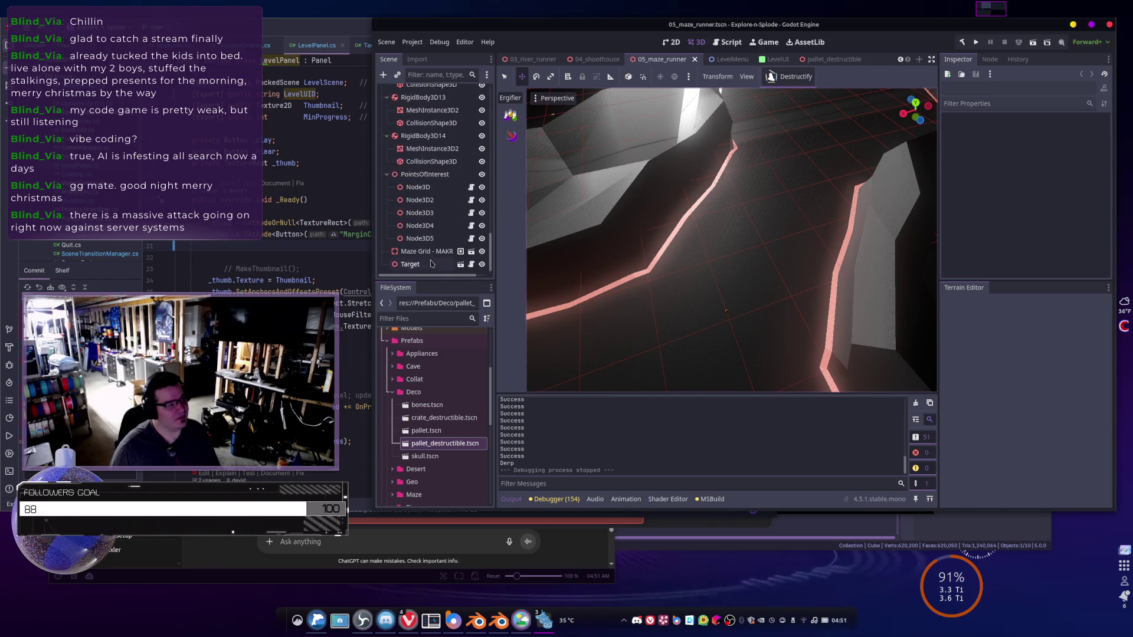
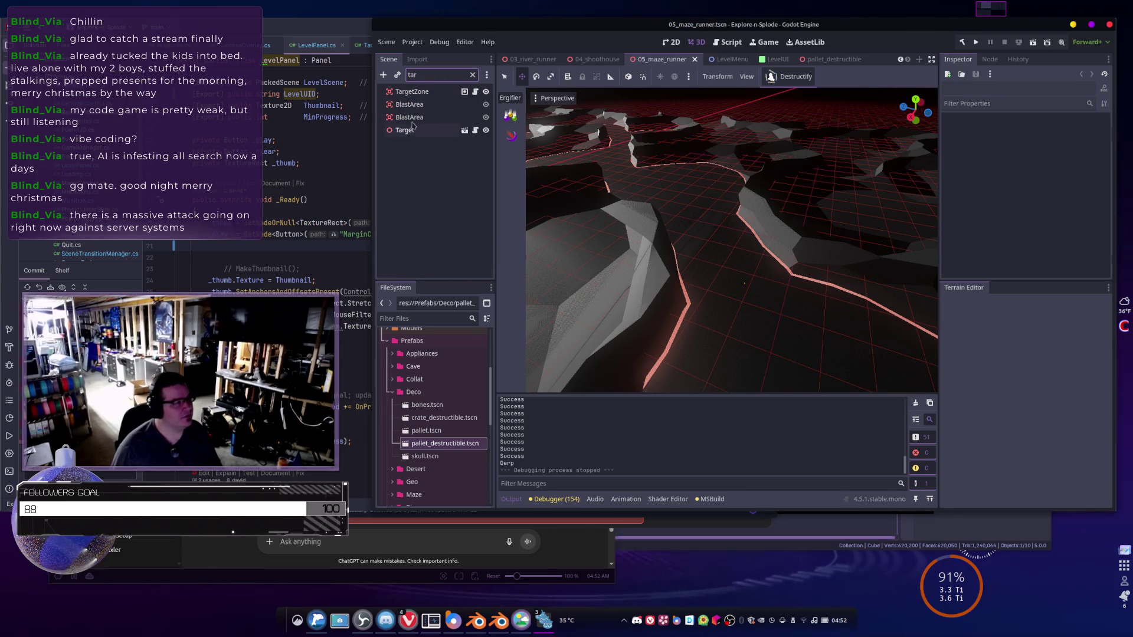
- Frame the TargetZone box and orbit to a low angle under the maze
double_click(412, 92)
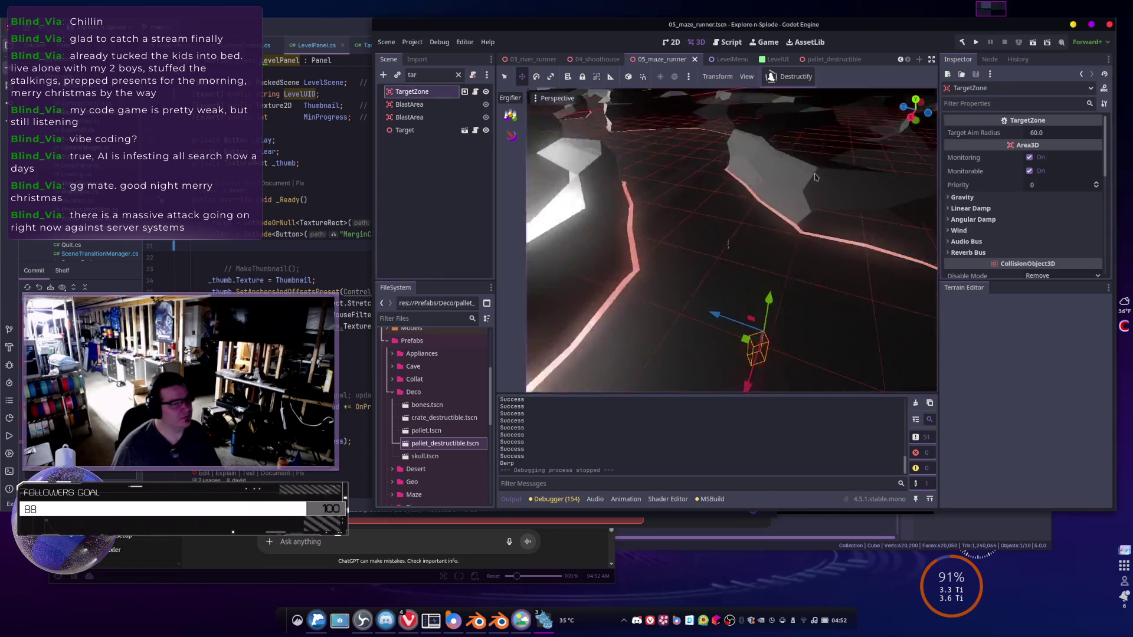
drag(780, 207, 710, 201)
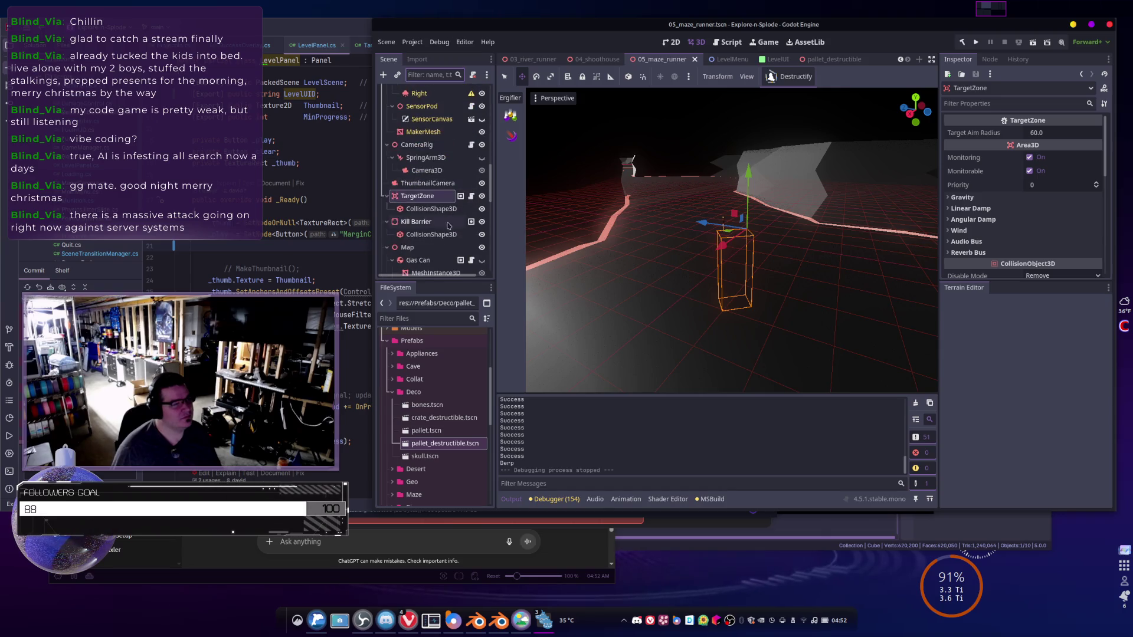
drag(731, 236, 708, 212)
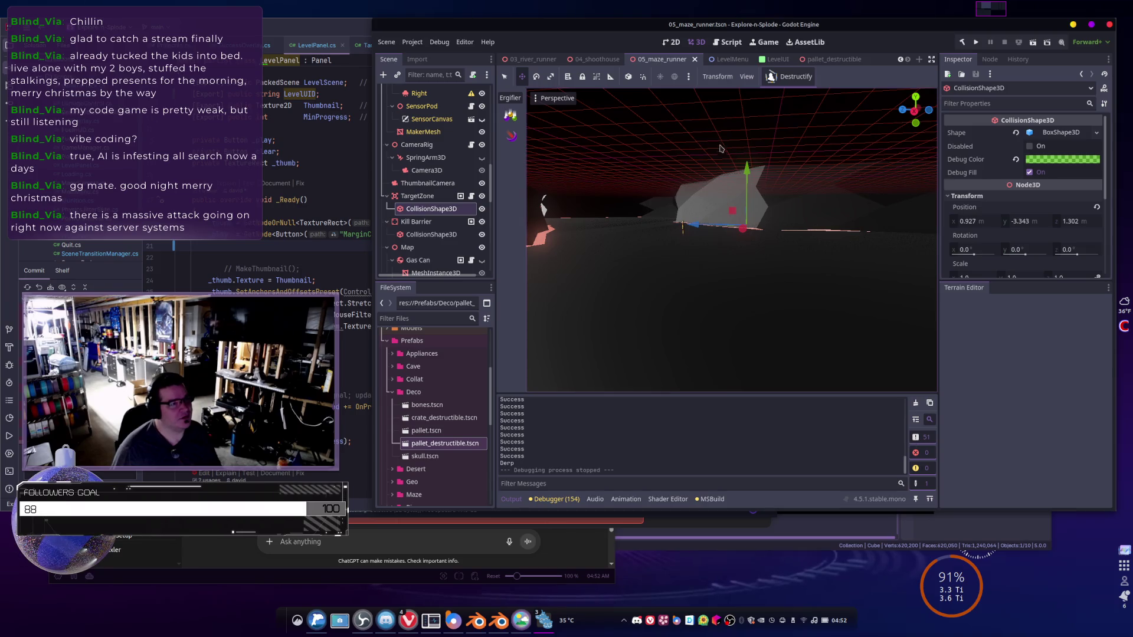
- Turn on CollisionShape3D gizmos in the 3D viewport's View > Gizmos menu
click(748, 76)
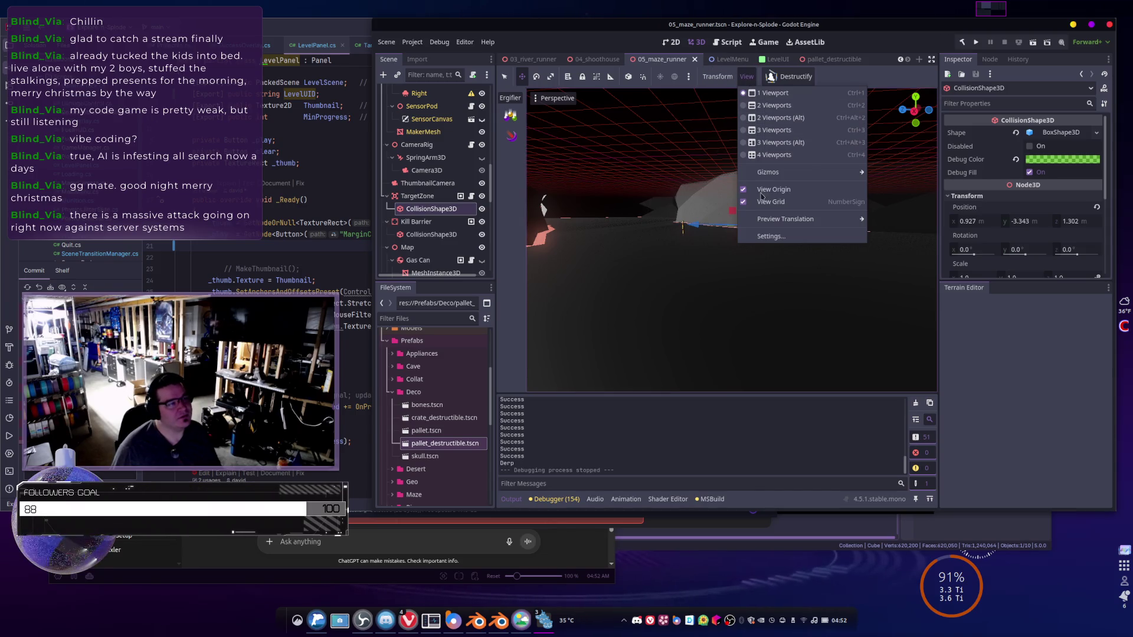
mouse_move(770, 175)
click(881, 261)
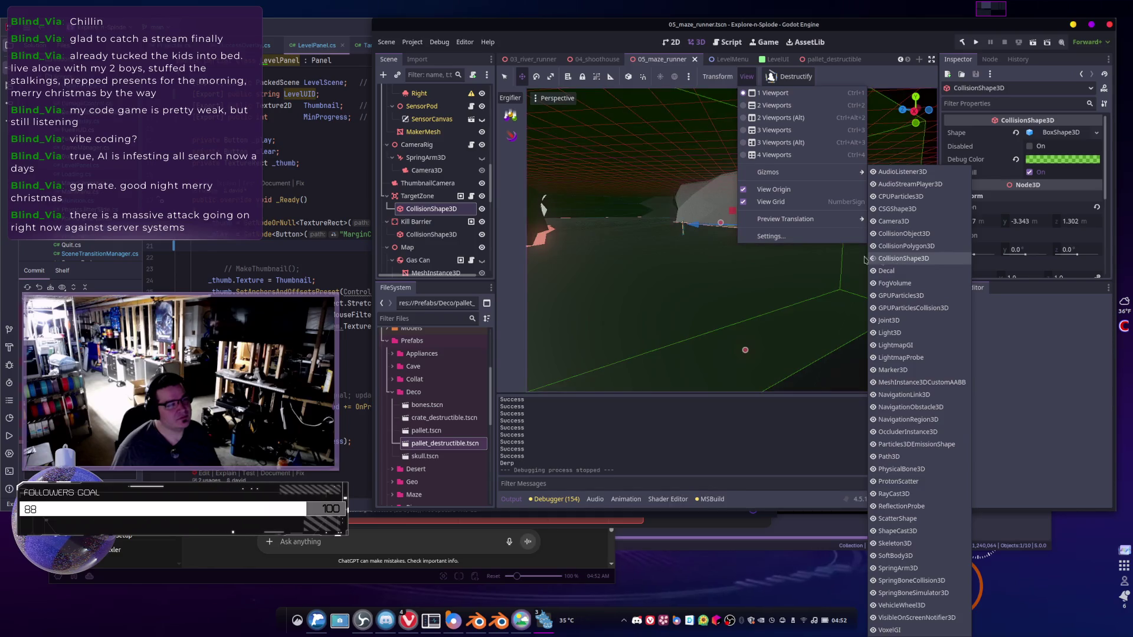
click(645, 198)
- Frame the selected collision shape, pan across the terrain and reselect TargetZone
key(f)
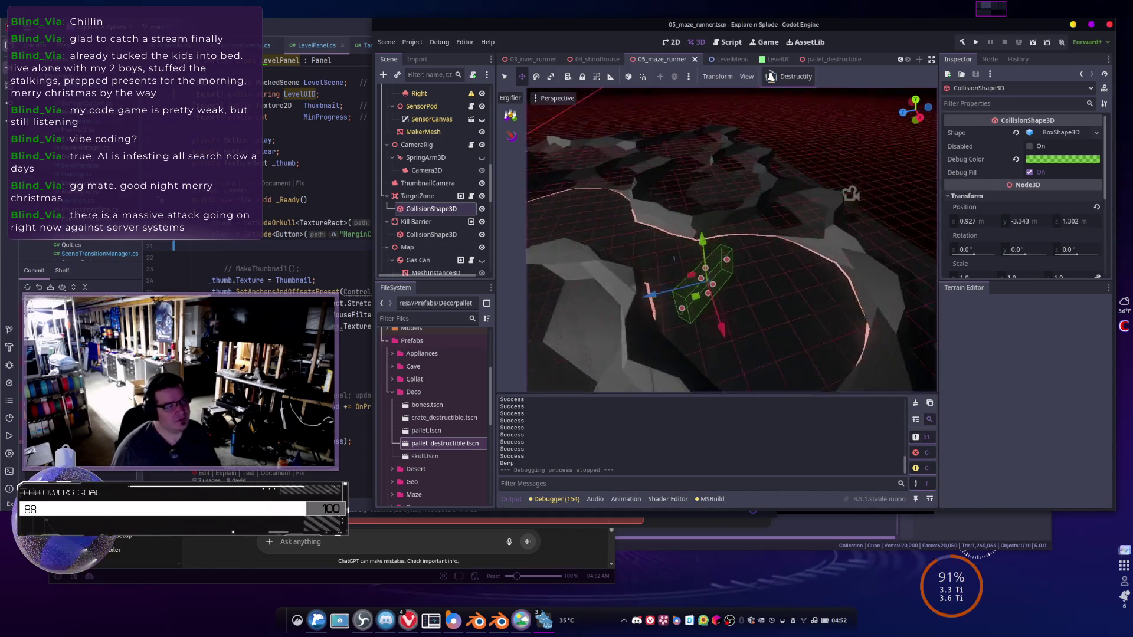
mouse_move(796, 127)
mouse_down()
mouse_move(816, 126)
mouse_move(646, 206)
mouse_up()
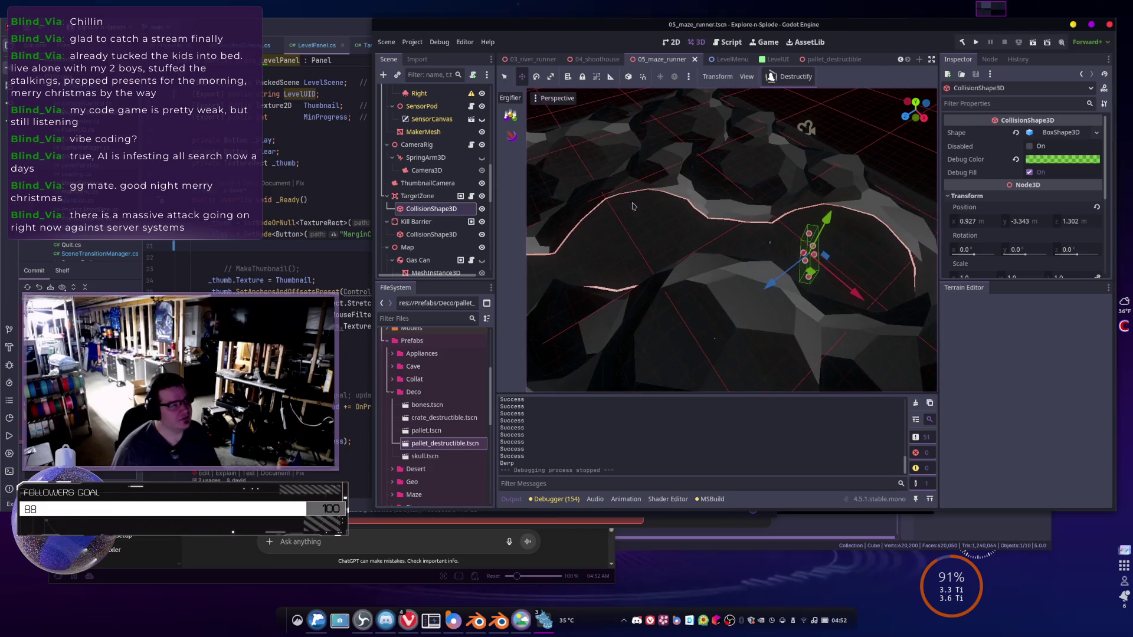
click(419, 196)
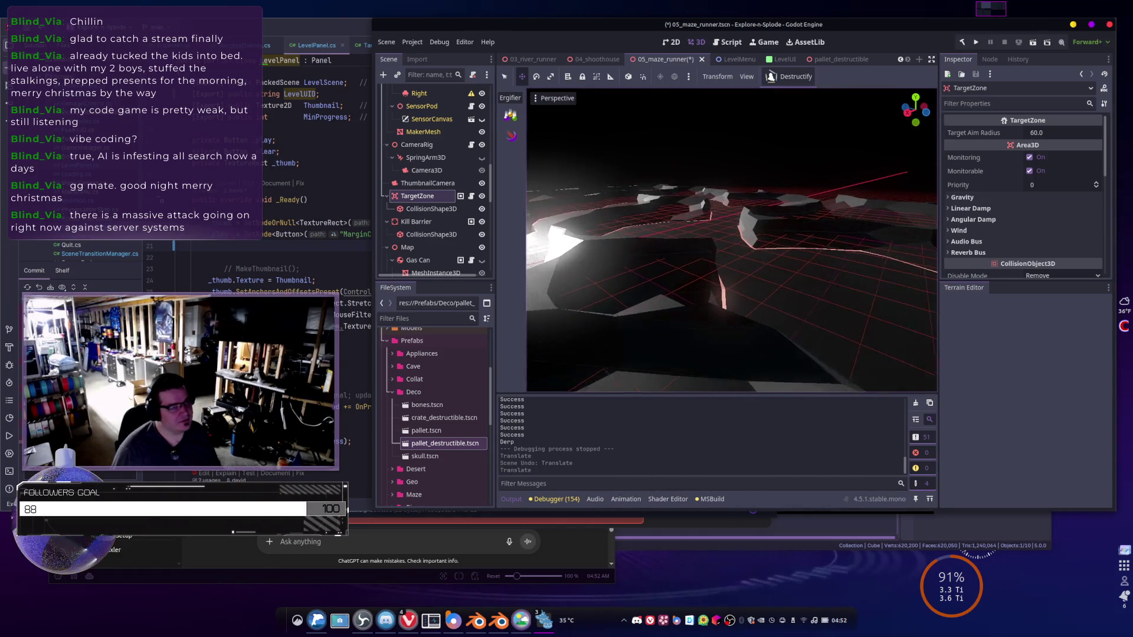
- Slide TargetZone across the ground plane and orbit around it to check placement
drag(641, 252, 719, 258)
drag(665, 230, 665, 230)
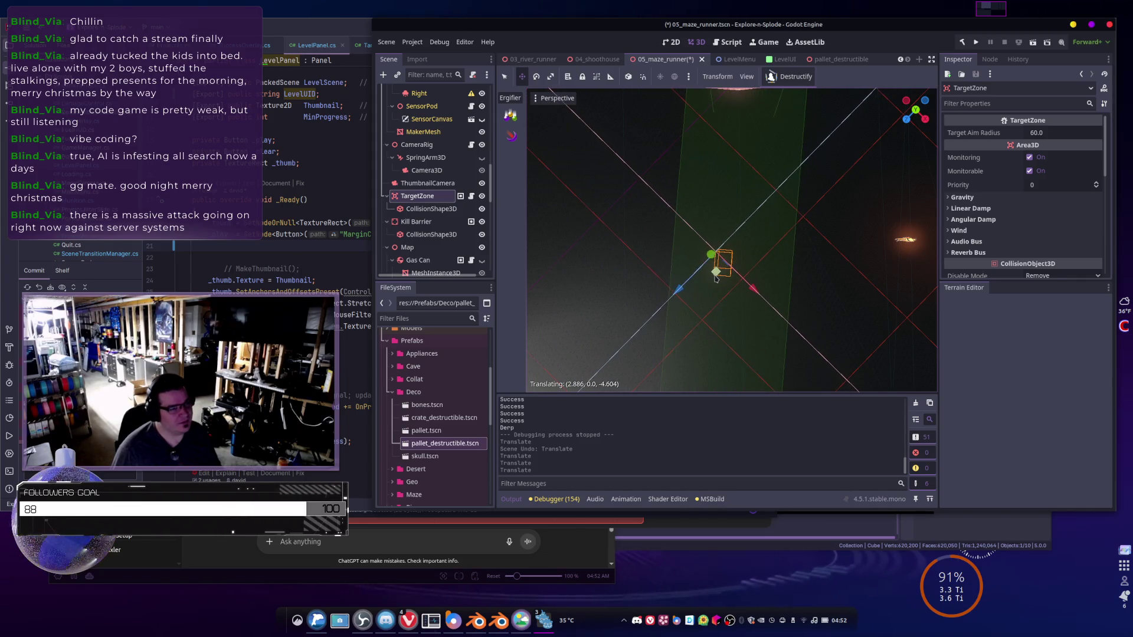
drag(666, 230, 665, 230)
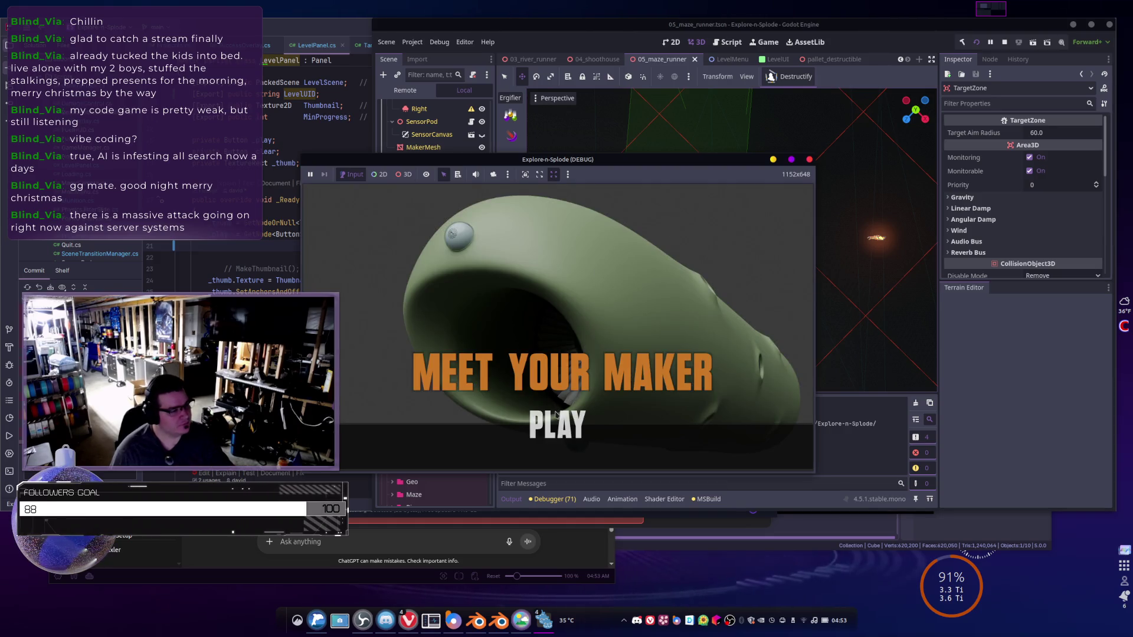
- Choose PLAY, load the dark orange-walled maze level and maximize the game window
click(588, 432)
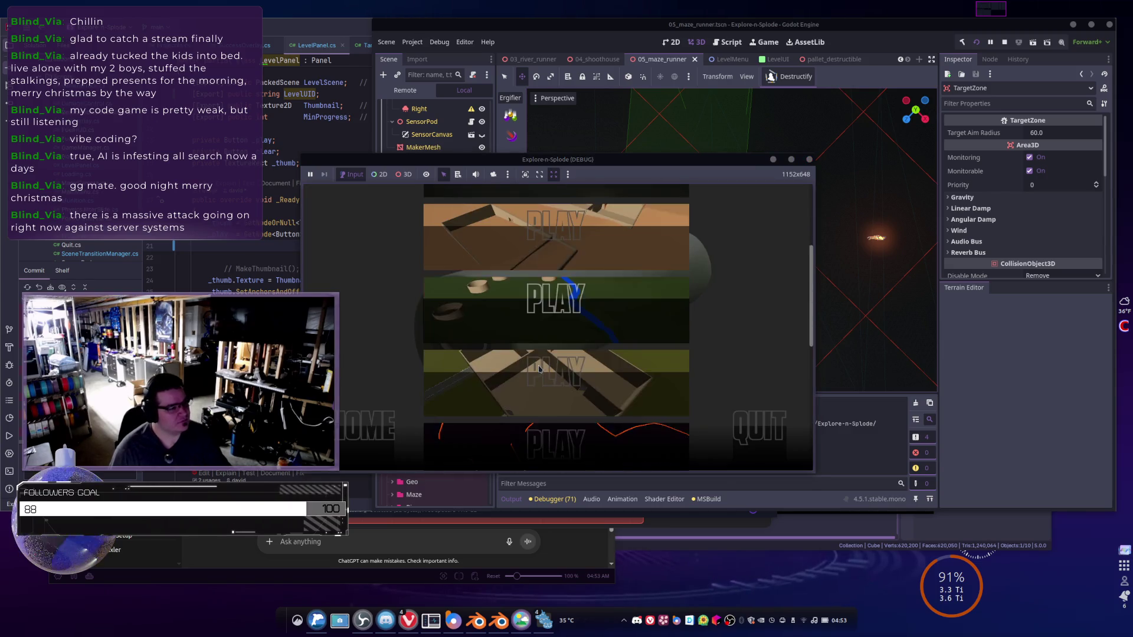
click(511, 359)
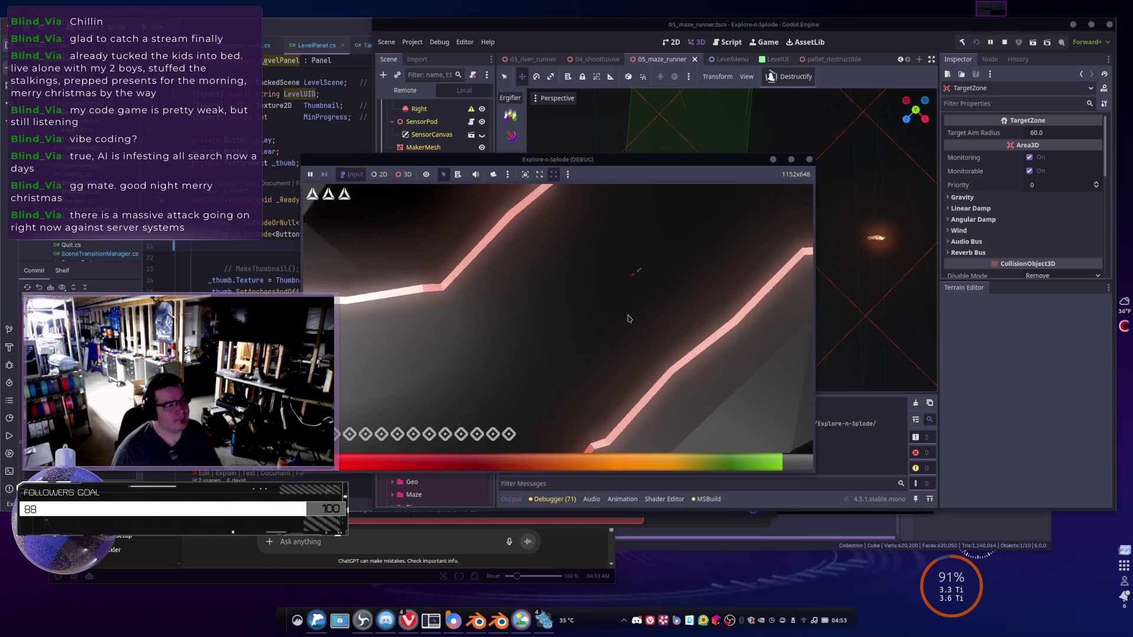
click(791, 160)
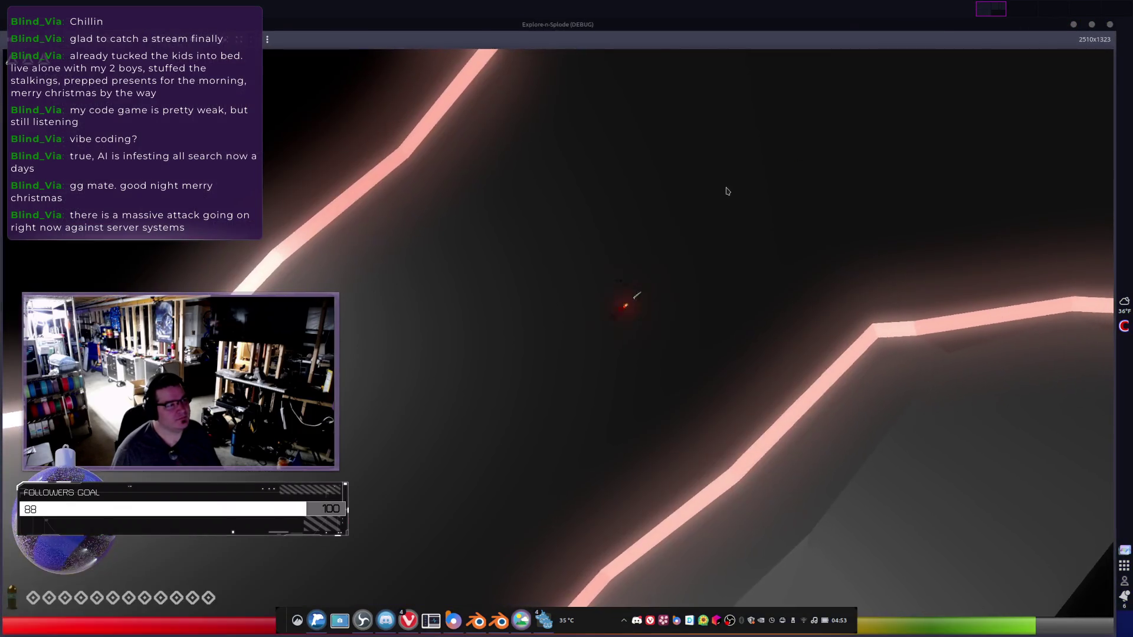
- Steer and thrust the ship through the glowing cave with the arrow keys
key(Left)
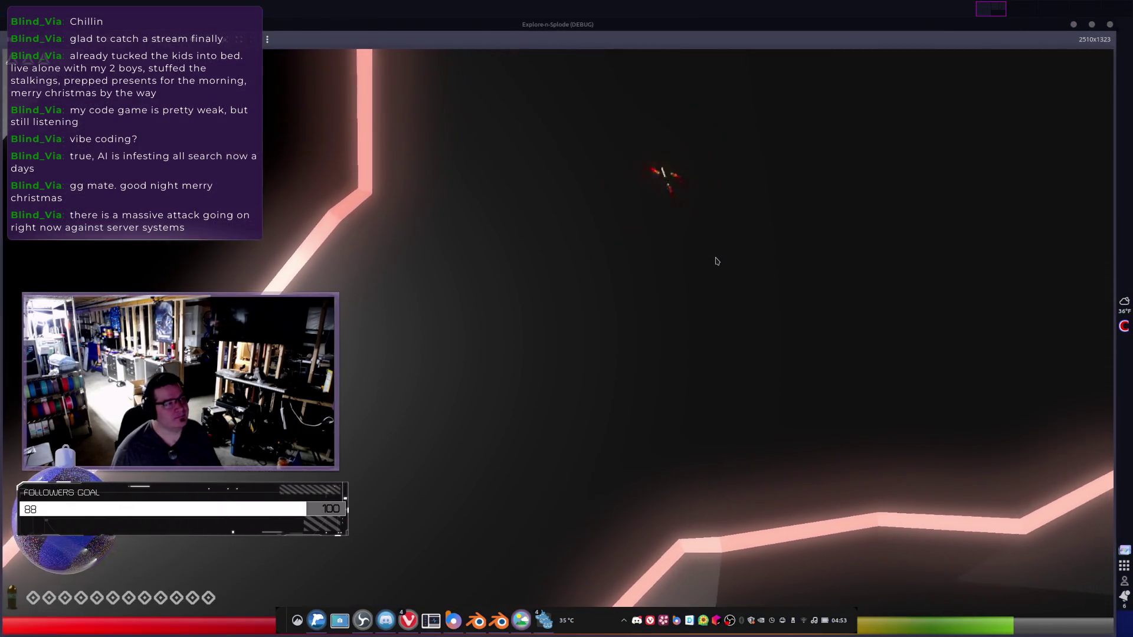
key(Right)
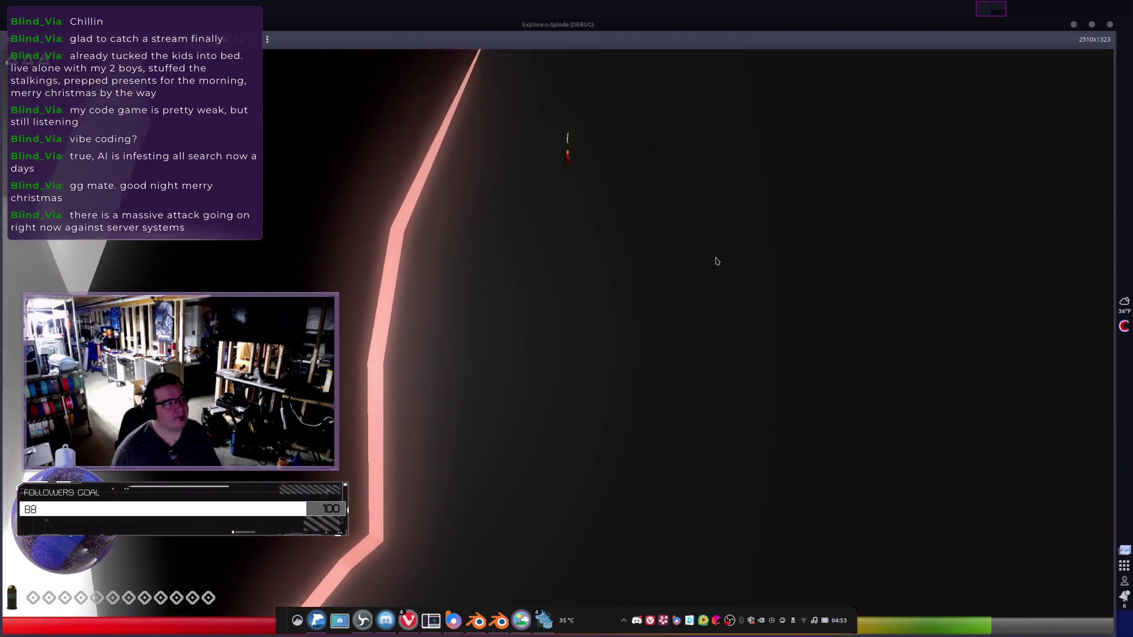
key(Right)
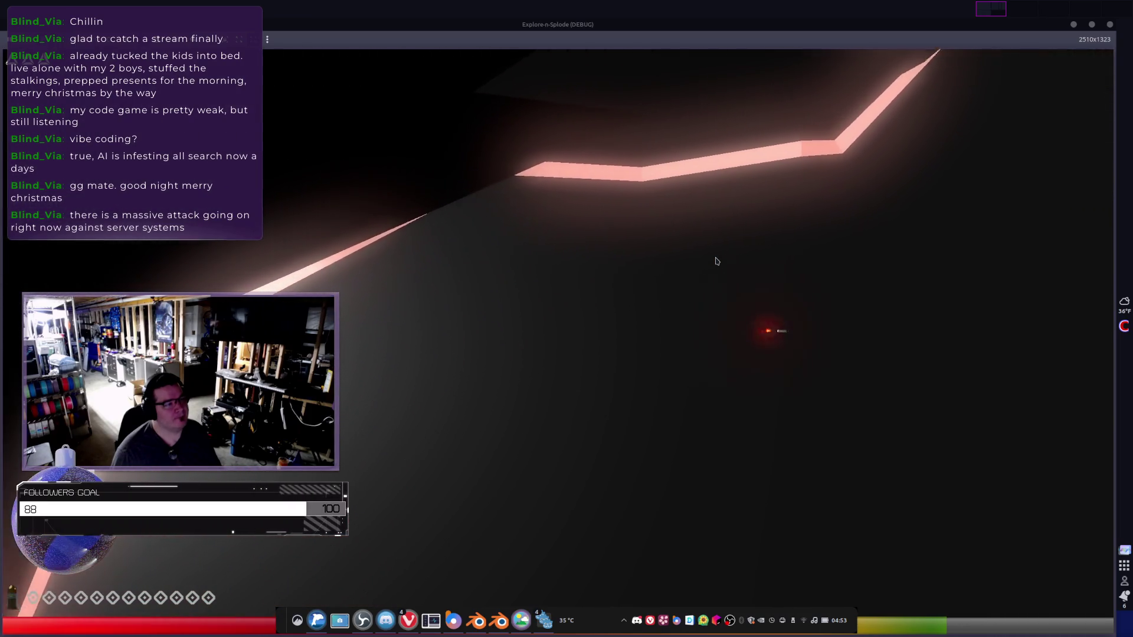
key(Left)
key(Up)
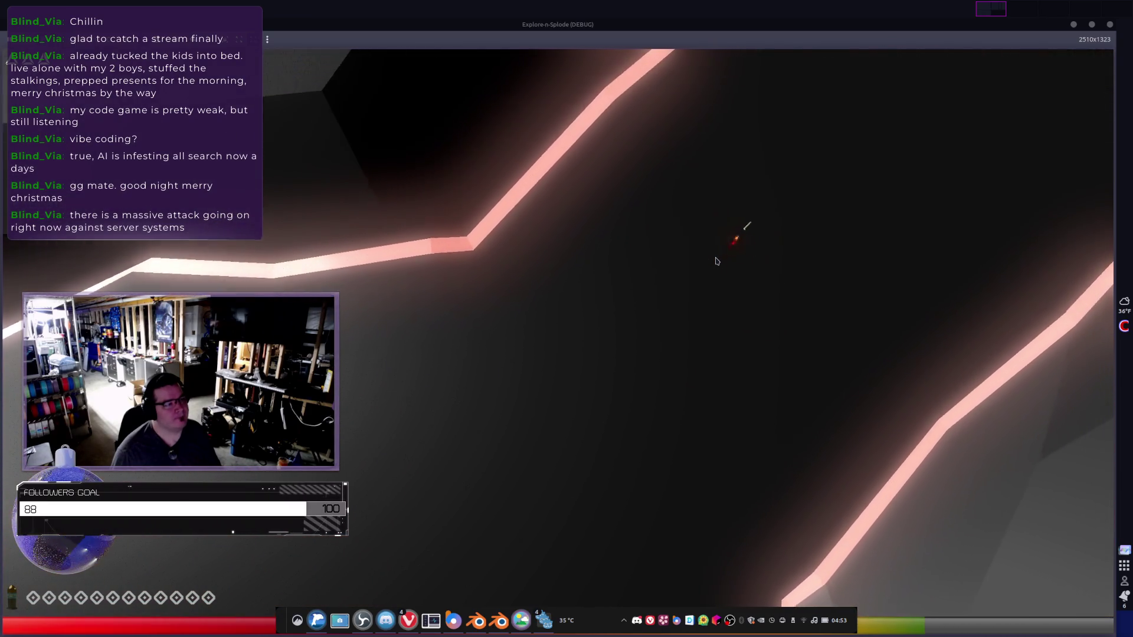
key(Left)
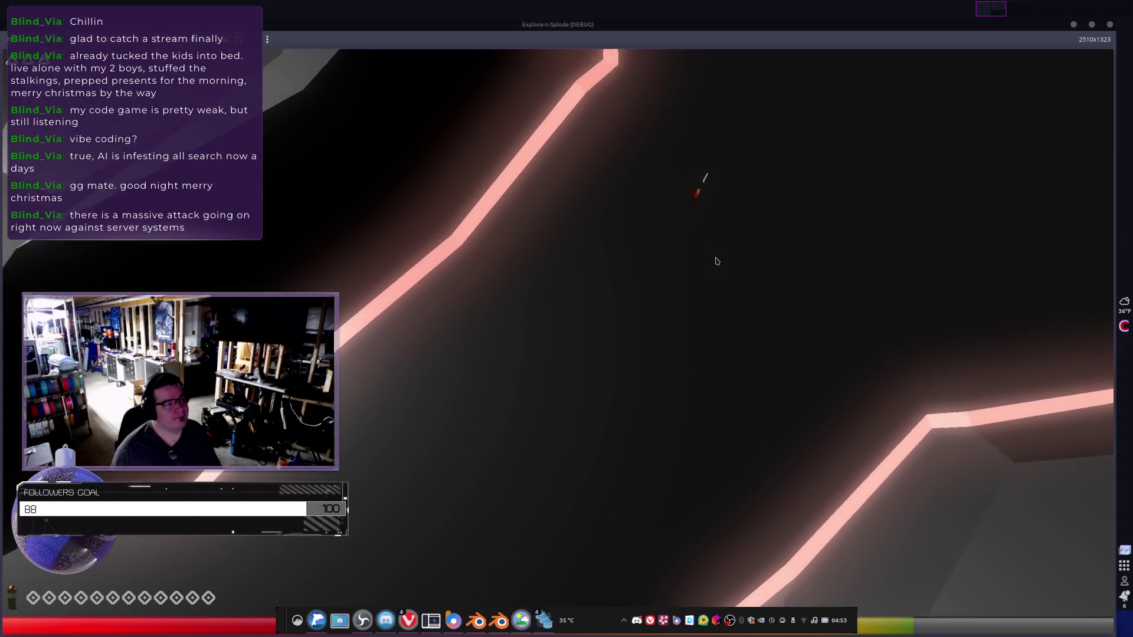
key(Up)
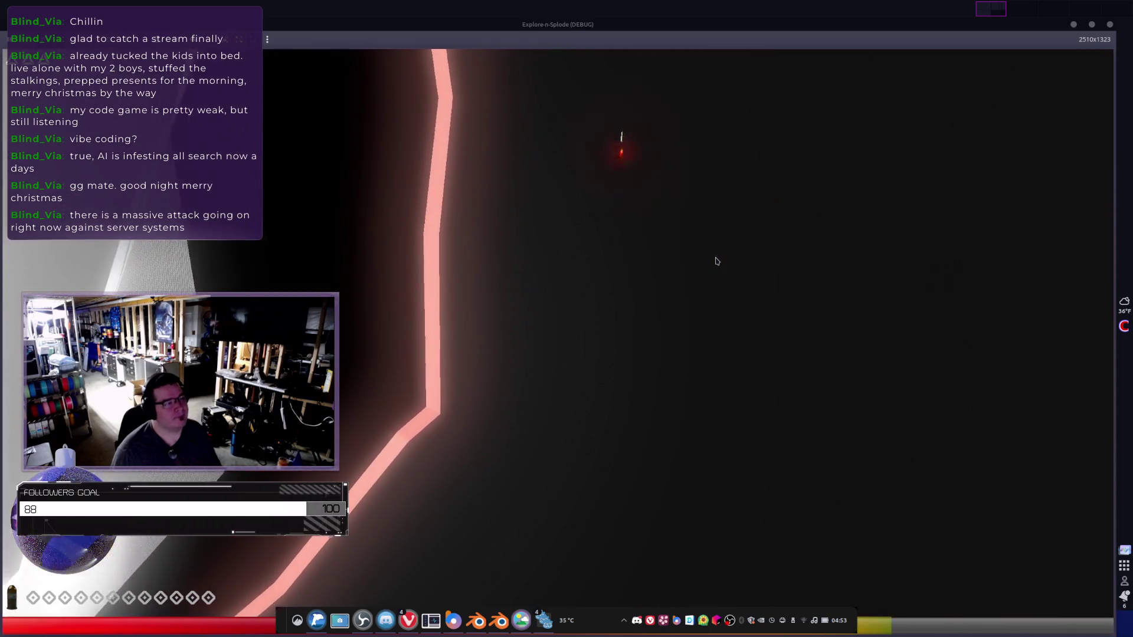
key(Left)
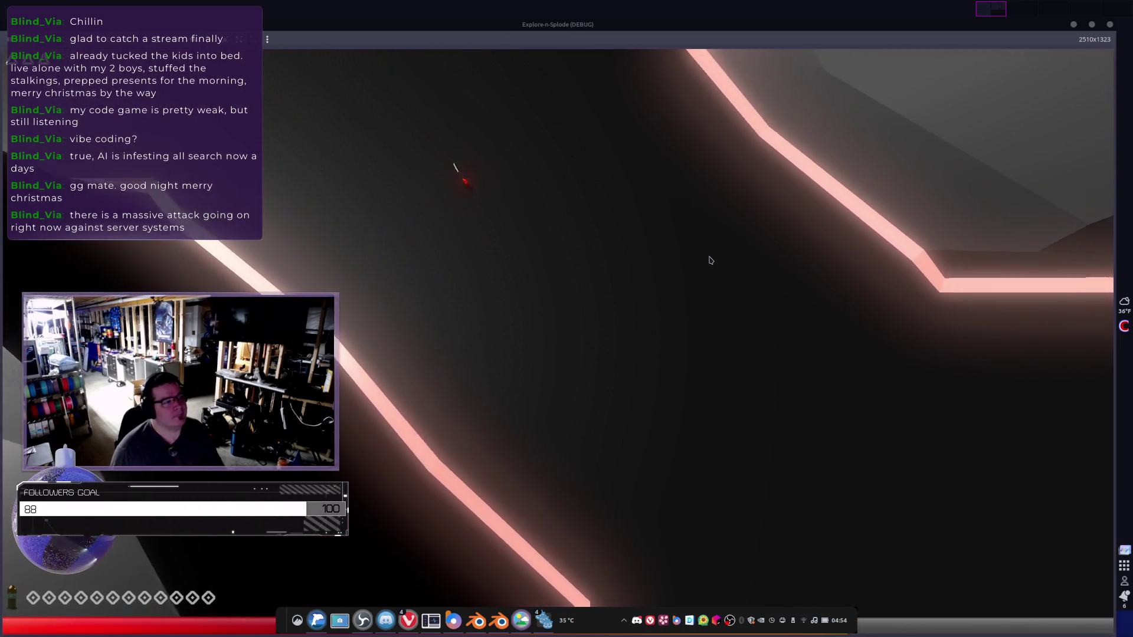
key(Up)
key(Up)
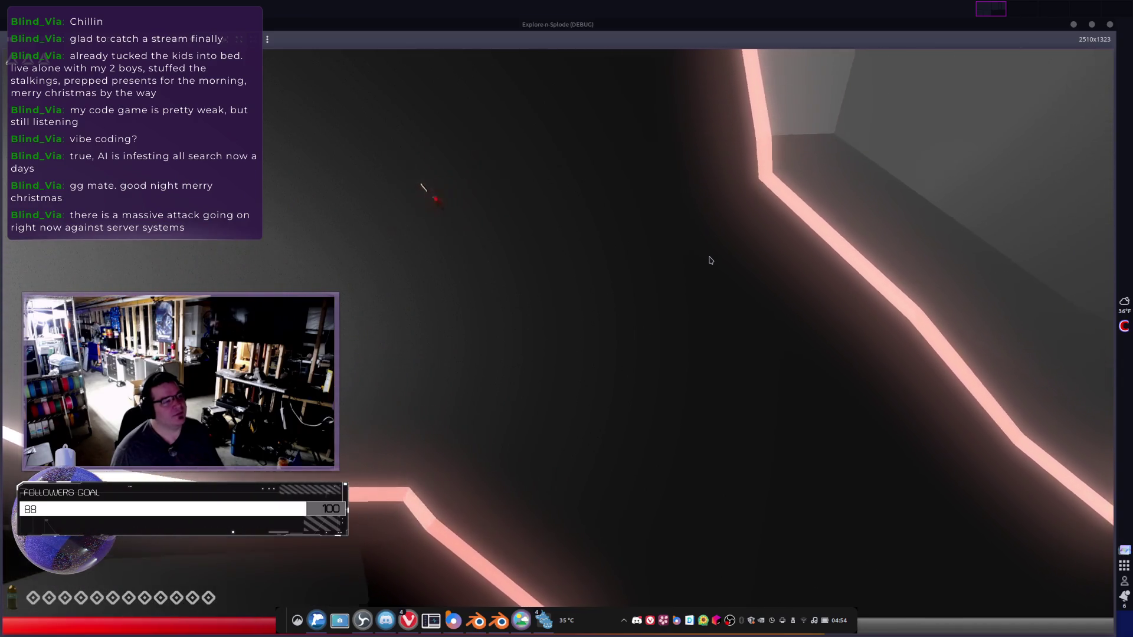
key(Up)
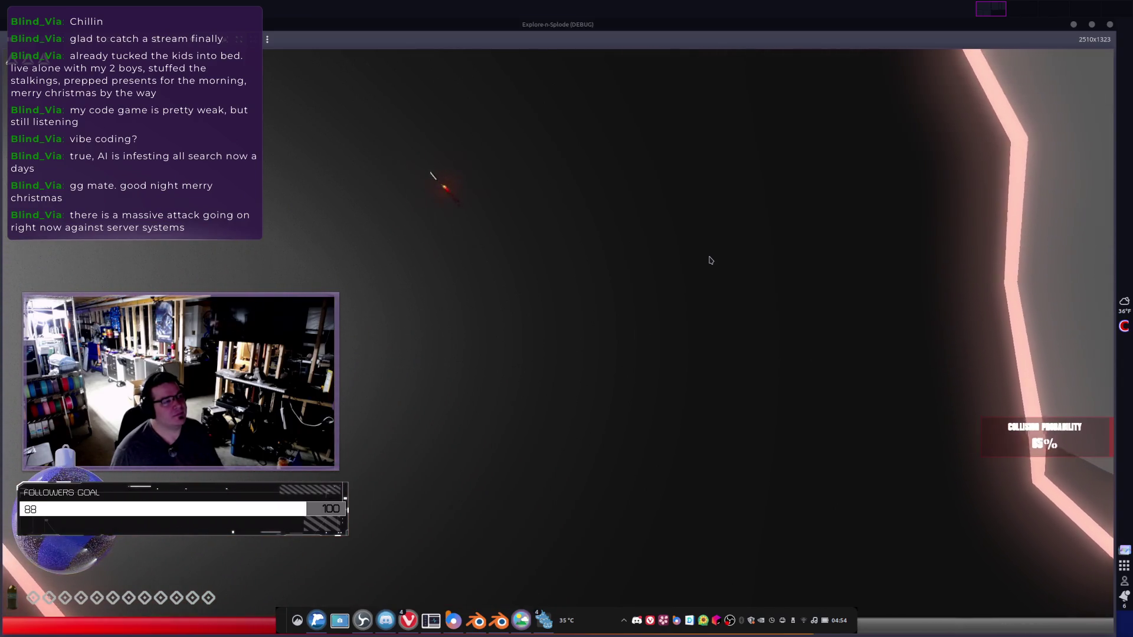
key(Up)
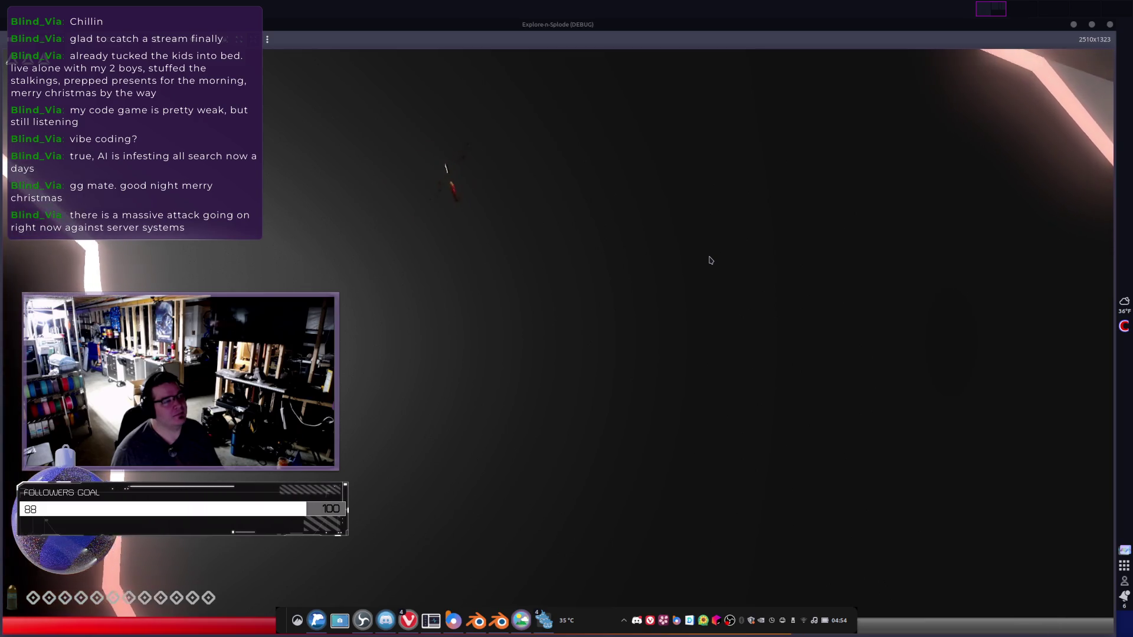
key(Up)
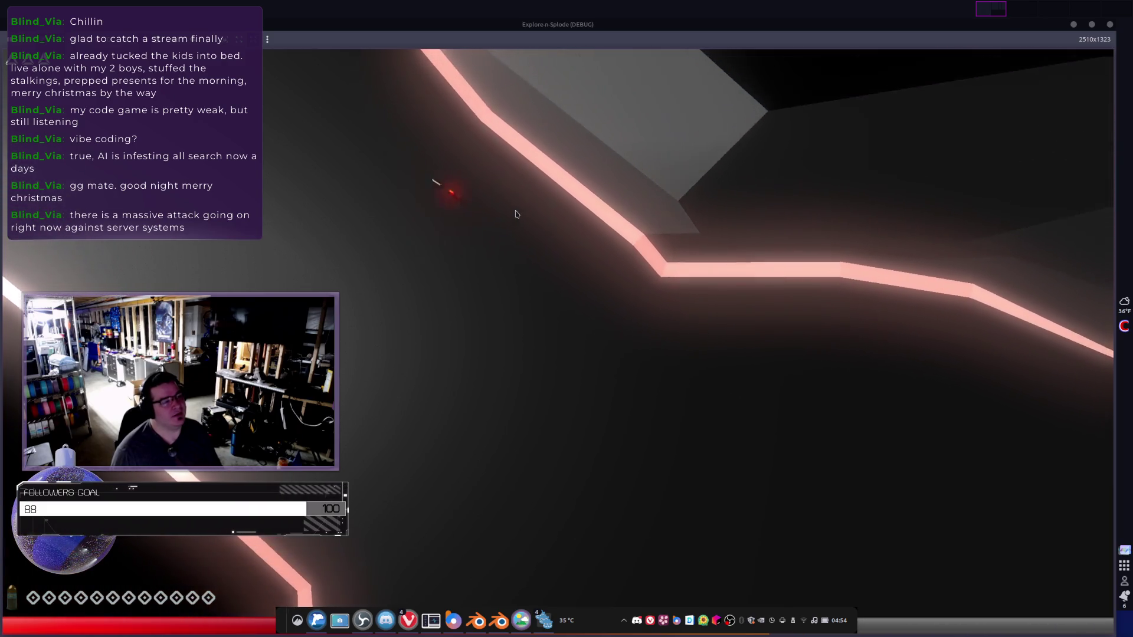
key(Up)
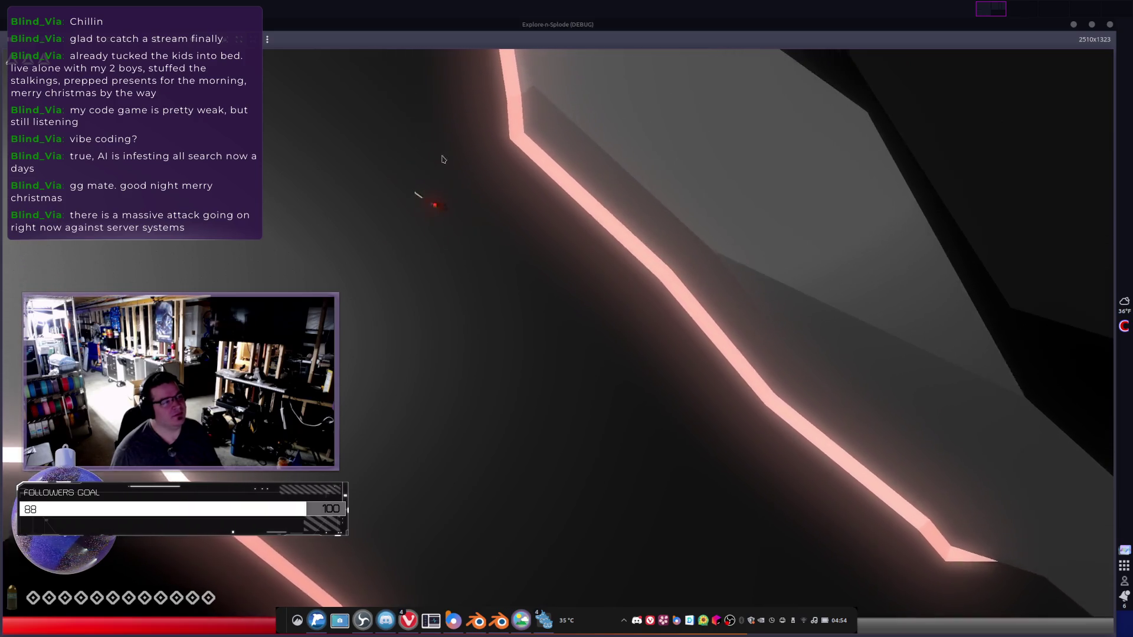
key(Up)
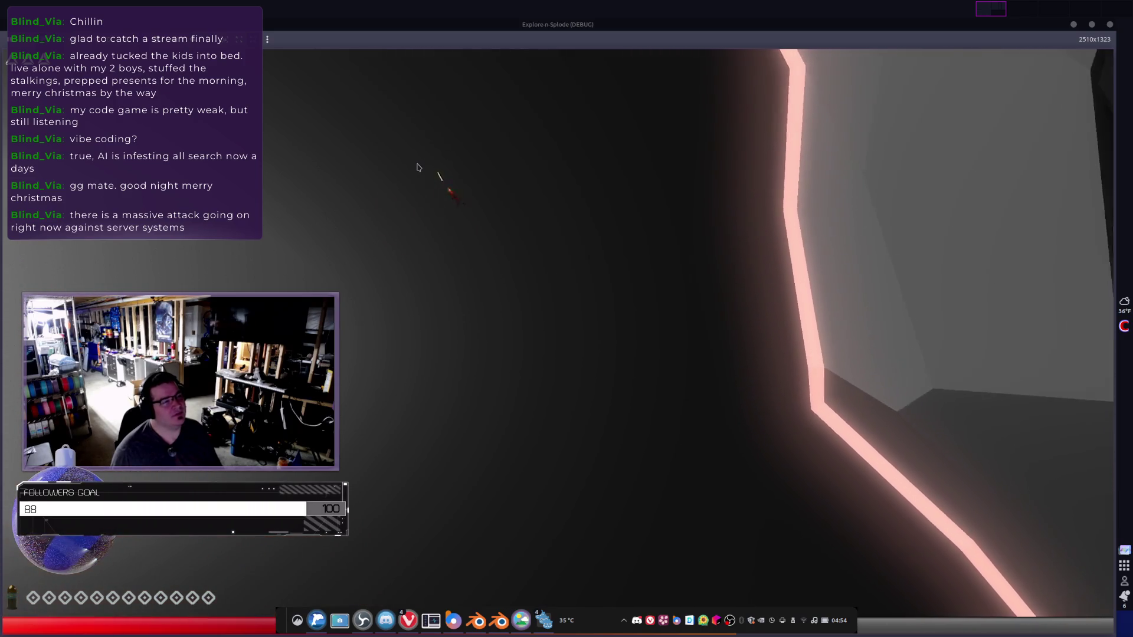
key(Up)
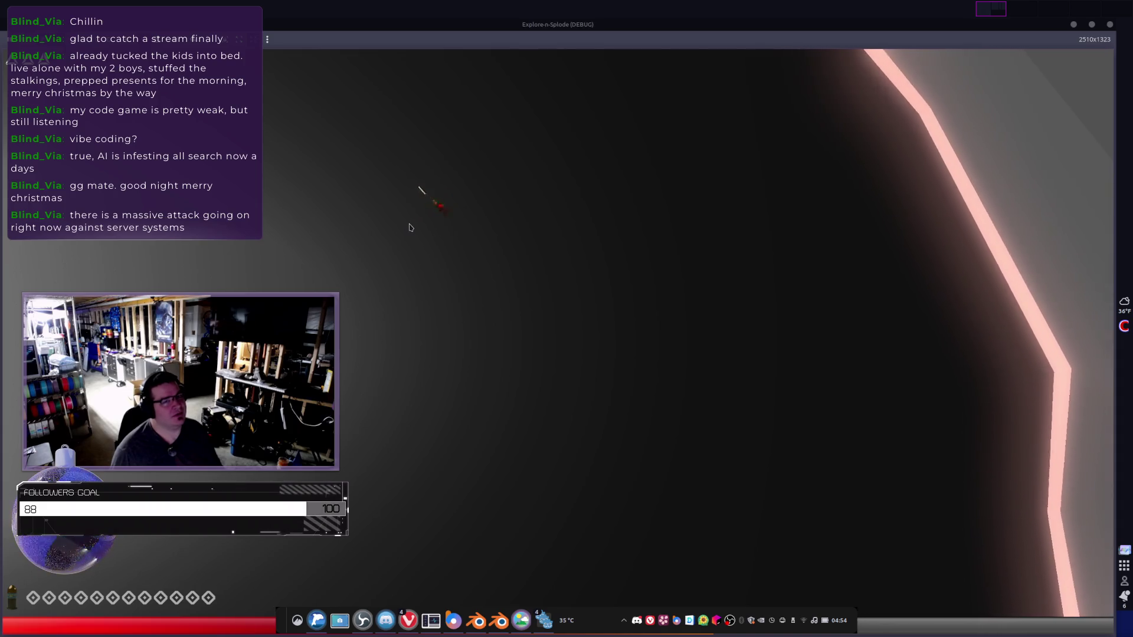
key(Up)
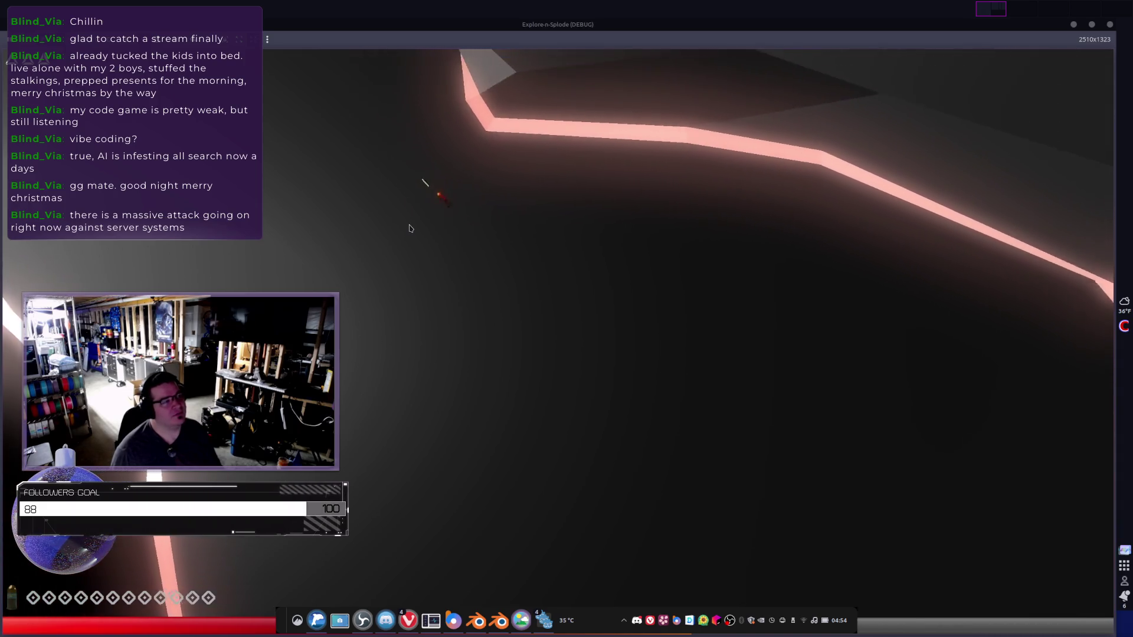
key(Up)
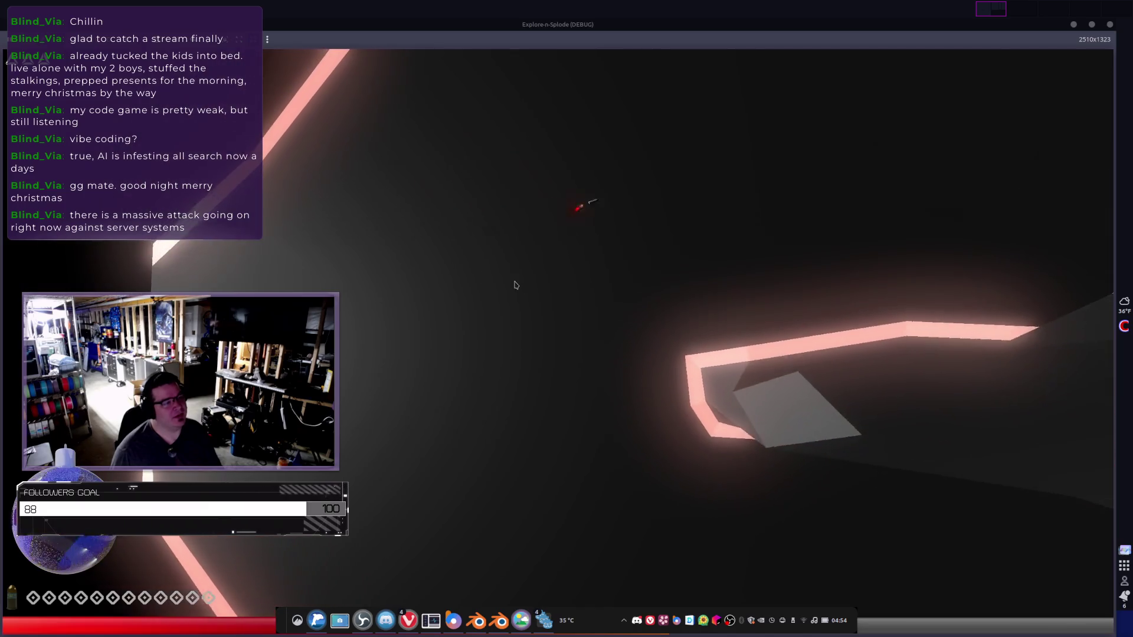
key(Up)
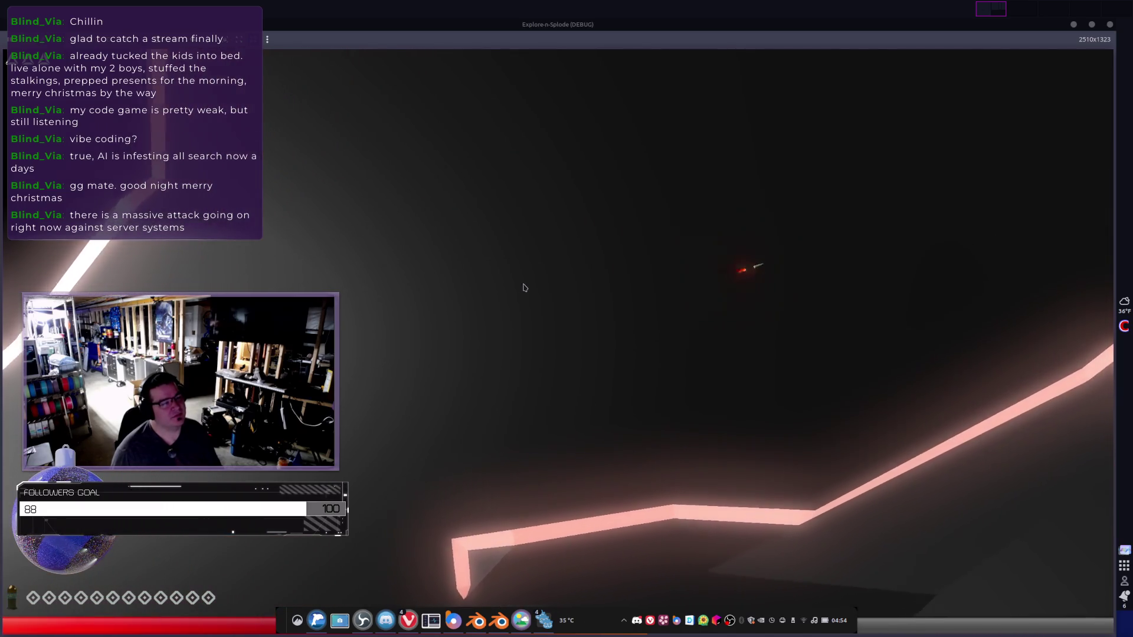
key(Up)
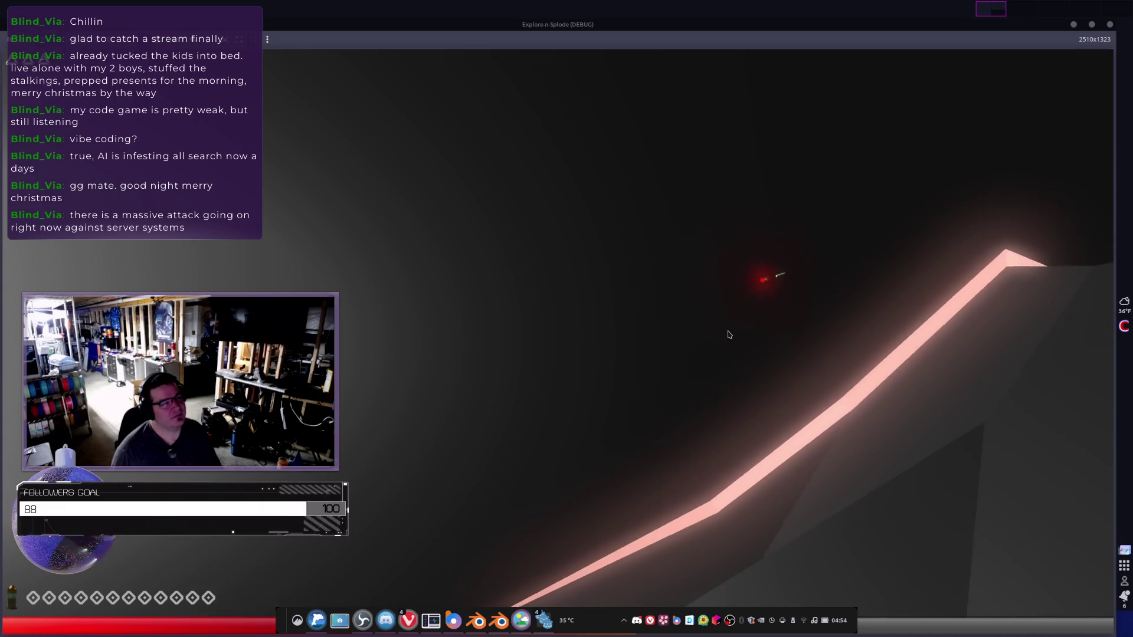
key(Up)
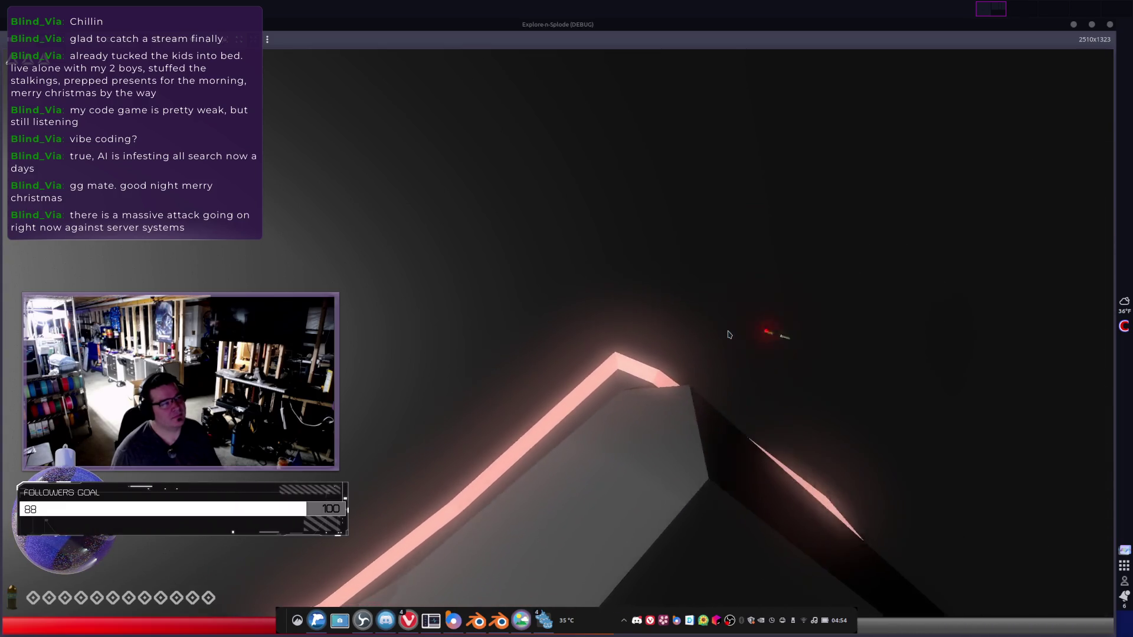
key(Up)
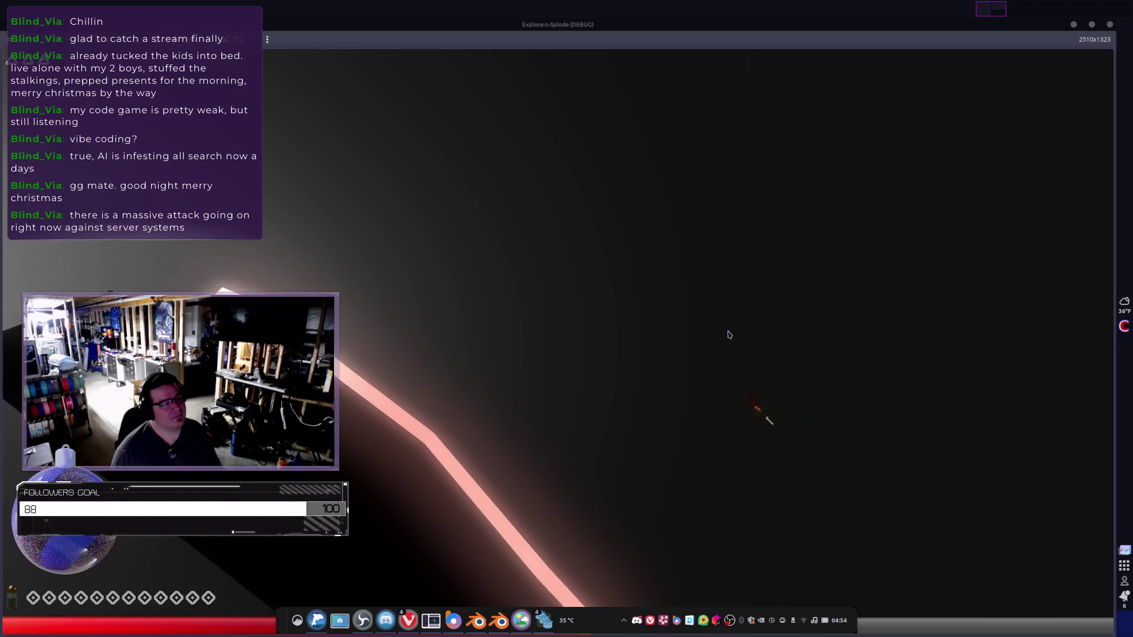
key(Up)
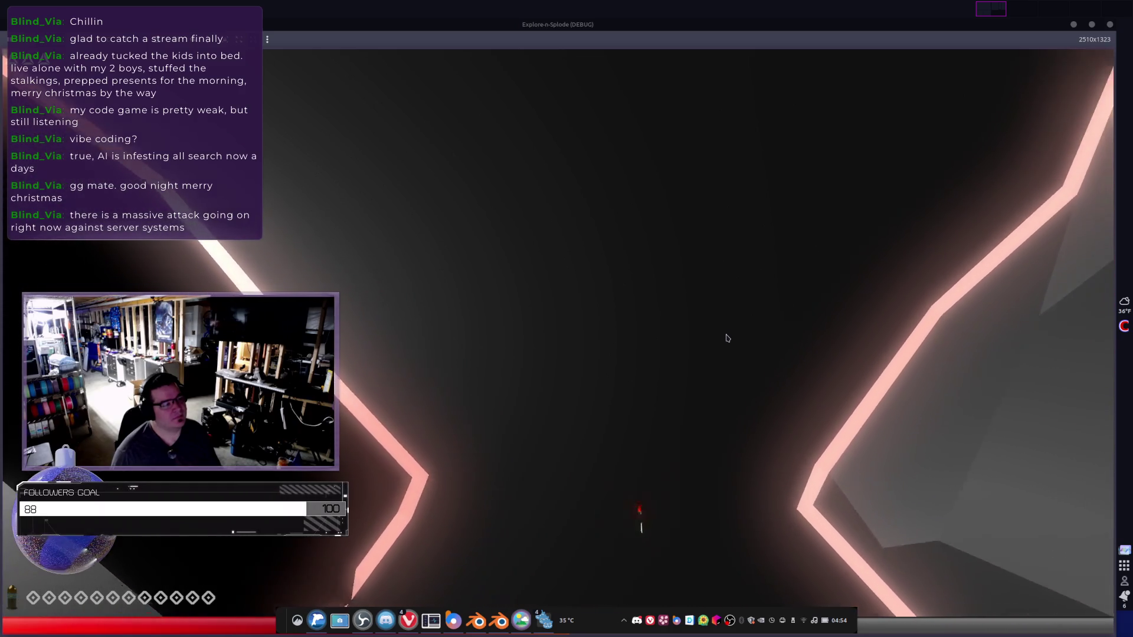
key(Up)
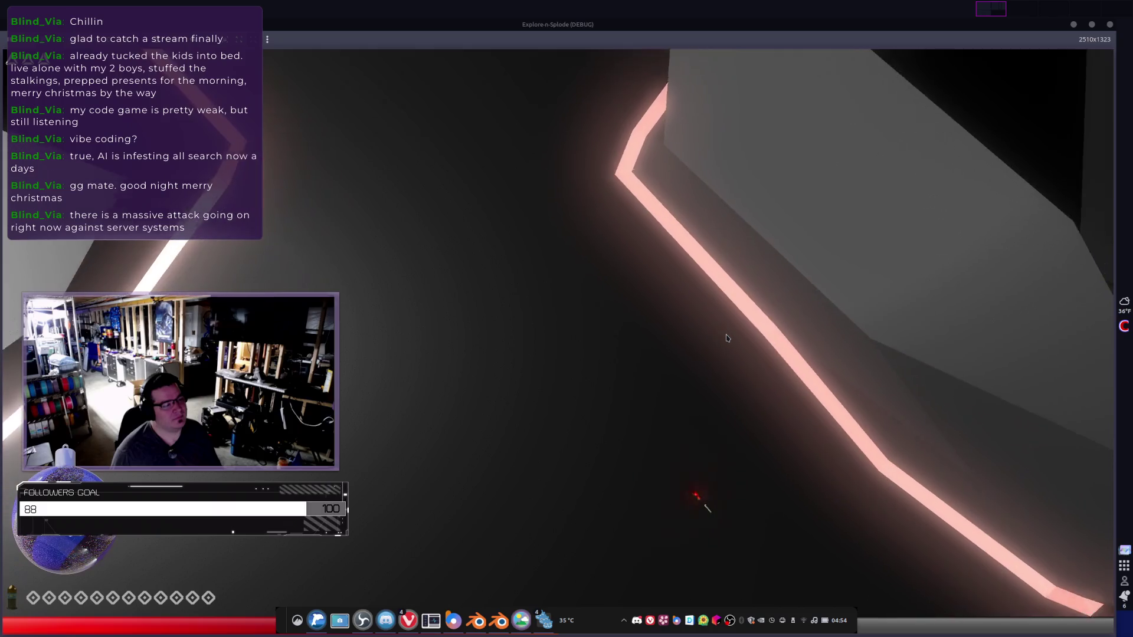
key(Up)
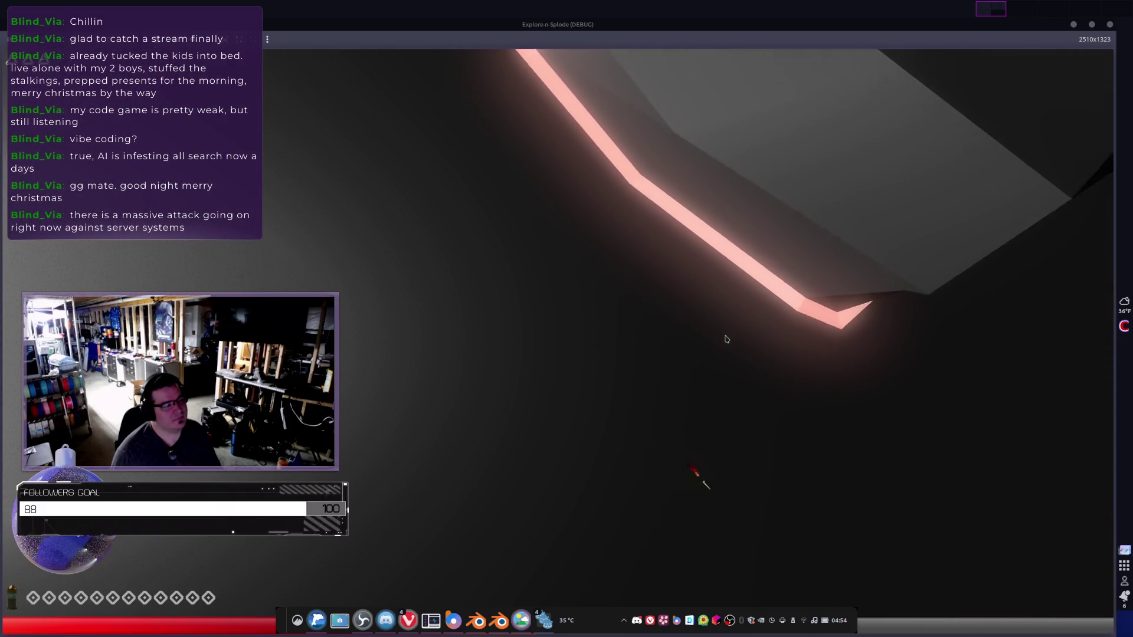
key(Up)
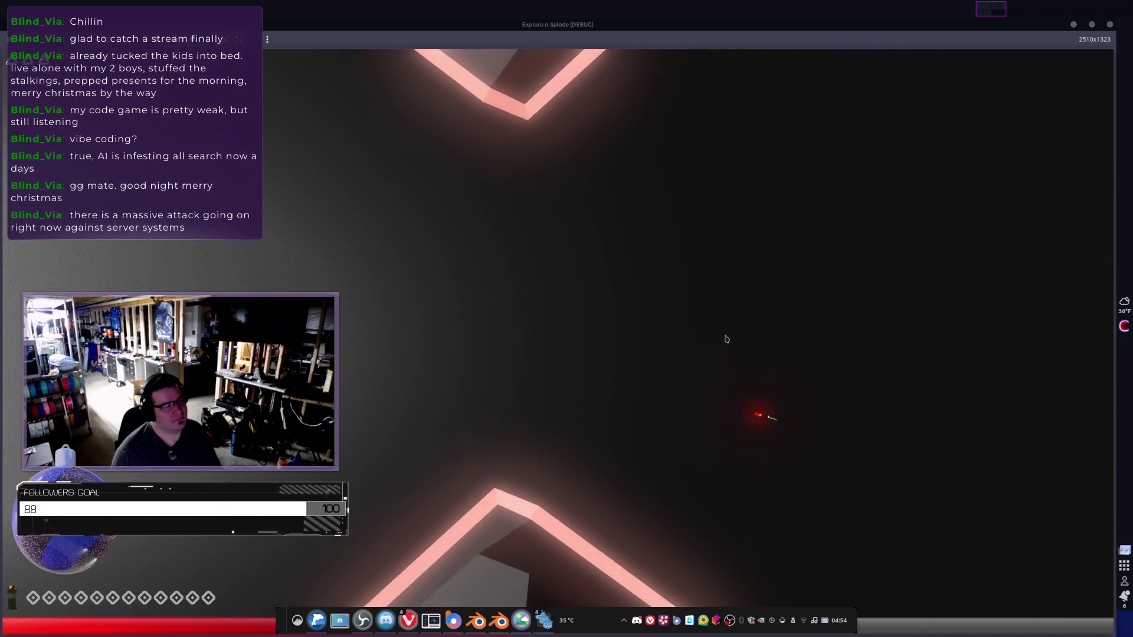
key(Up)
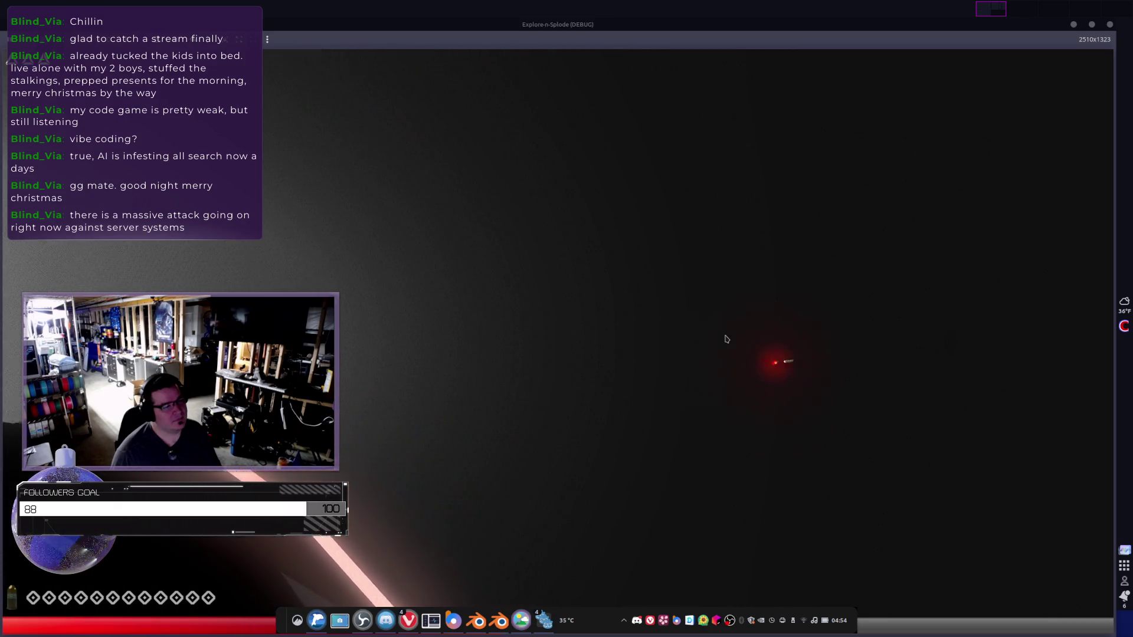
key(Up)
key(Right)
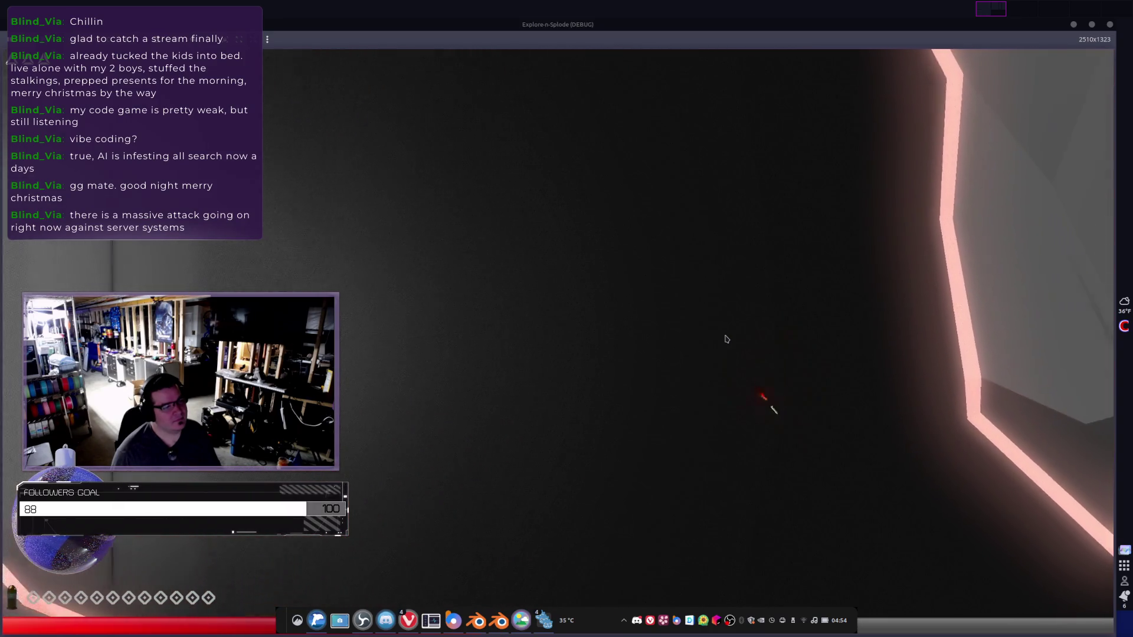
key(Up)
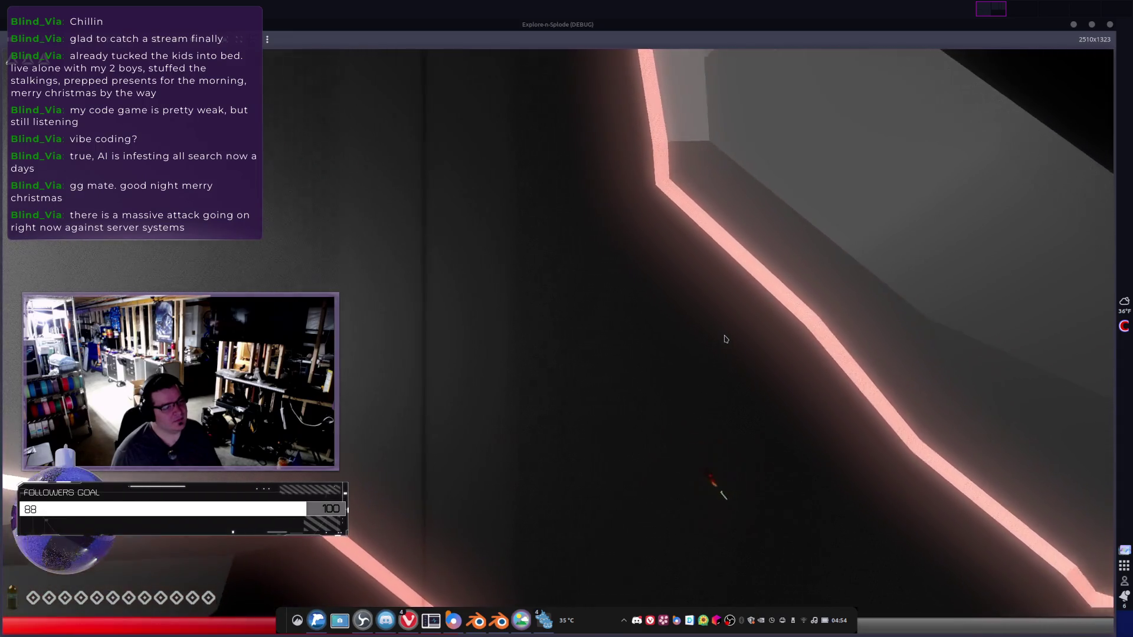
key(Up)
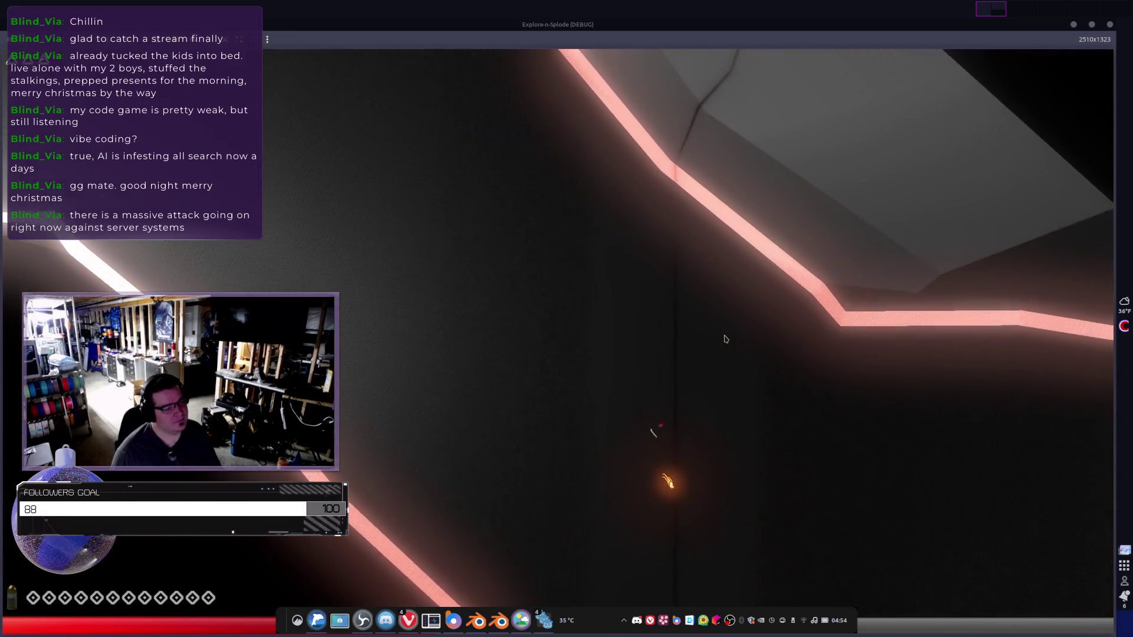
key(Up)
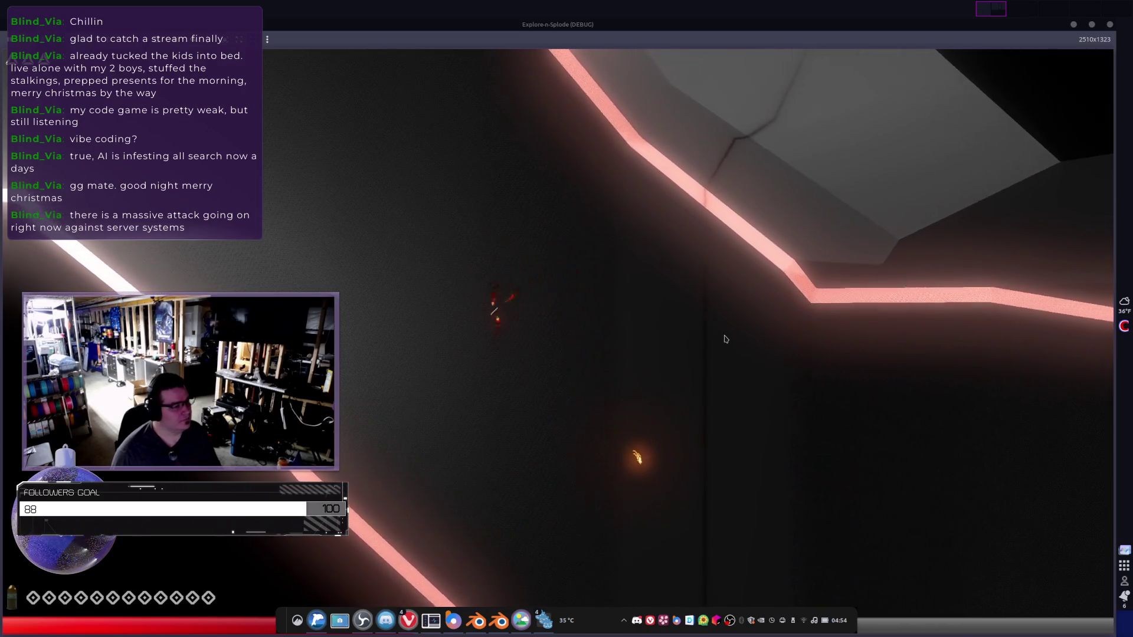
- Give the ship final upward thrusts, quit the game with Alt+F4 and frame TargetZone
key(Up)
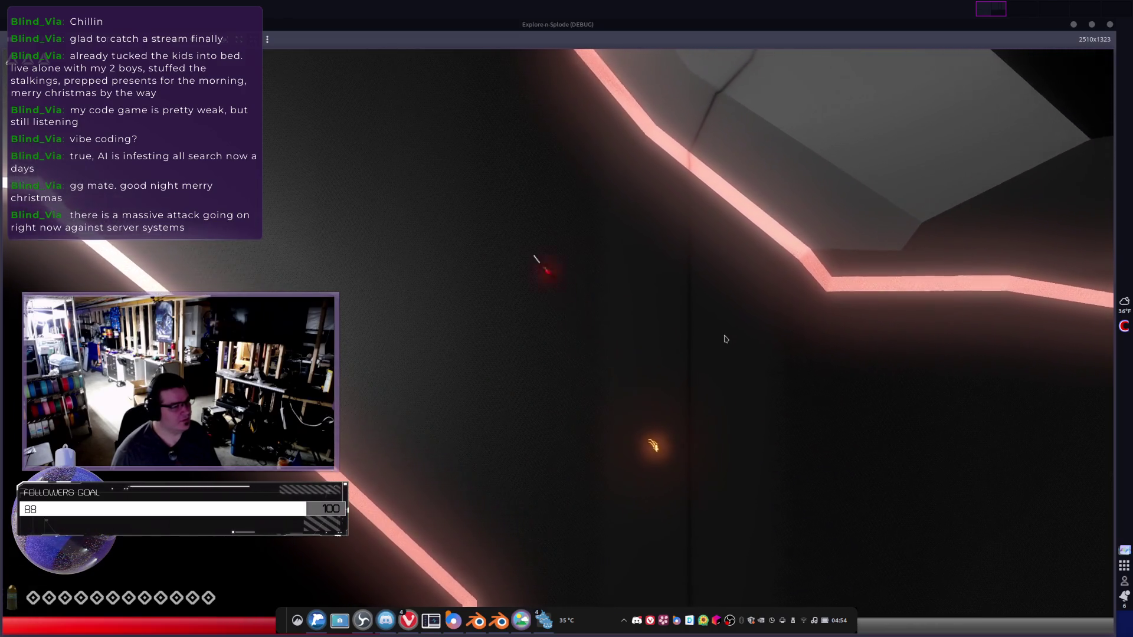
key(Up)
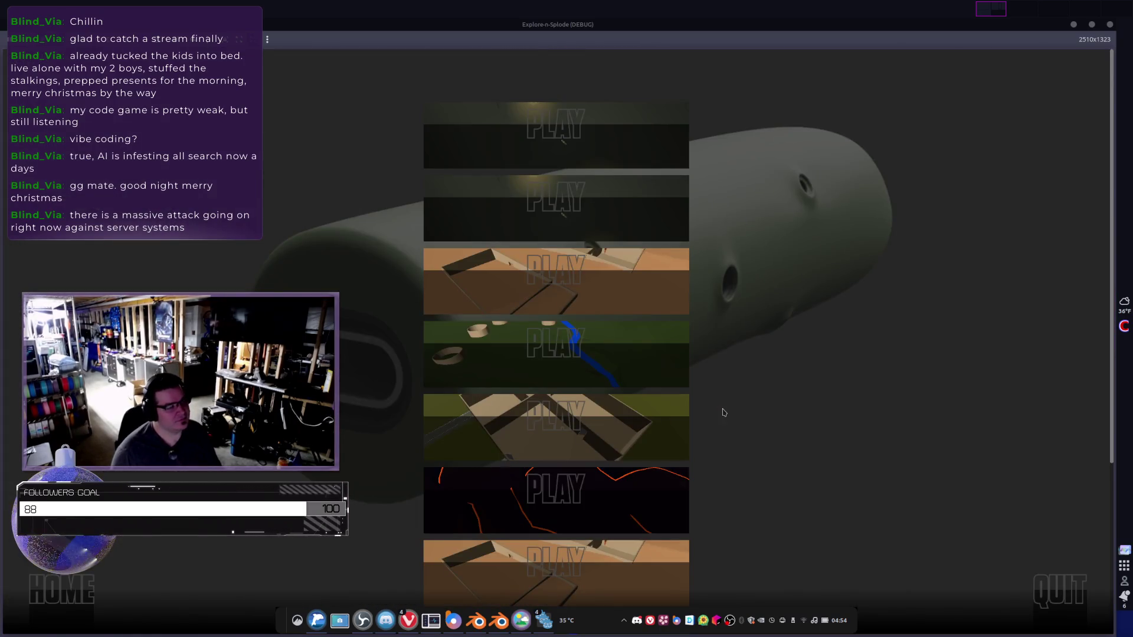
key(alt+F4)
key(f)
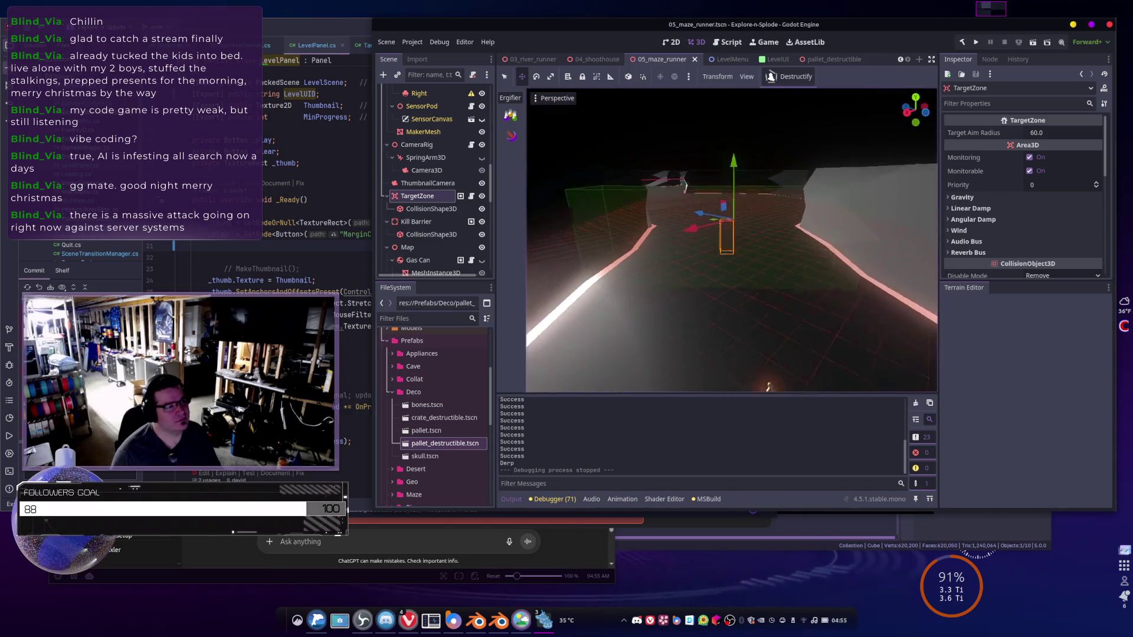
- Open TargetZone.cs in Rider and scroll to the OnBodyEntered handler
click(472, 197)
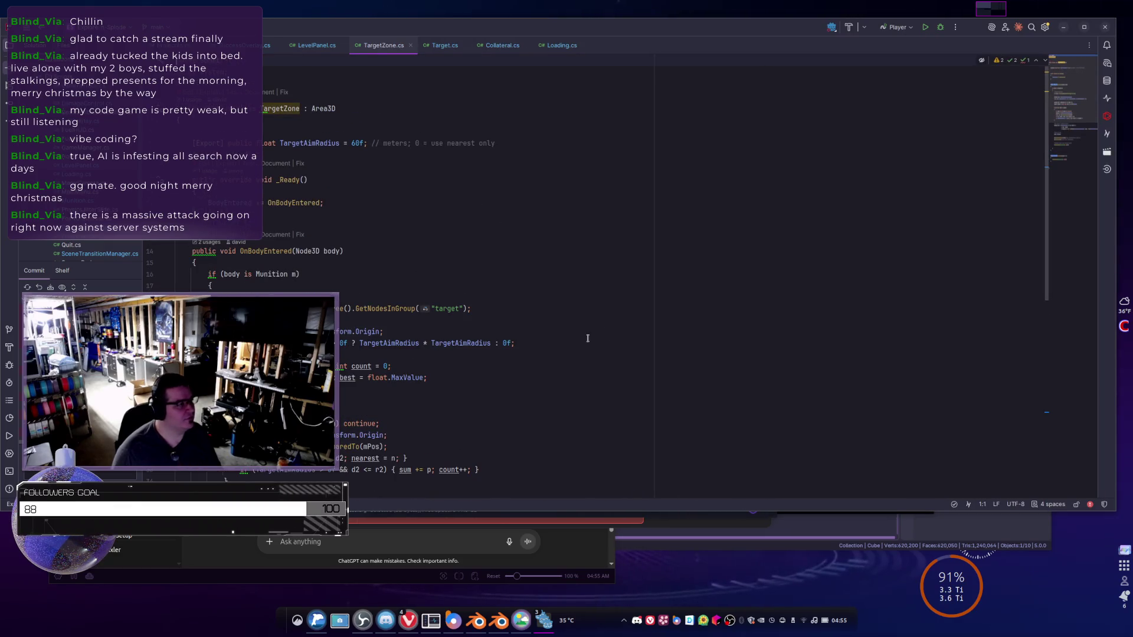
scroll(463, 333, down, 4)
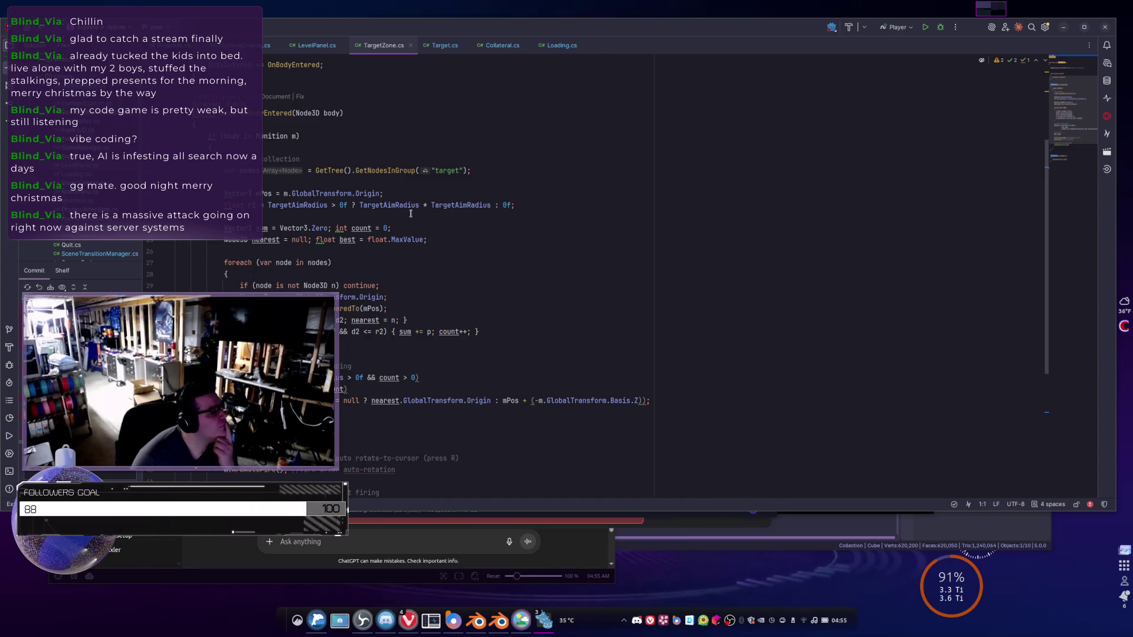
scroll(410, 214, down, 2)
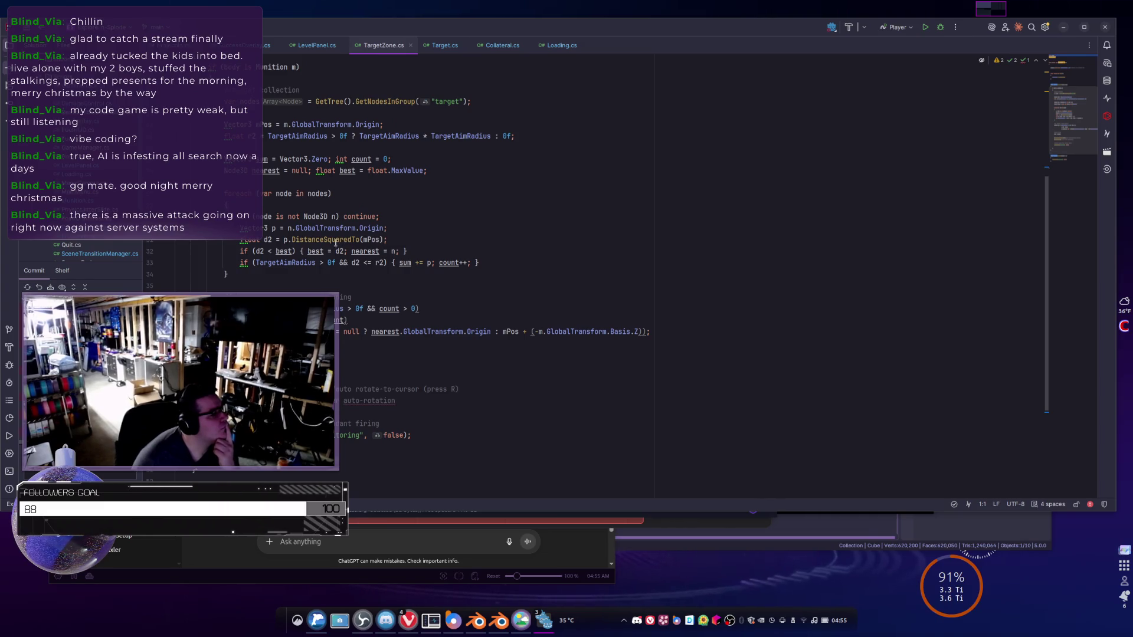
scroll(316, 254, down, 1)
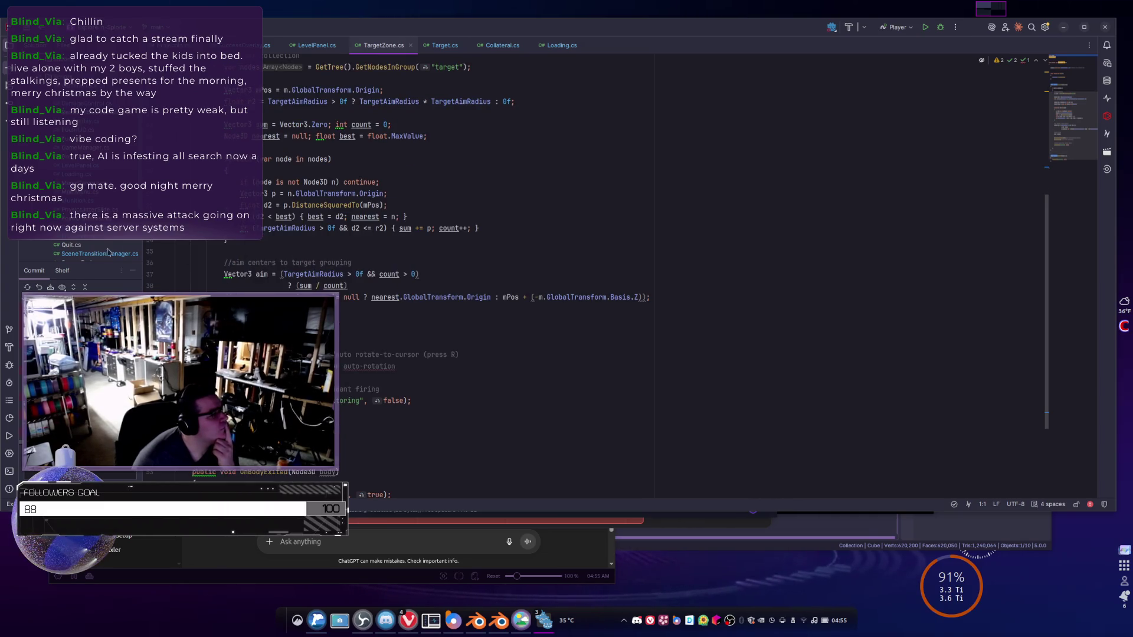
scroll(317, 254, down, 1)
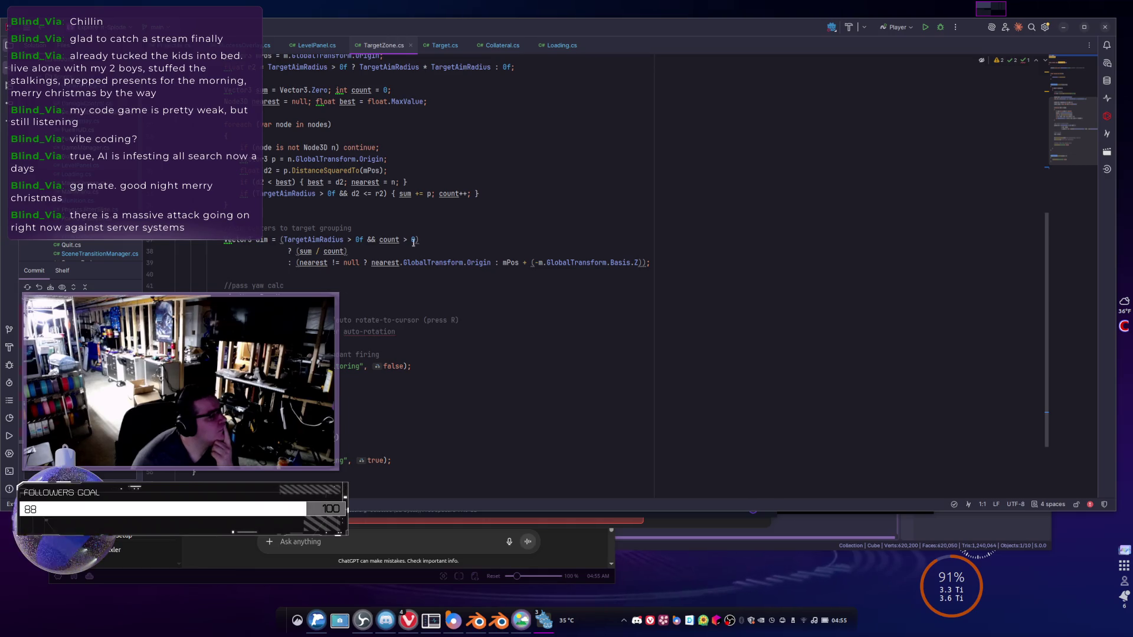
scroll(413, 242, down, 2)
mouse_move(261, 252)
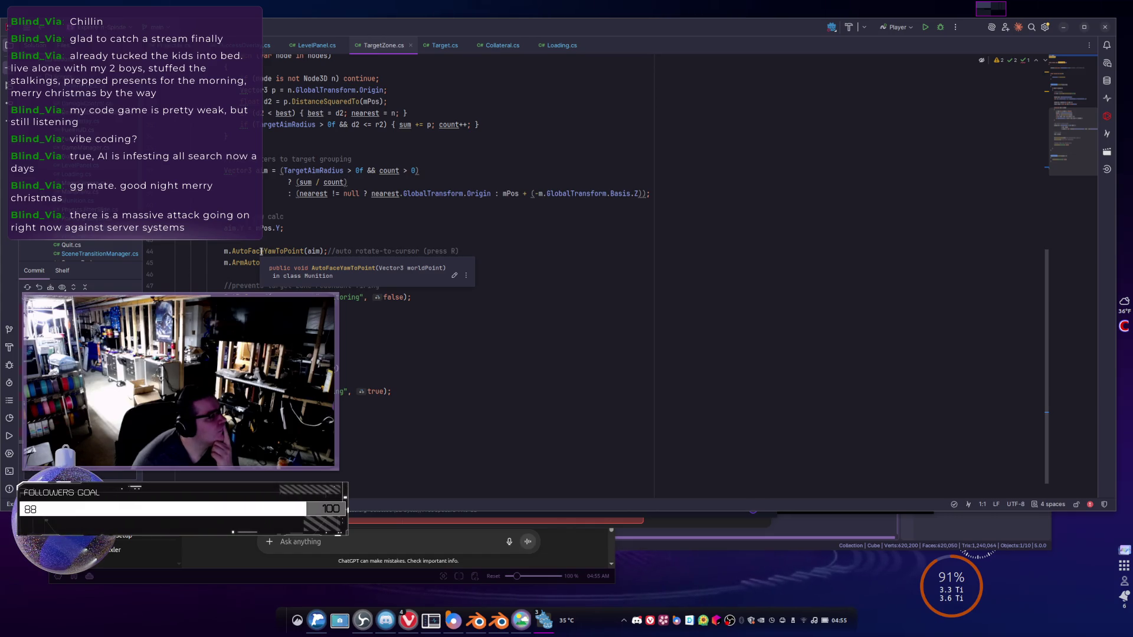
scroll(521, 193, down, 1)
scroll(479, 201, up, 1)
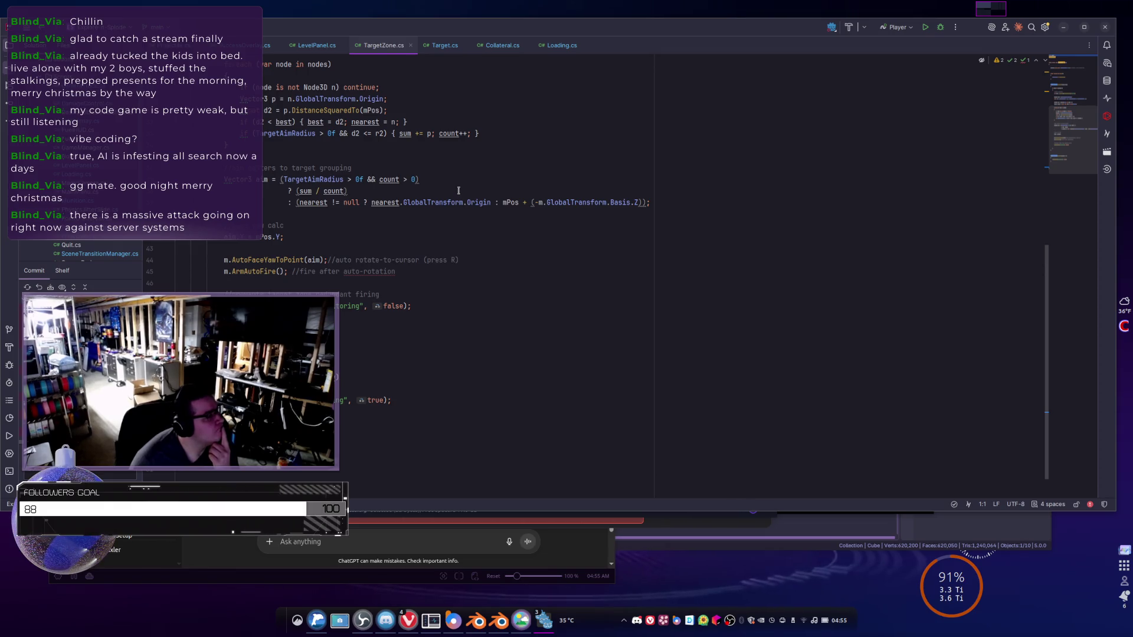
scroll(457, 189, up, 10)
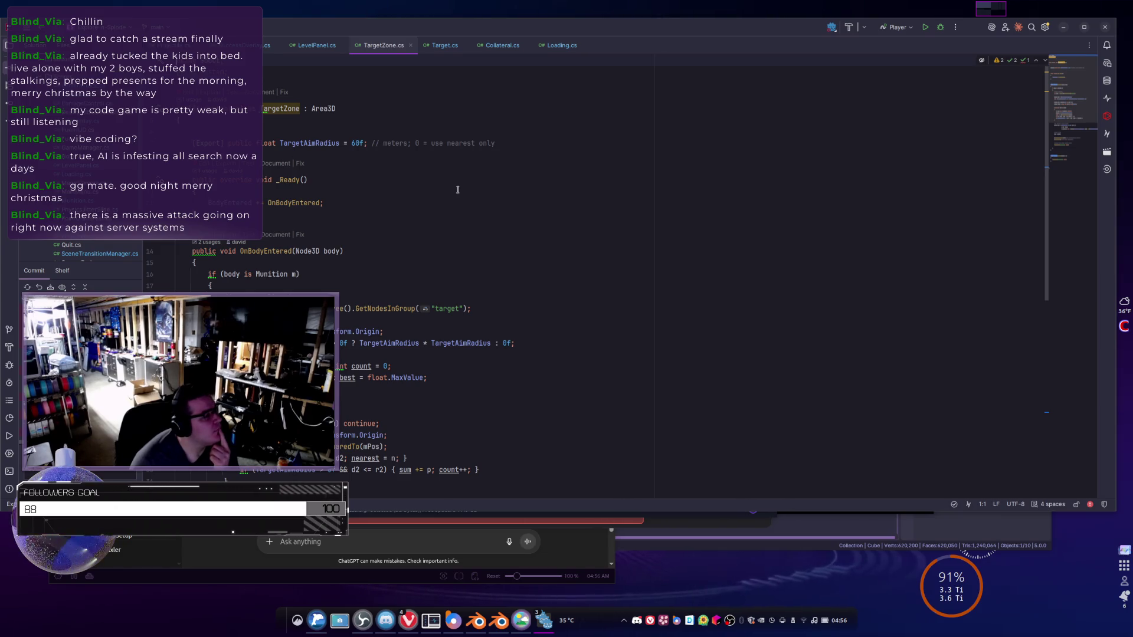
scroll(420, 193, down, 2)
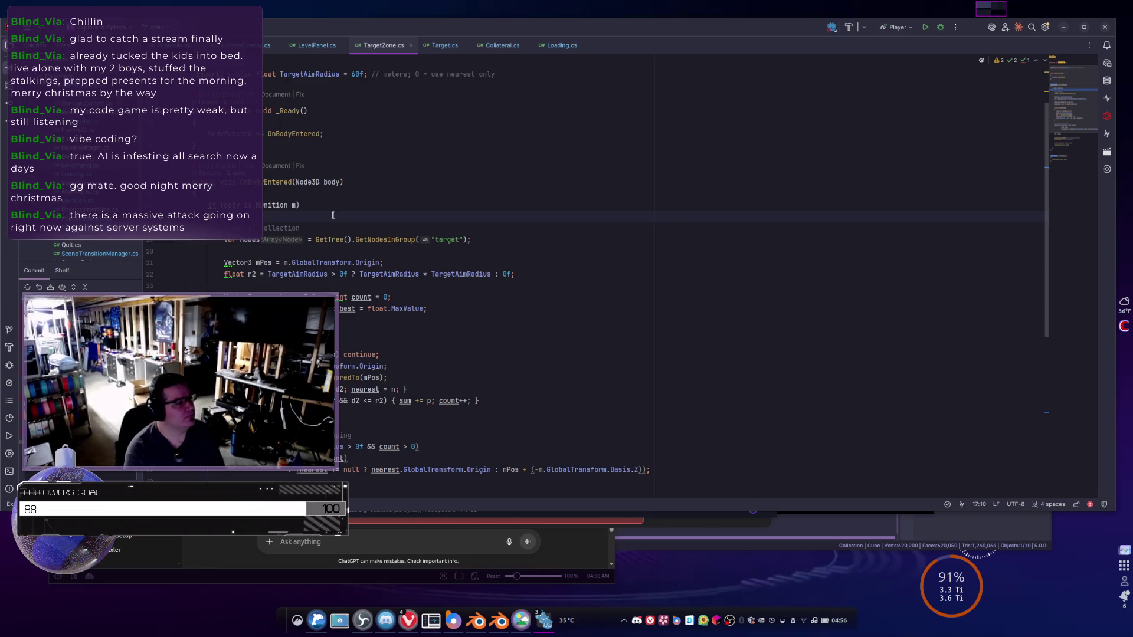
- Add GD.Print("OnBodyEntered on TargetZone") at the top of OnBodyEntered
key(Return)
text(GD.P)
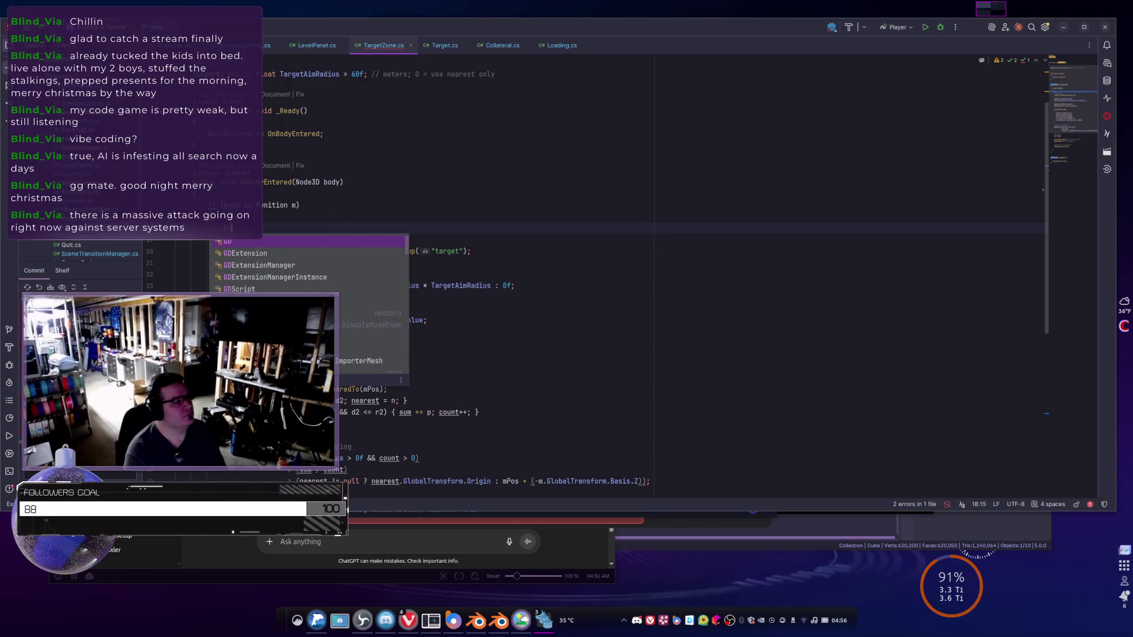
key(Return)
text("O)
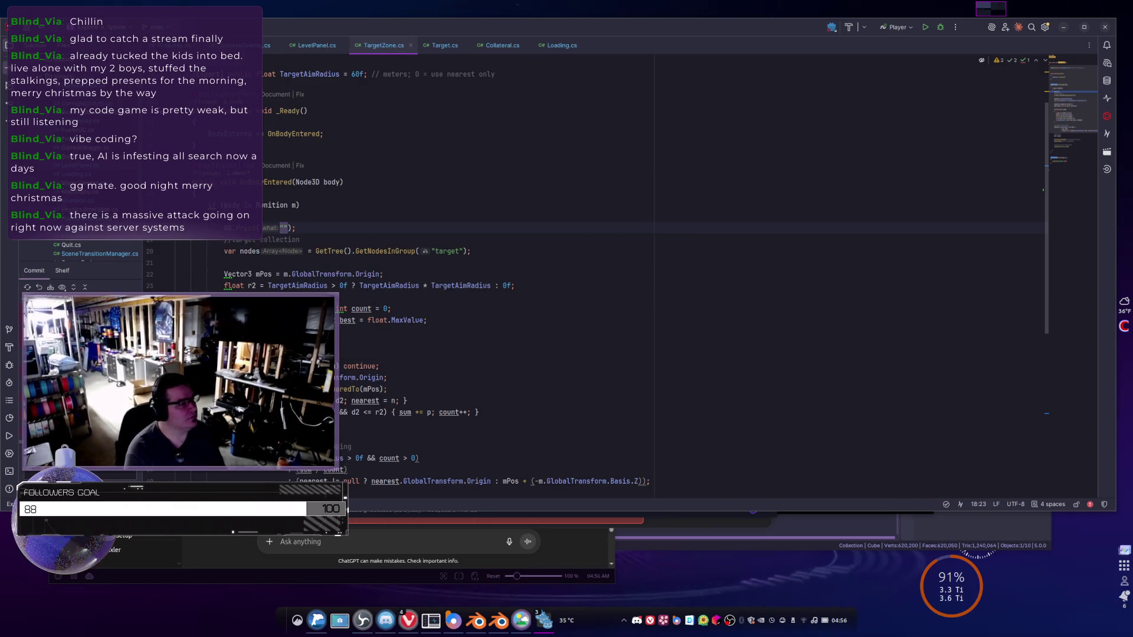
text(nBodyEn)
text(tered on TargetZone)
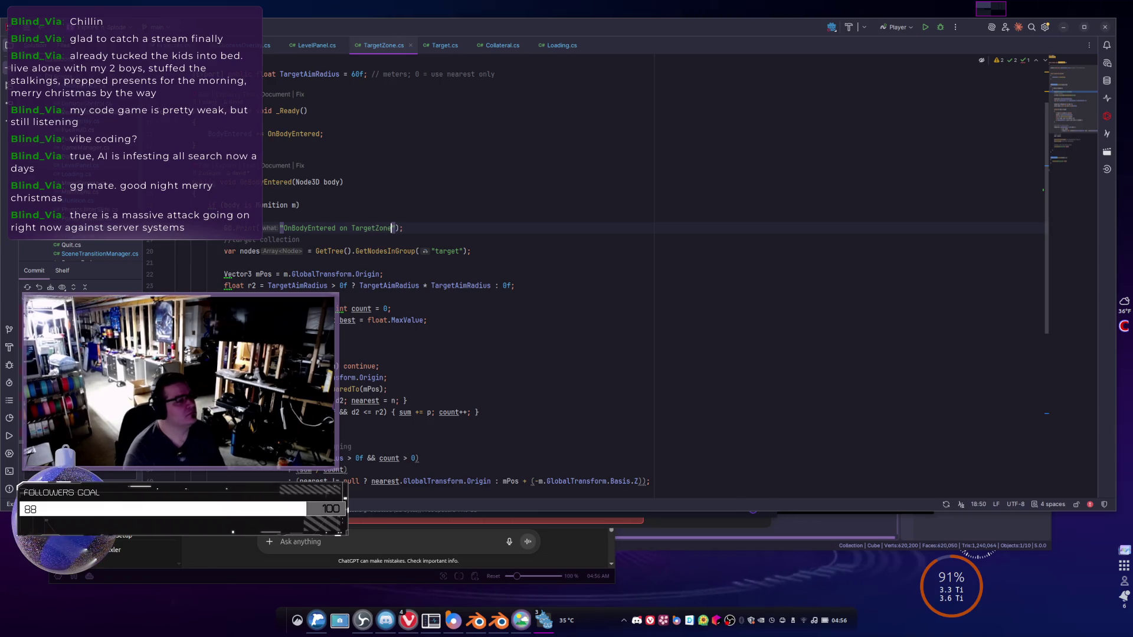
key(alt+Tab)
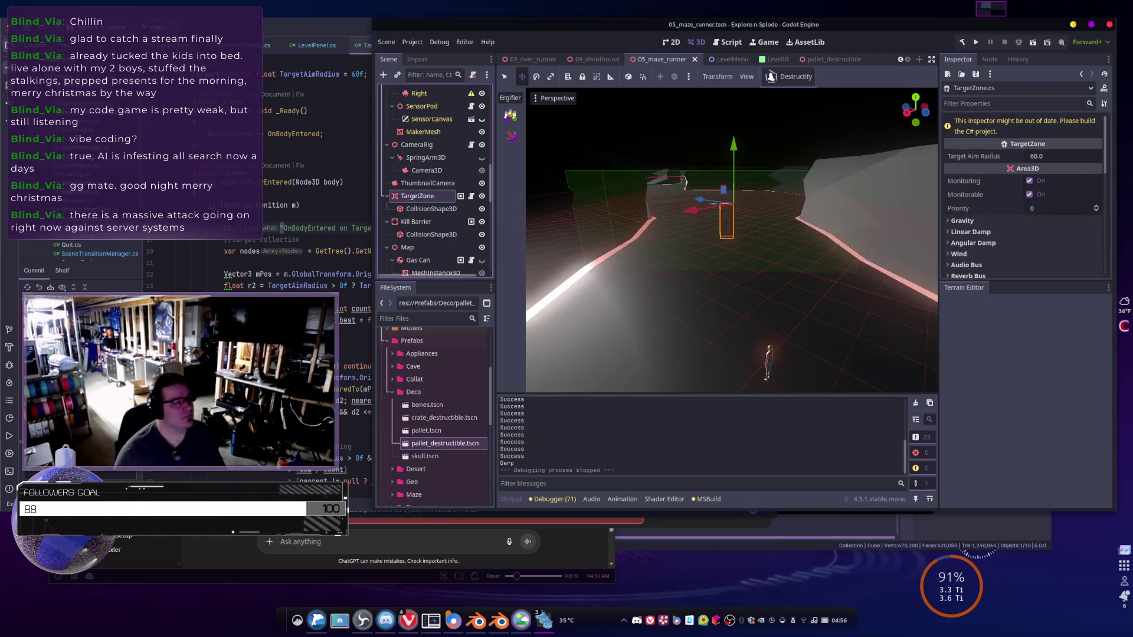
- Run the game, select the Munition node and stop the running game
click(975, 44)
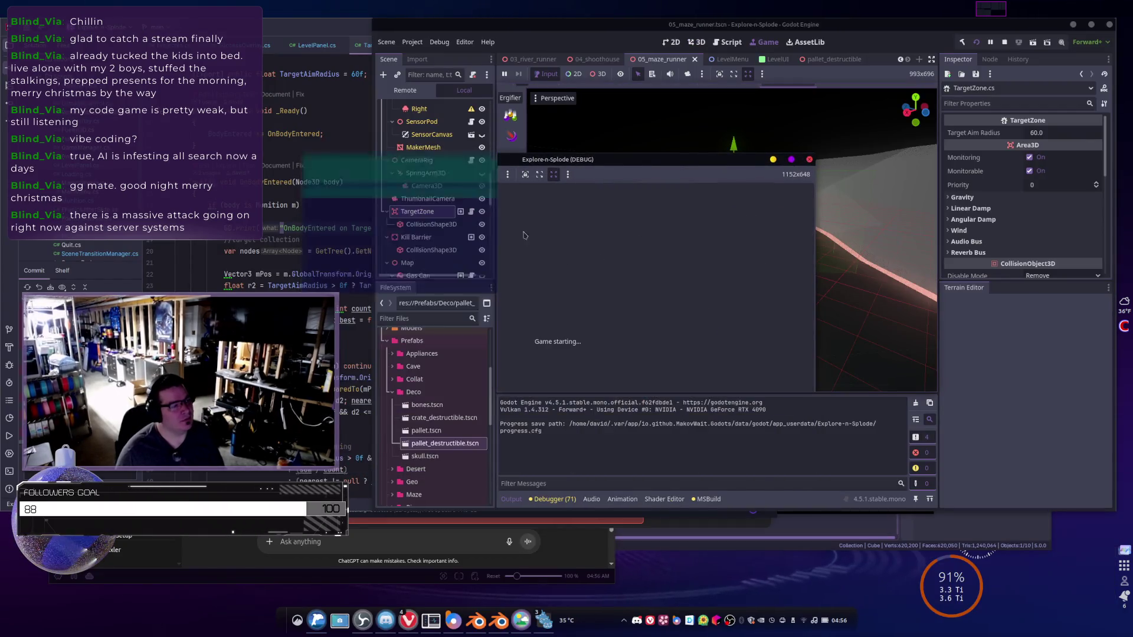
scroll(441, 213, up, 5)
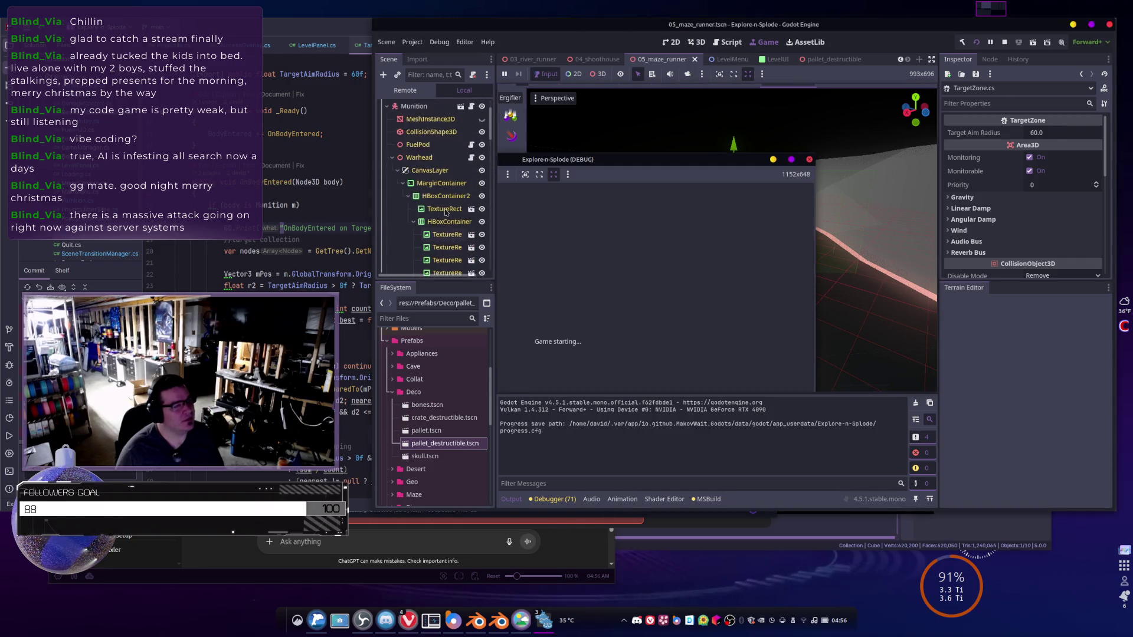
click(416, 148)
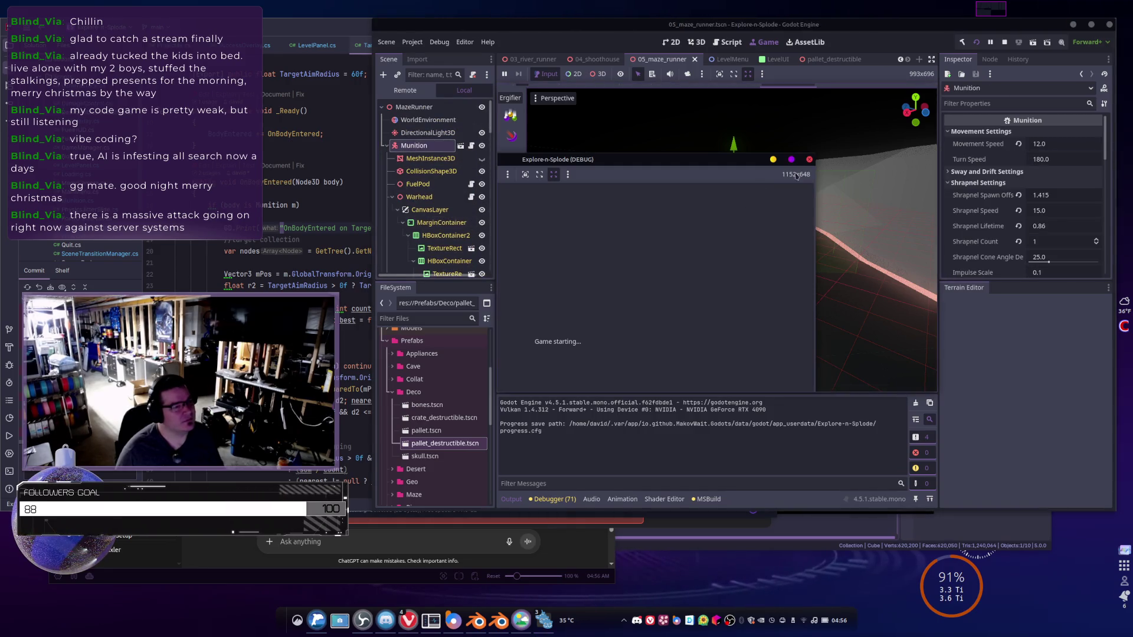
click(809, 159)
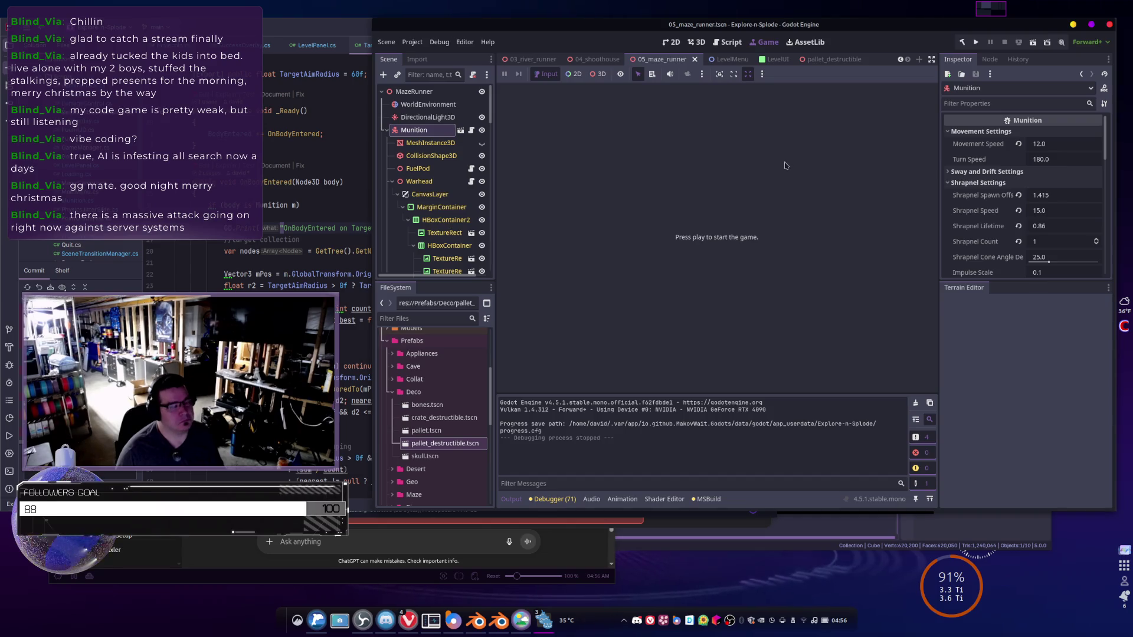
- Drag Munition across the maze to a new spot among the rocks in 3D view
click(698, 44)
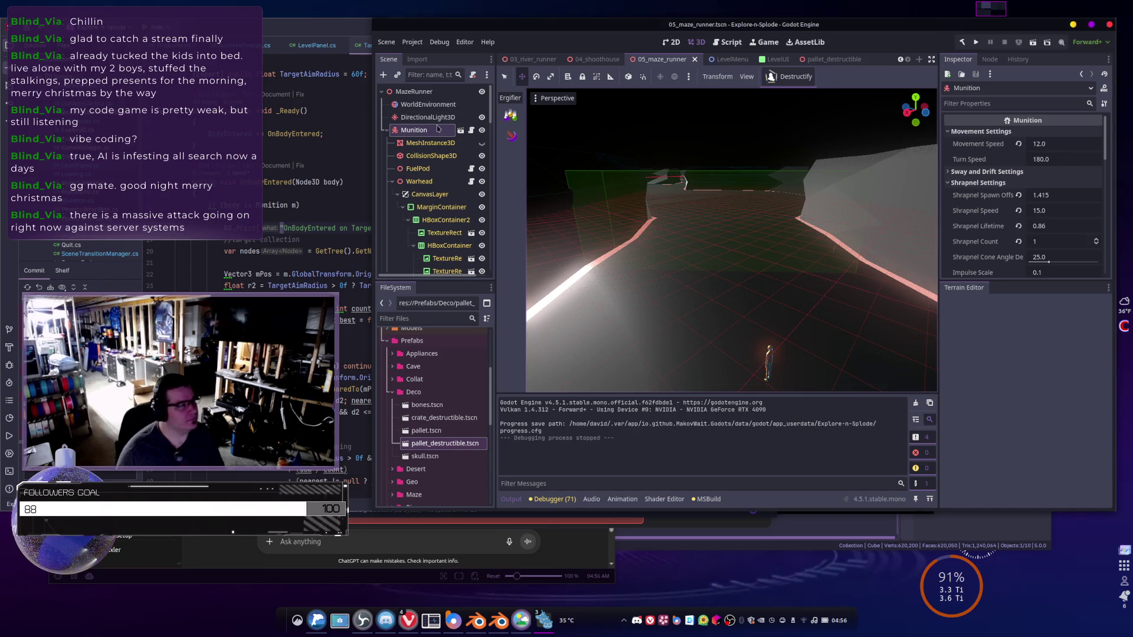
mouse_move(703, 170)
mouse_down()
mouse_move(708, 260)
mouse_move(682, 183)
mouse_up()
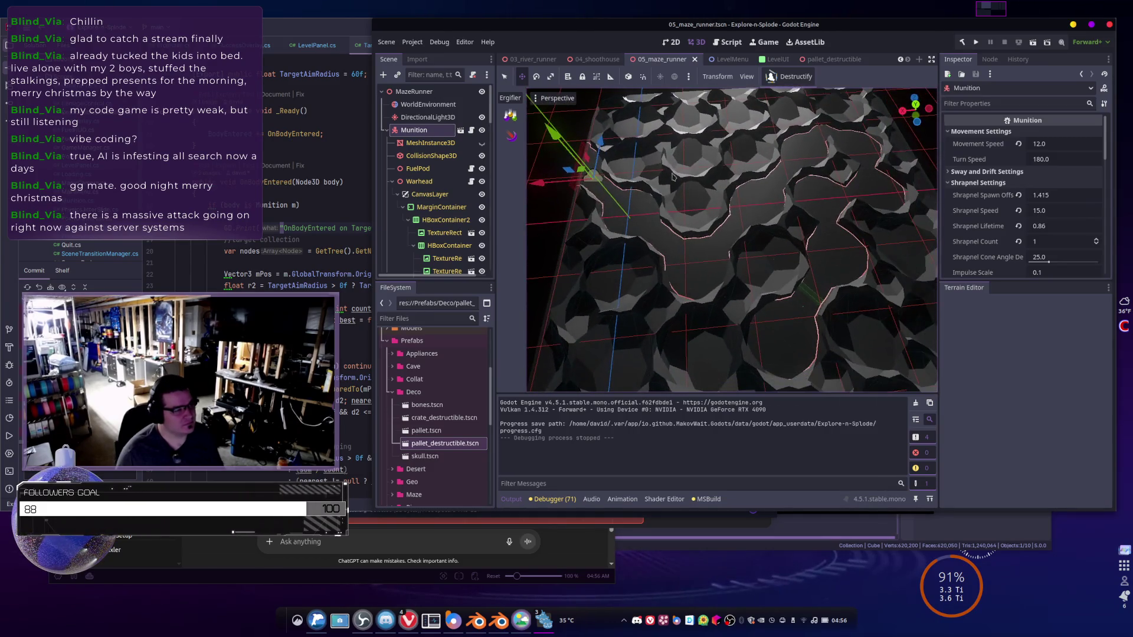
mouse_move(584, 171)
mouse_down()
mouse_move(761, 298)
mouse_move(801, 269)
mouse_up()
scroll(801, 269, up, 5)
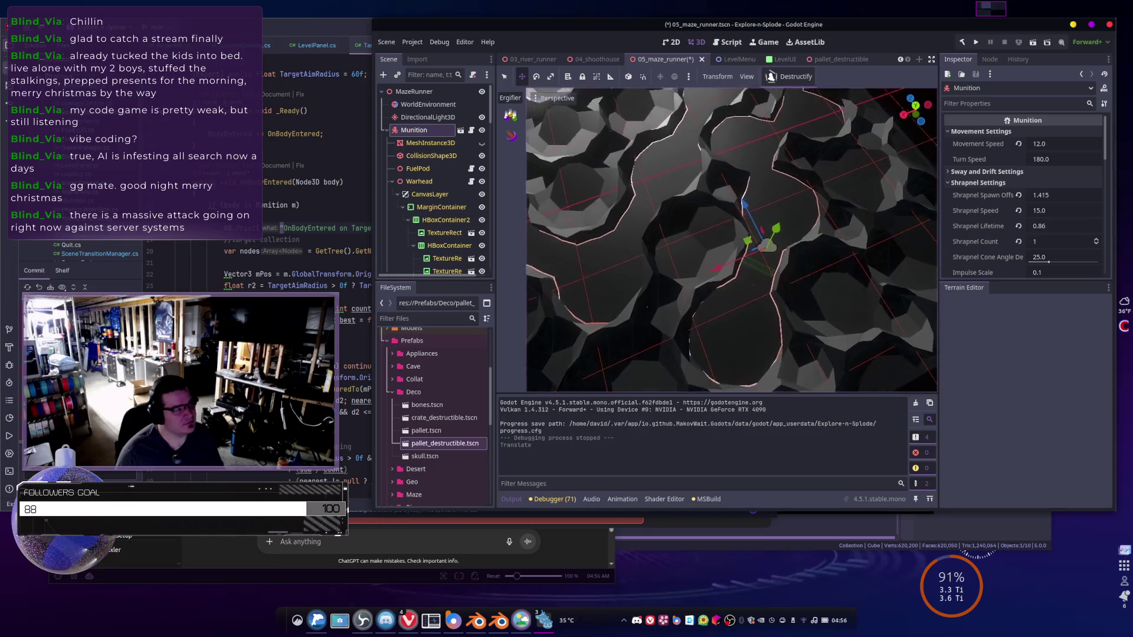
scroll(553, 181, up, 10)
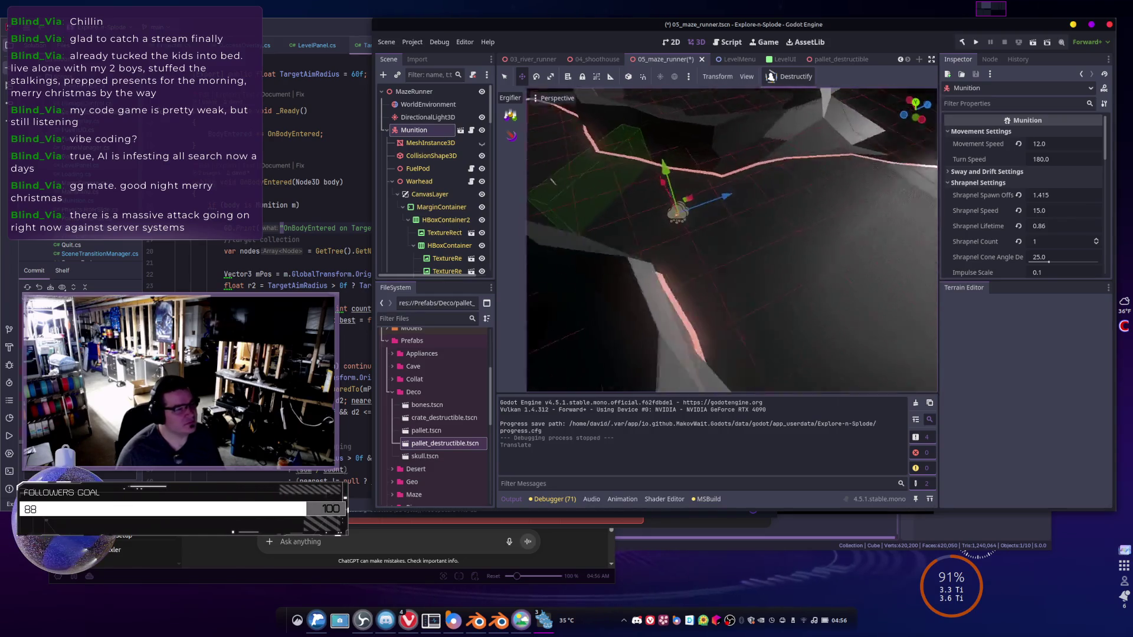
mouse_move(553, 182)
mouse_down()
mouse_move(558, 124)
mouse_move(559, 156)
mouse_up()
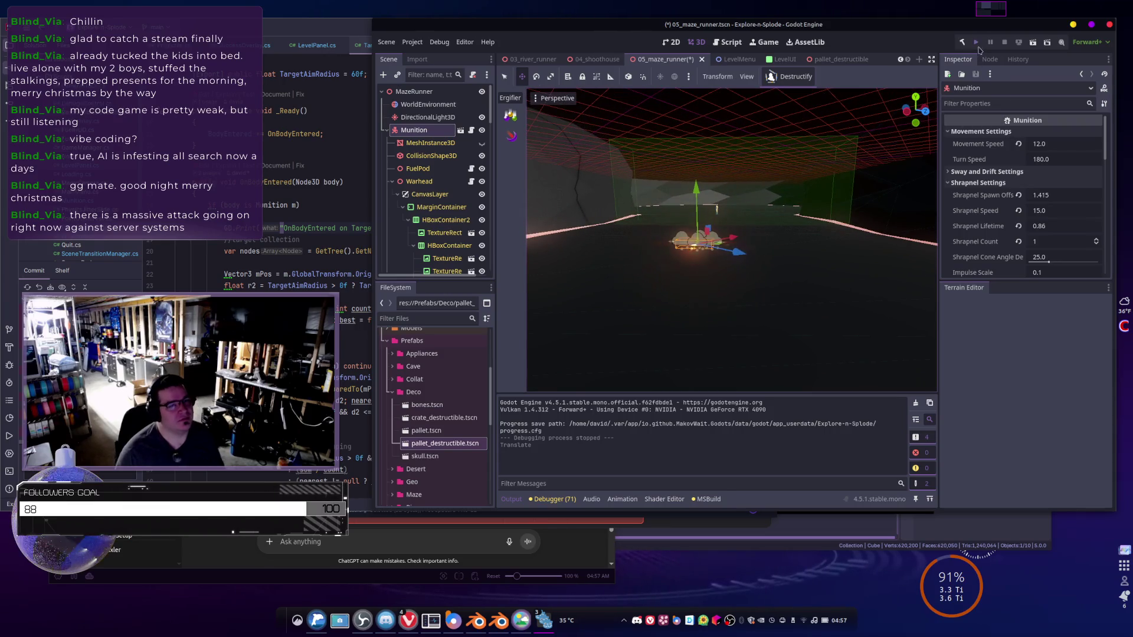
- Run the game again and load a maze level from the PLAY screen
click(977, 44)
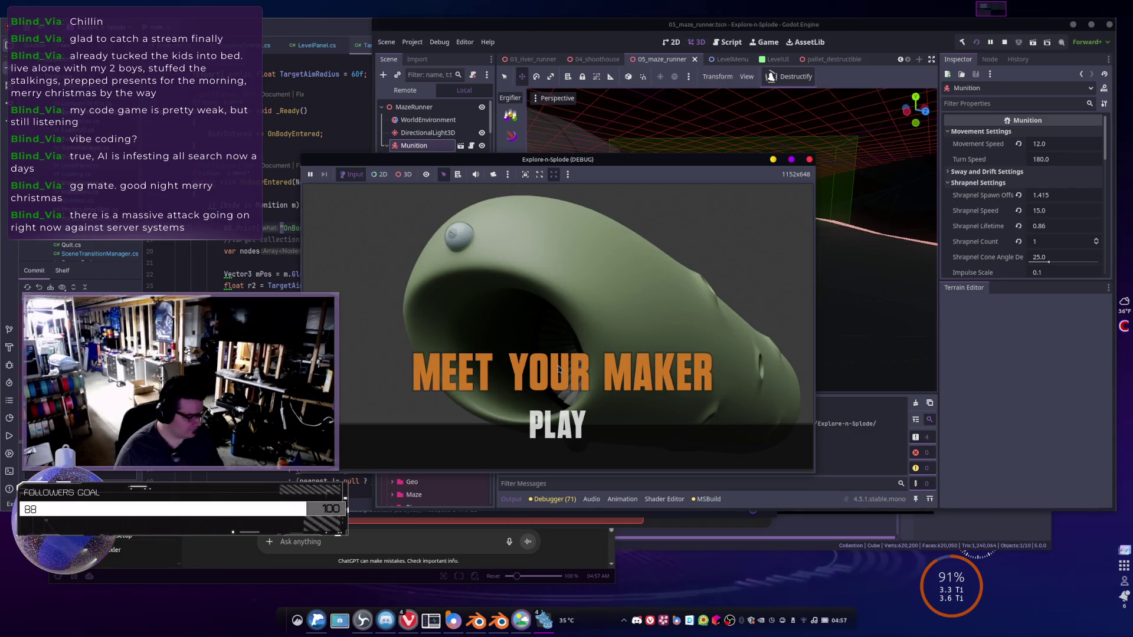
click(556, 425)
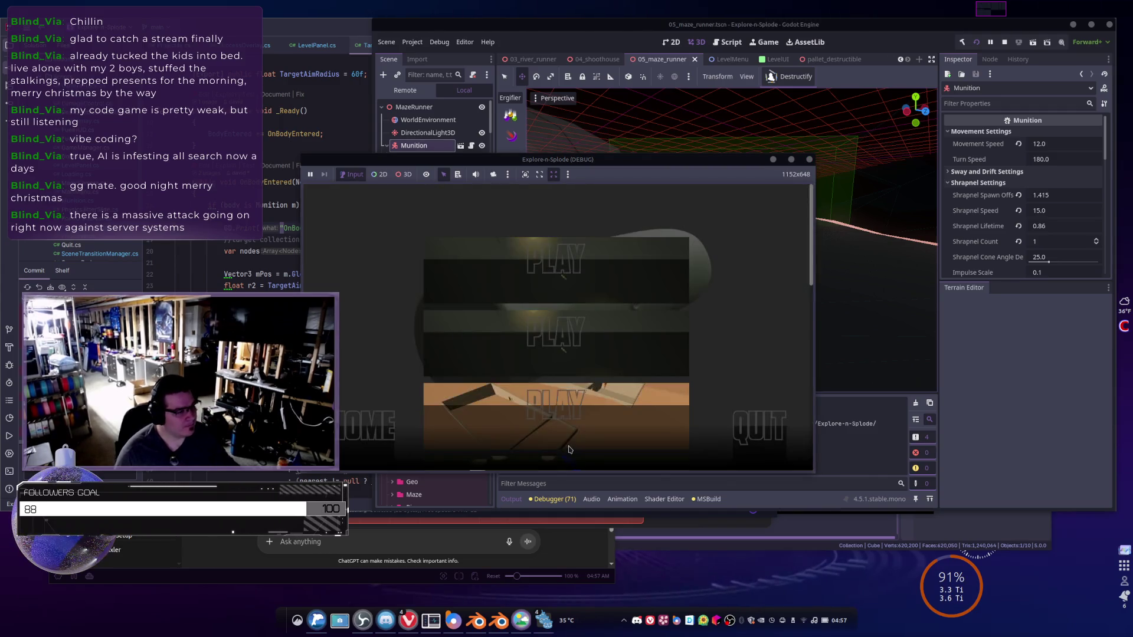
scroll(549, 367, down, 3)
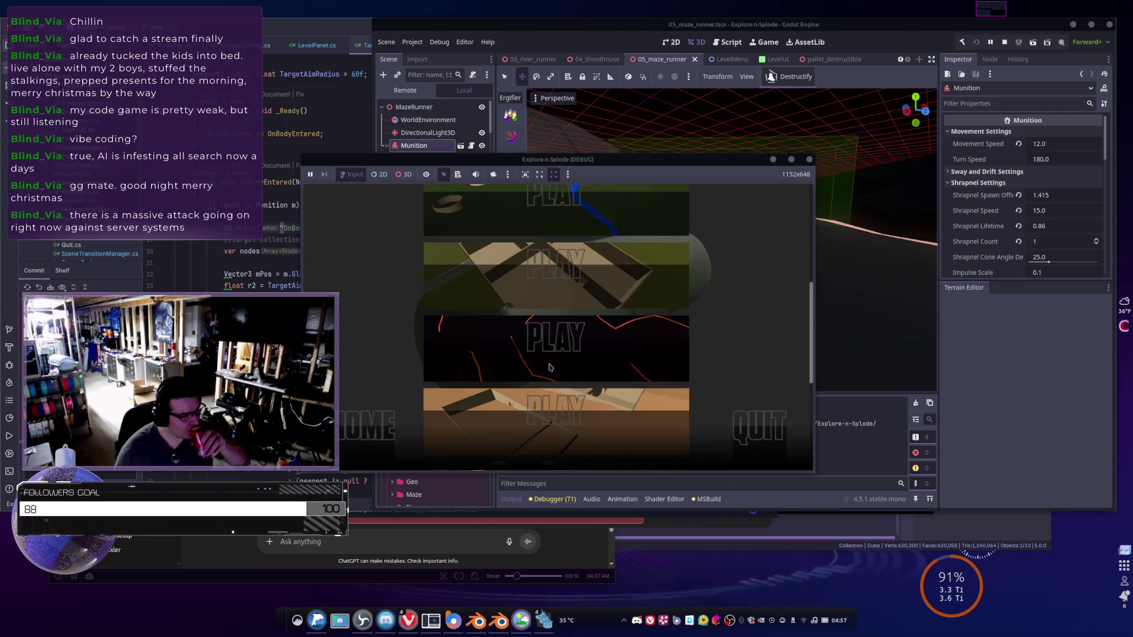
click(517, 356)
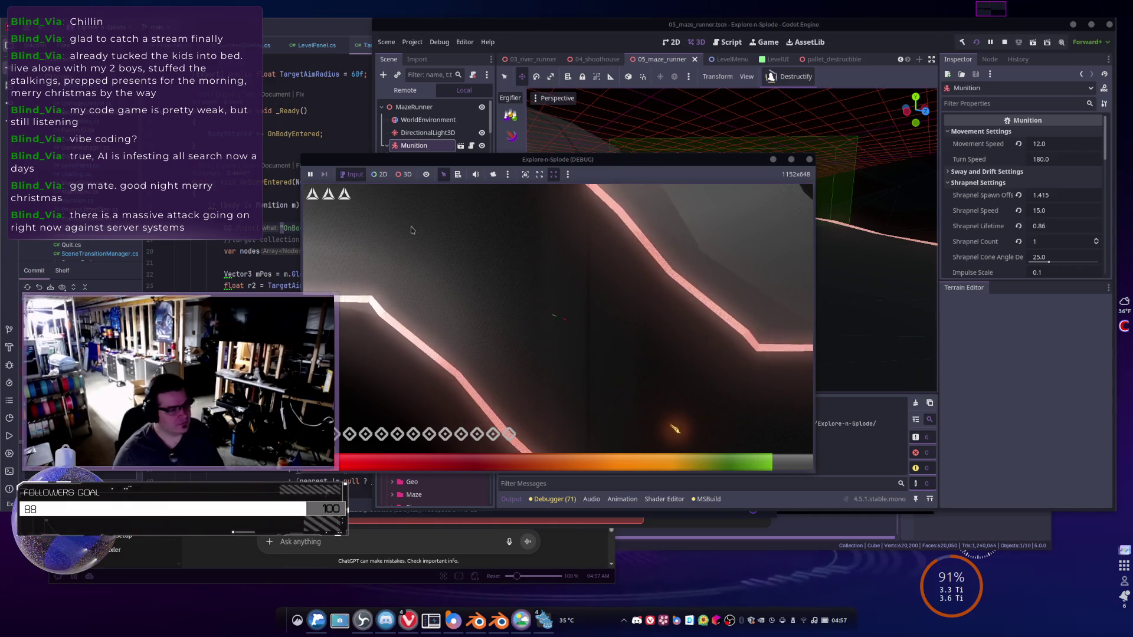
- Walk the player into TargetZone and find 'OnBodyEntered on TargetZone' in the Output log
click(844, 476)
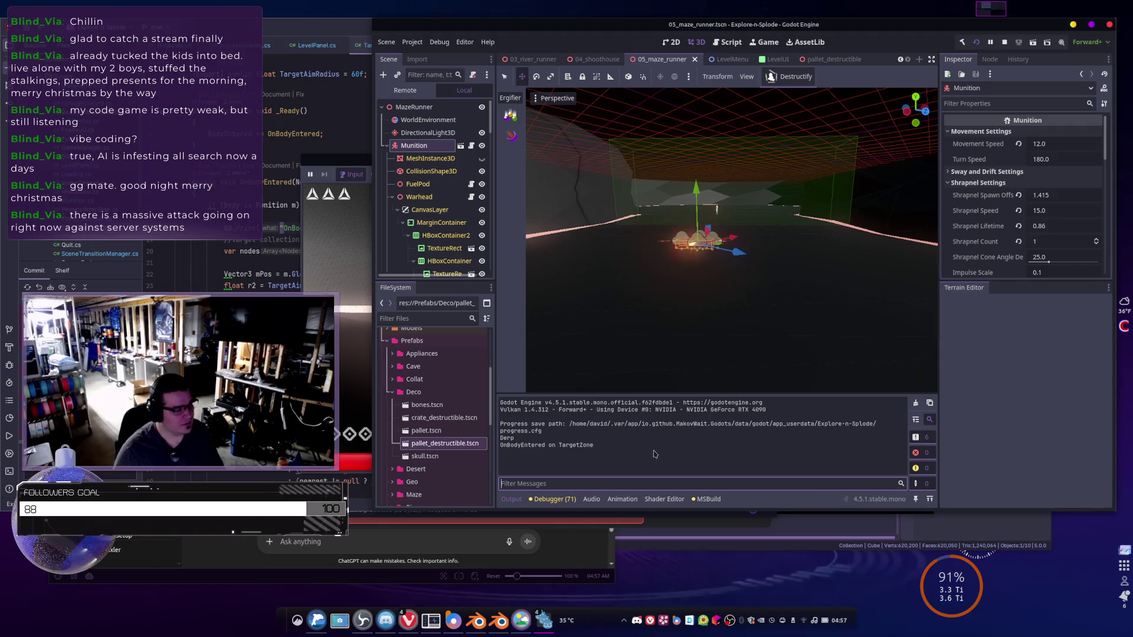
key(alt+Tab)
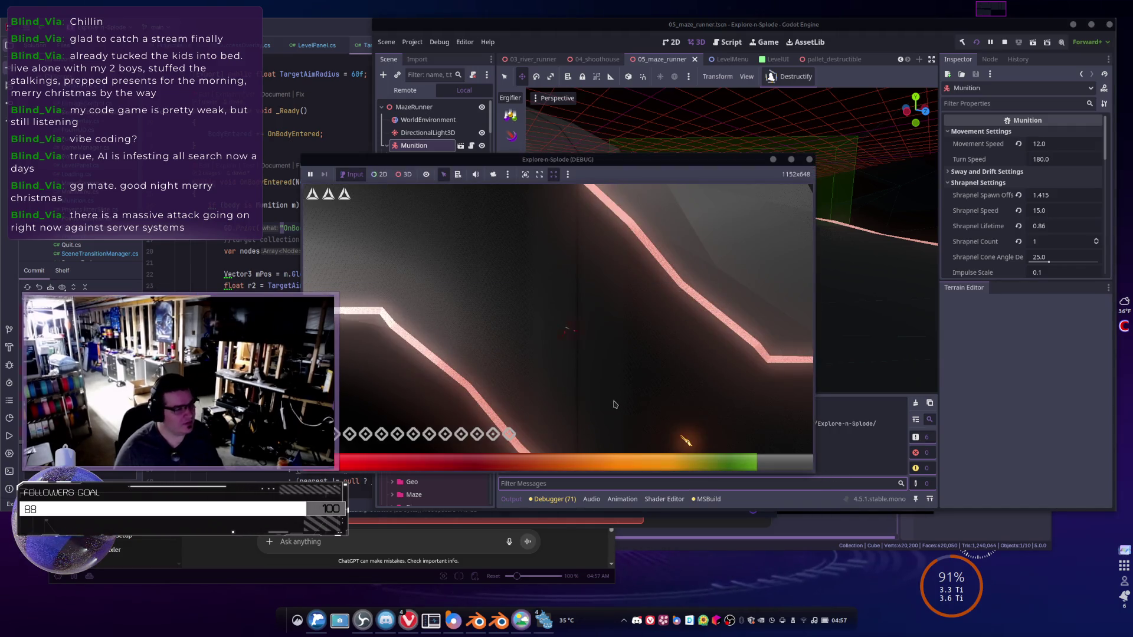
key(d)
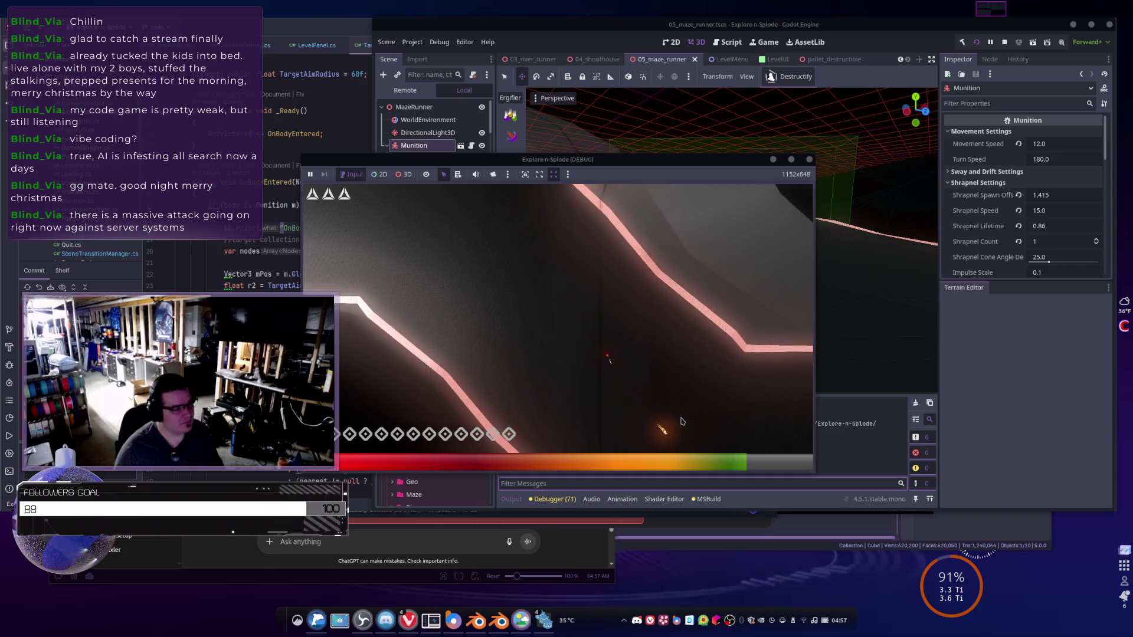
key(alt+Tab)
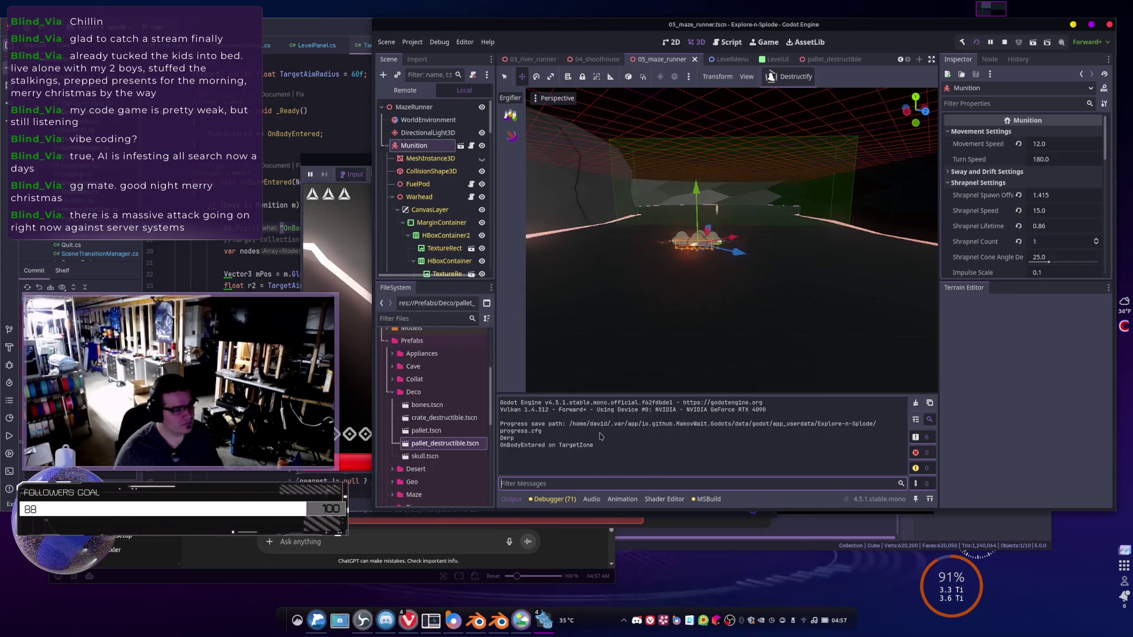
double_click(591, 448)
key(alt+Tab)
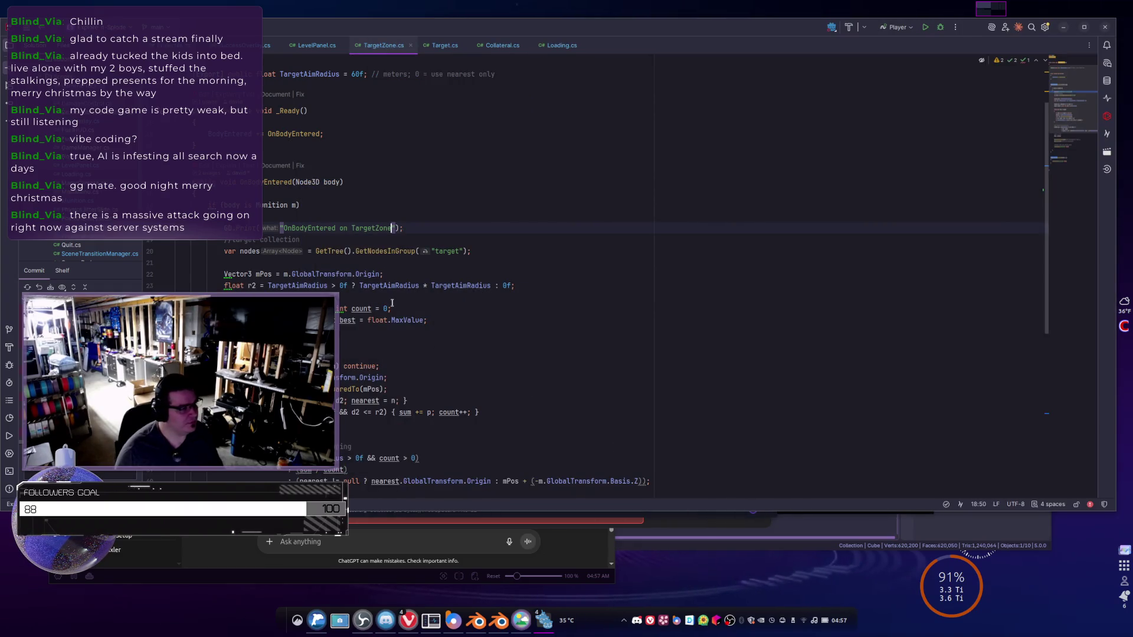
scroll(375, 236, down, 2)
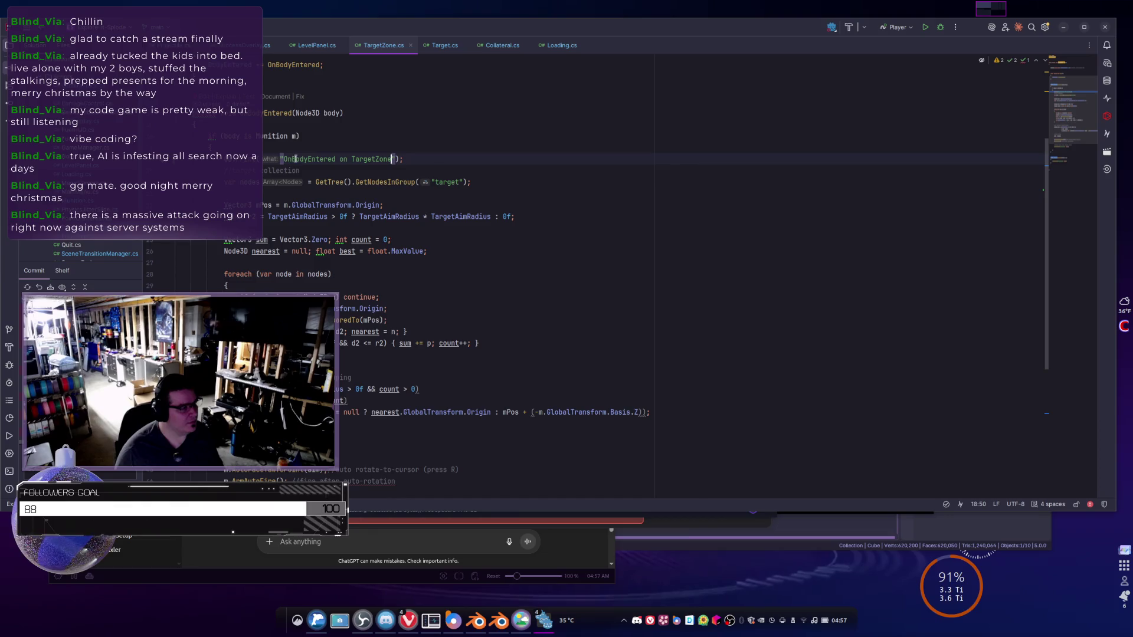
double_click(382, 182)
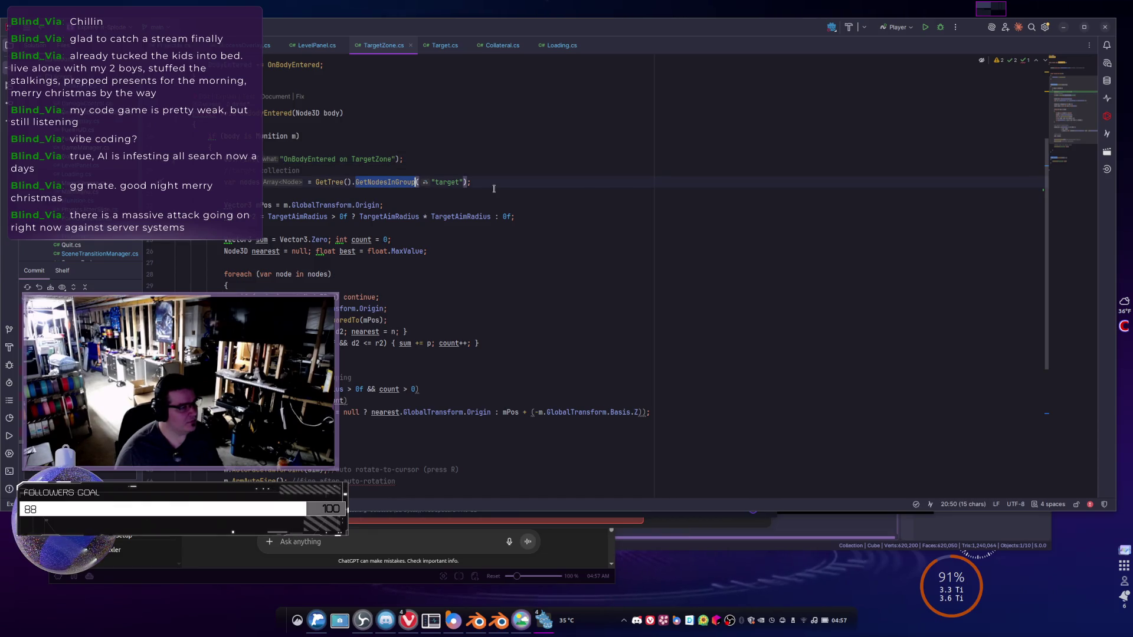
click(491, 187)
key(alt+Tab)
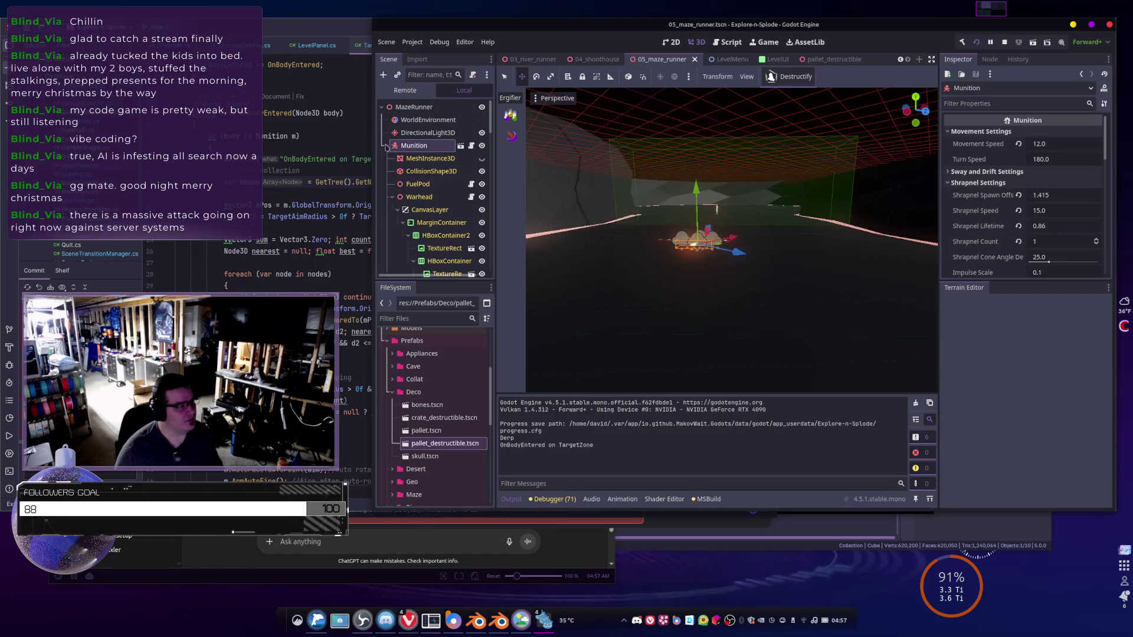
- Select the Target node and switch the Node dock from Signals to Groups
scroll(431, 217, down, 10)
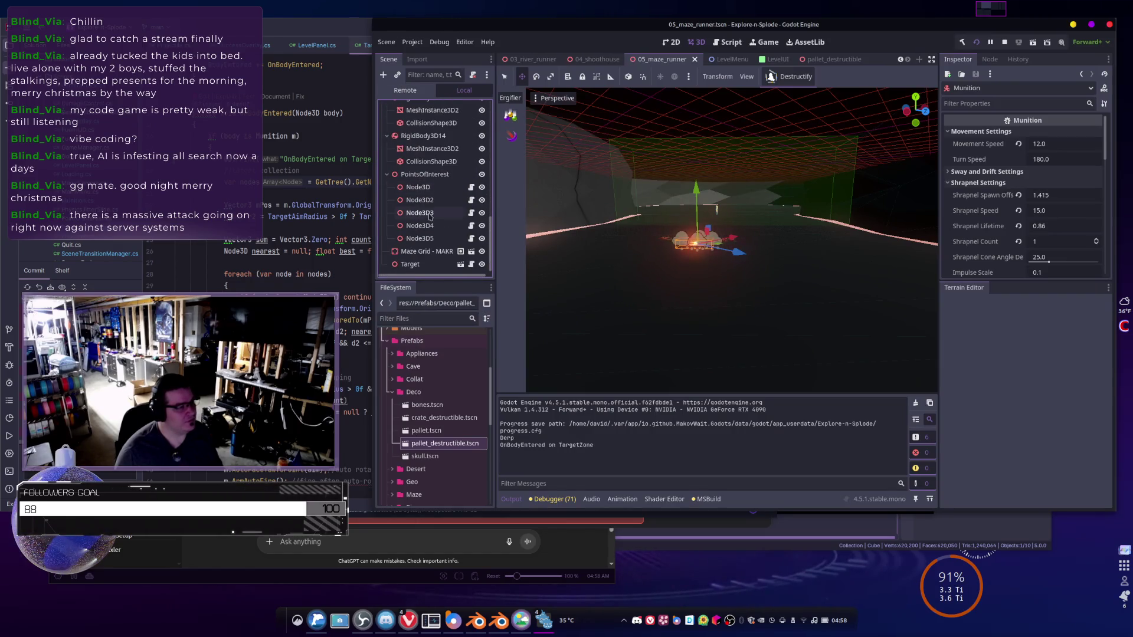
click(409, 265)
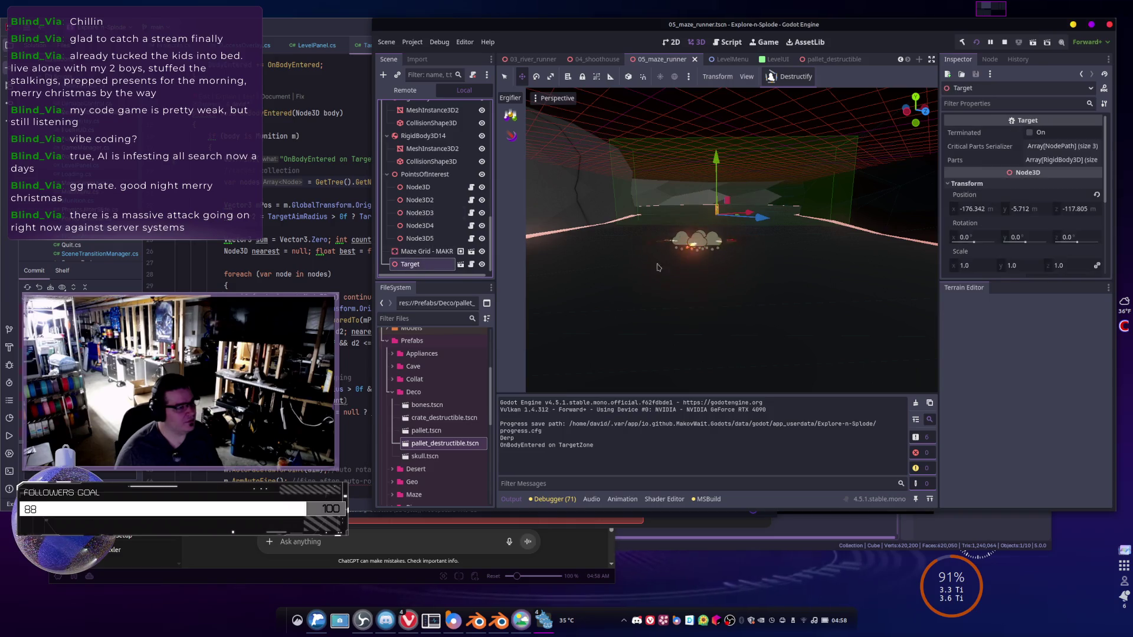
click(990, 59)
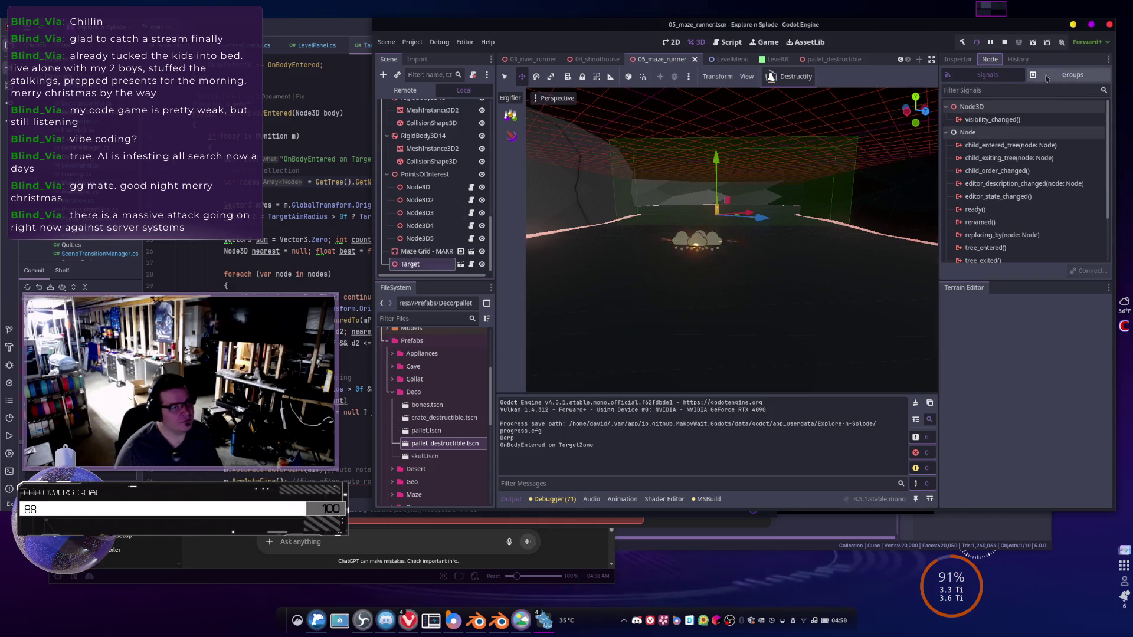
click(1071, 75)
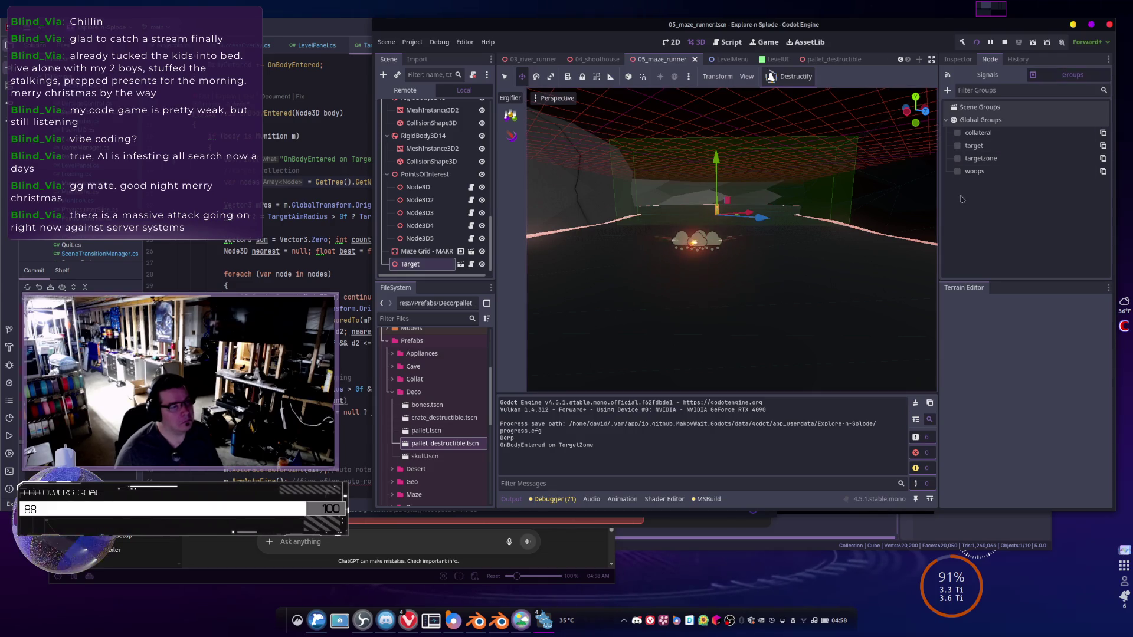
- Stop the game and open StandardTarget.tscn with its Target root selected
click(1004, 41)
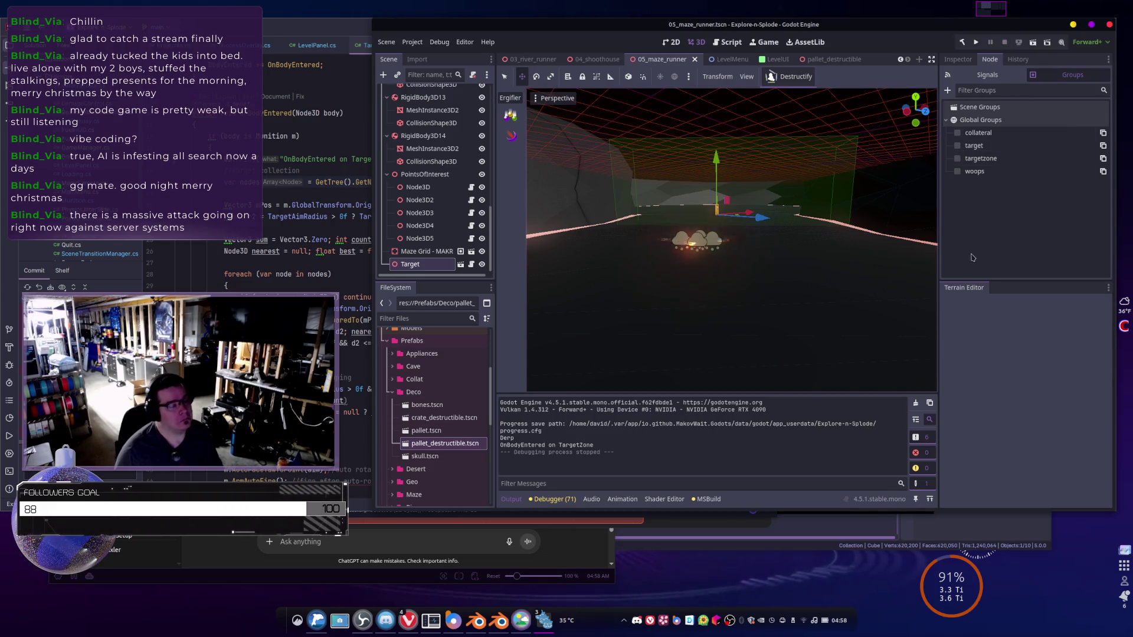
click(460, 266)
scroll(440, 138, up, 5)
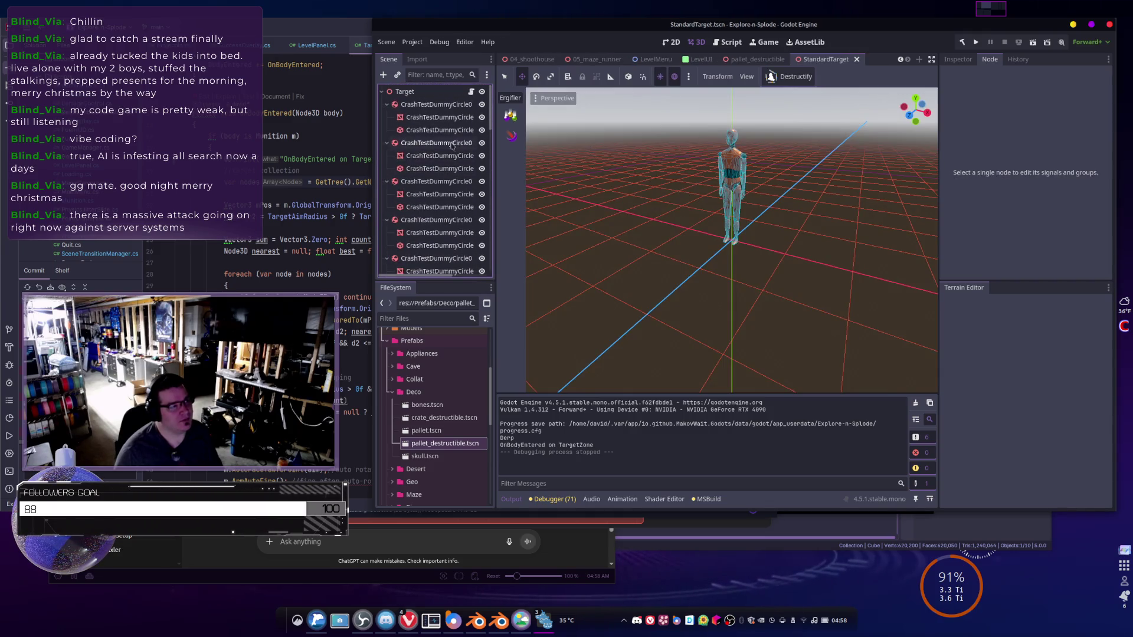
click(404, 92)
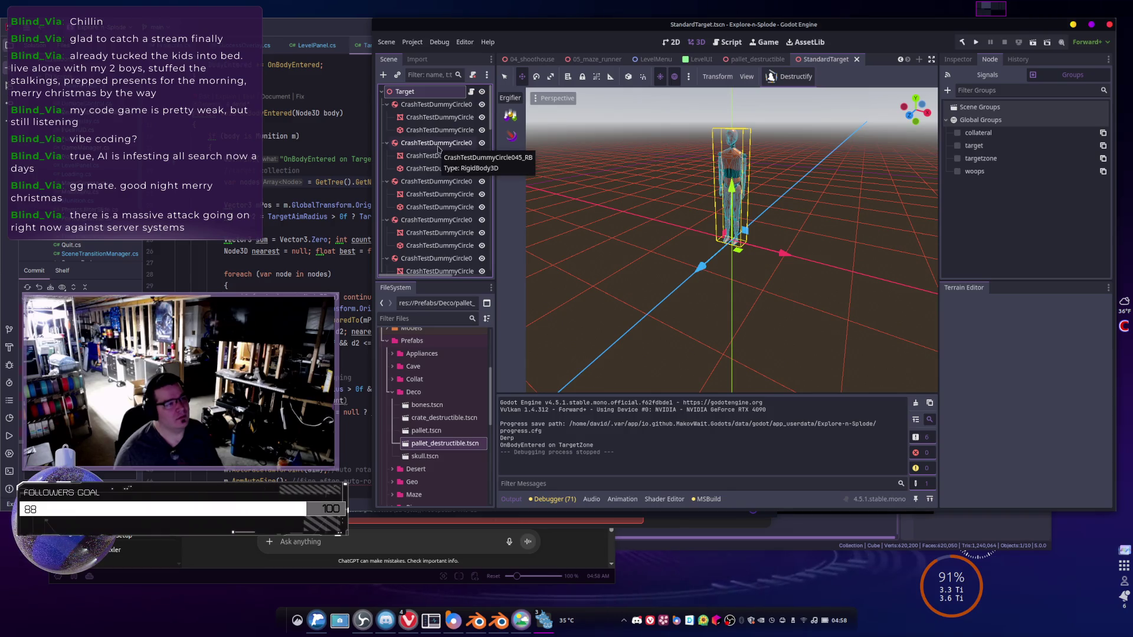
- Filter the dummy's scene tree with t:Rig to list only its rigid bodies
key(alt+Tab)
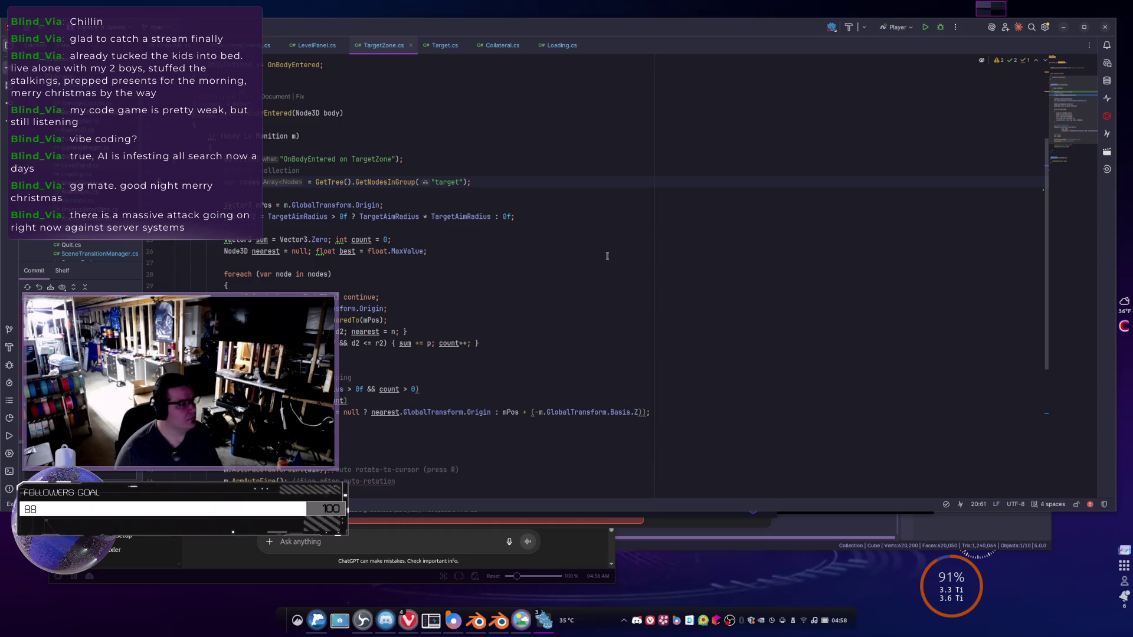
key(alt+Tab)
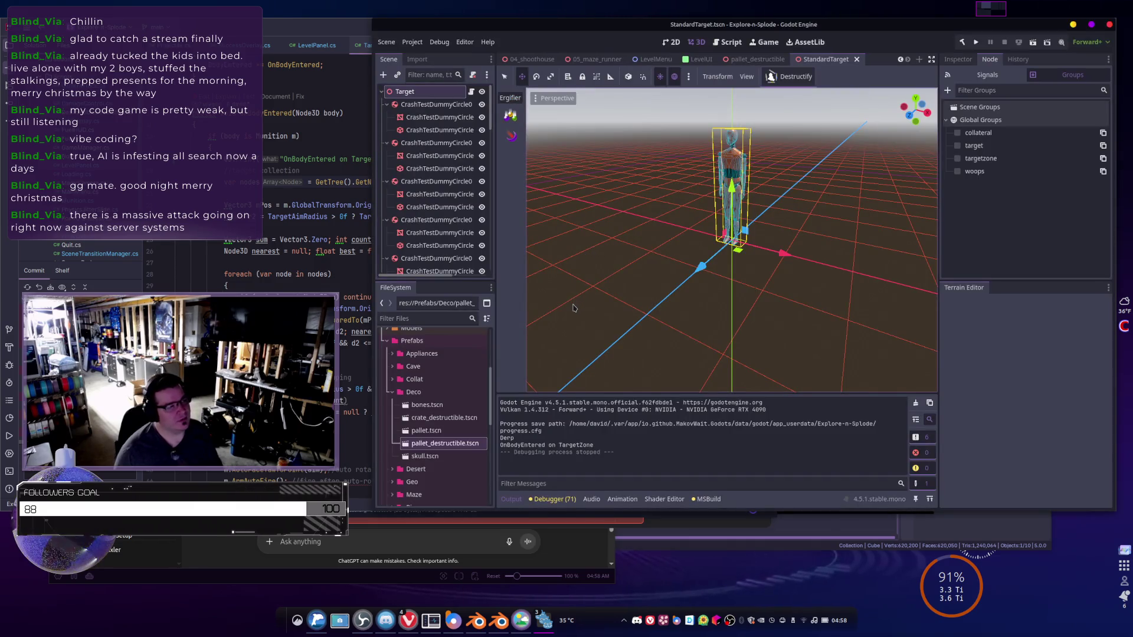
click(425, 74)
text(t)
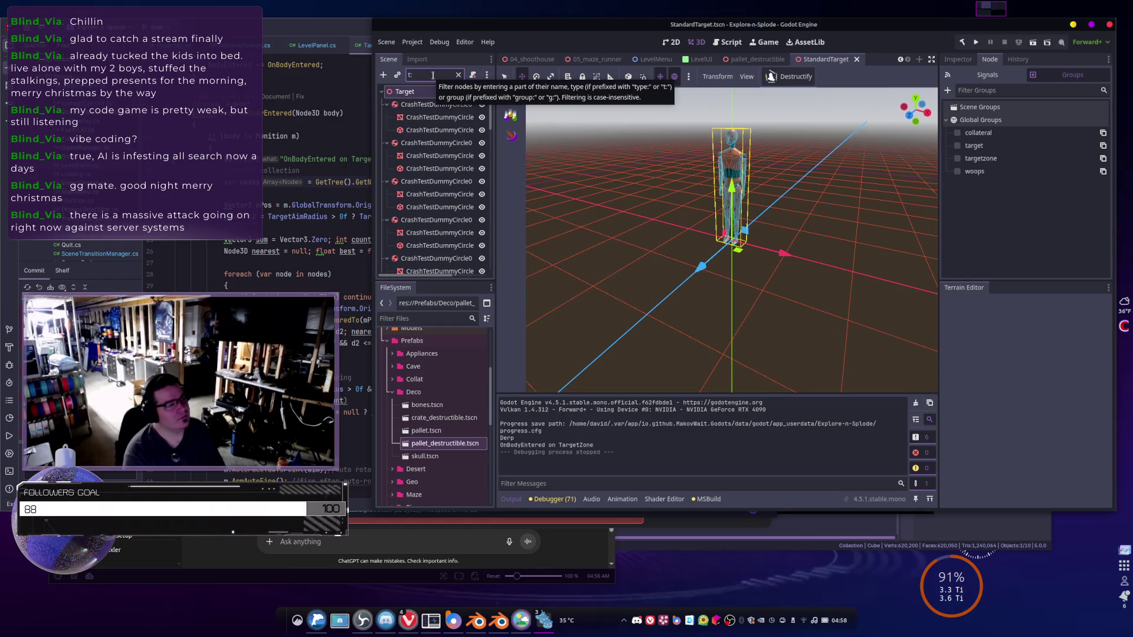
text(:Rig)
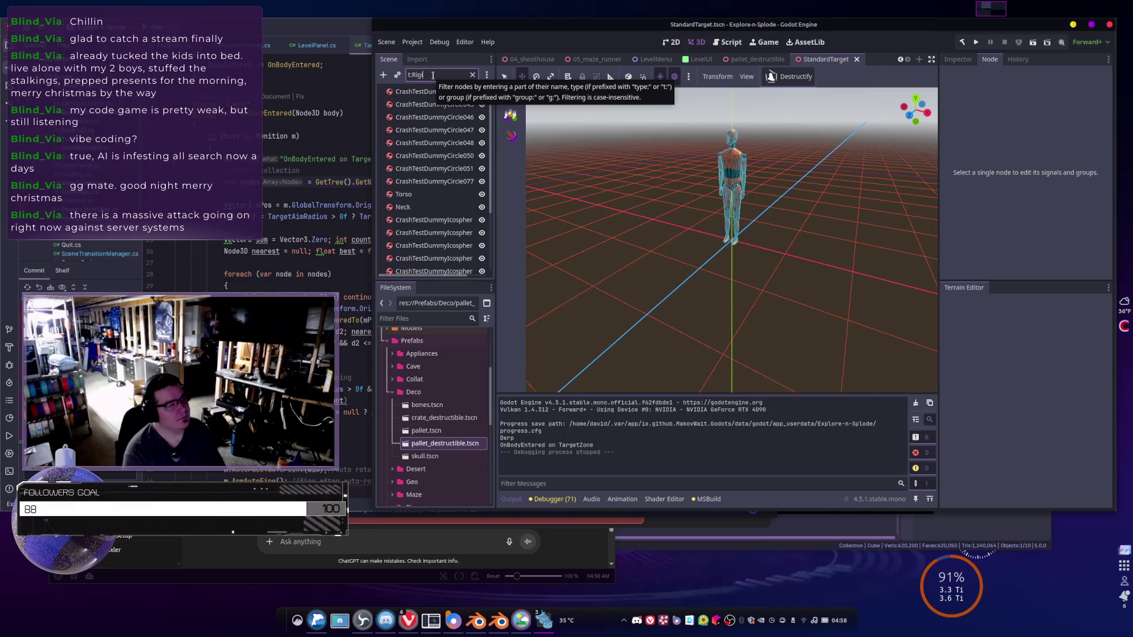
click(441, 118)
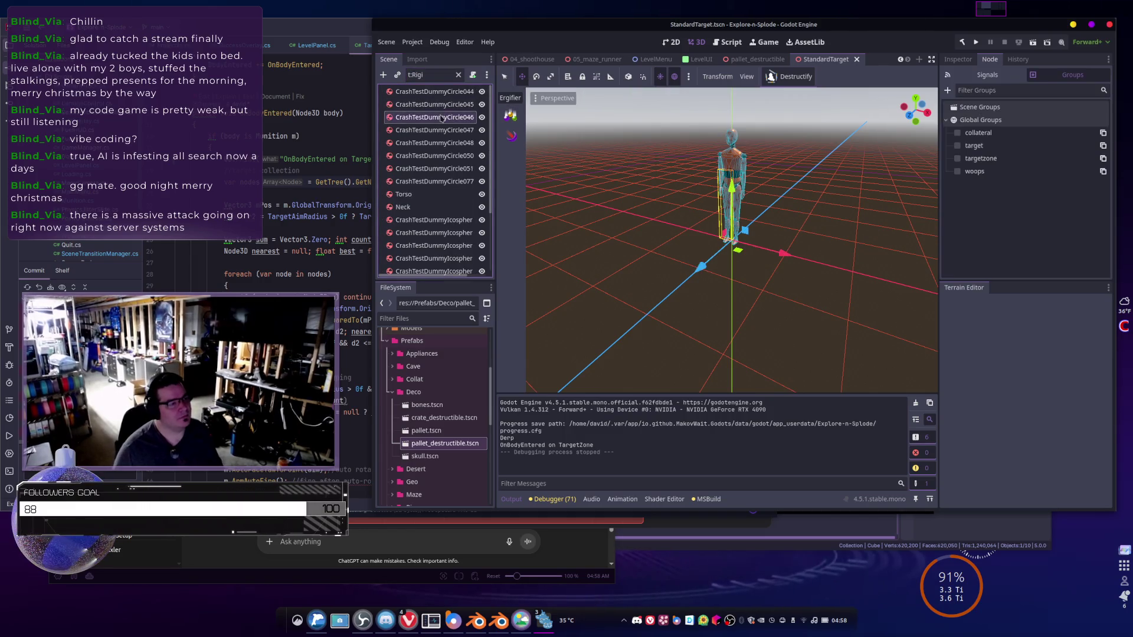
key(ctrl+a)
key(Escape)
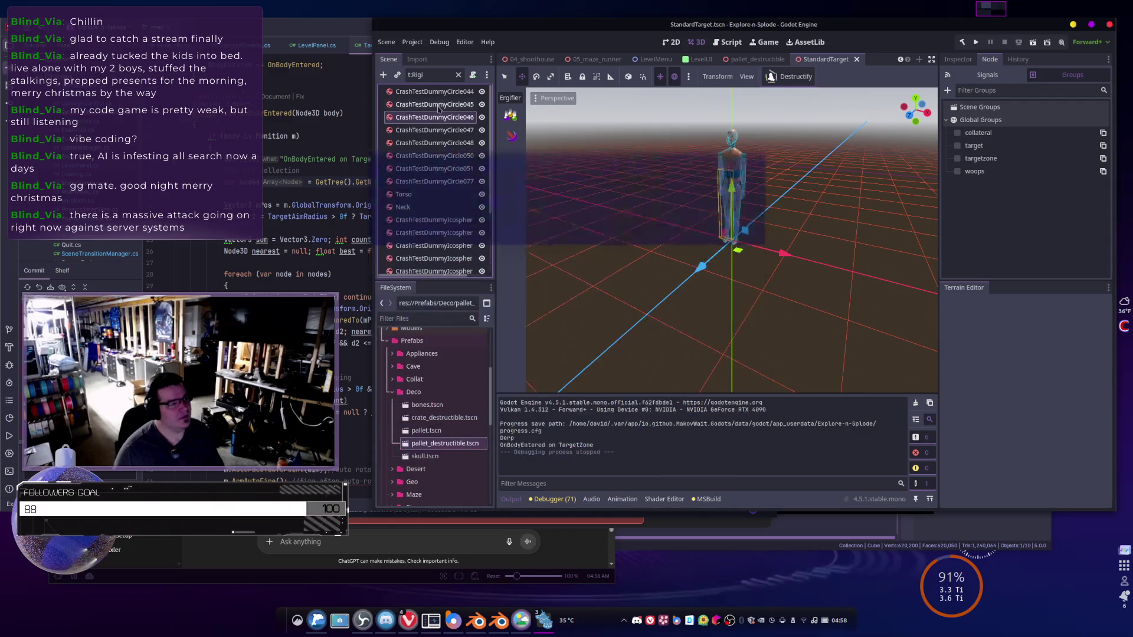
- Select the bottom CrashTestDummySphere00 body and tick 'target' in Global Groups
scroll(441, 118, down, 3)
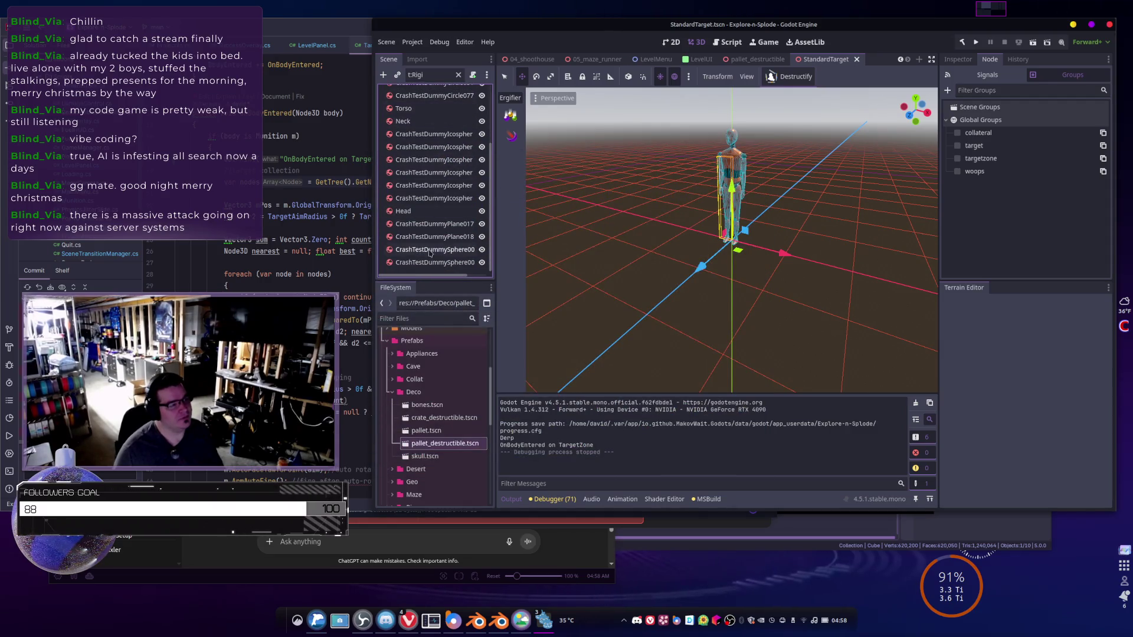
shift+click(430, 250)
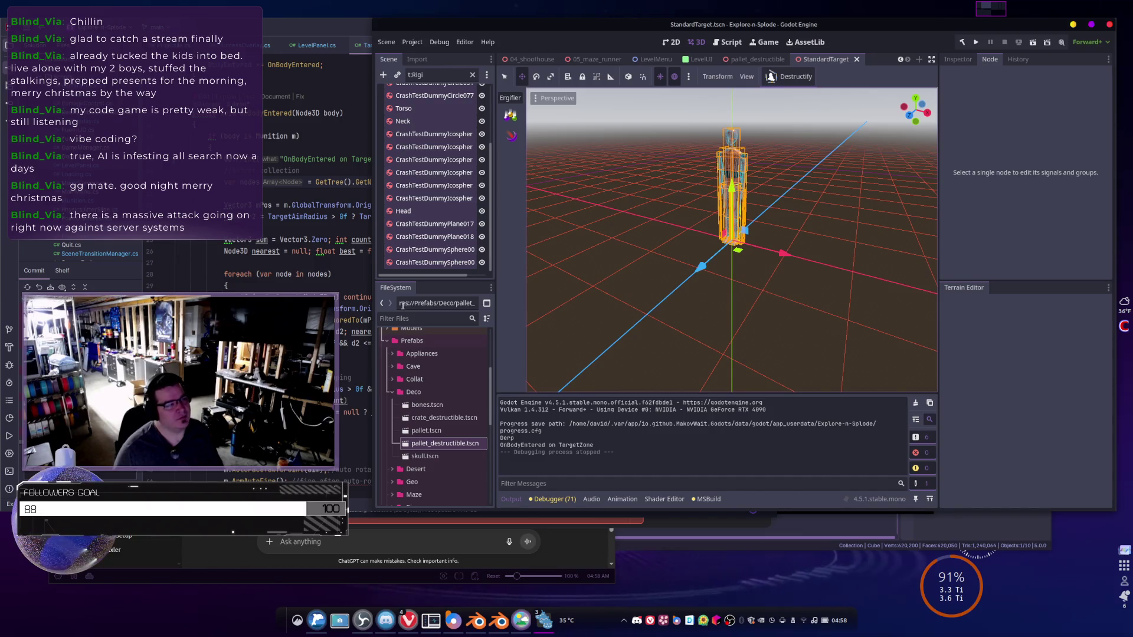
click(410, 263)
shift+click(425, 250)
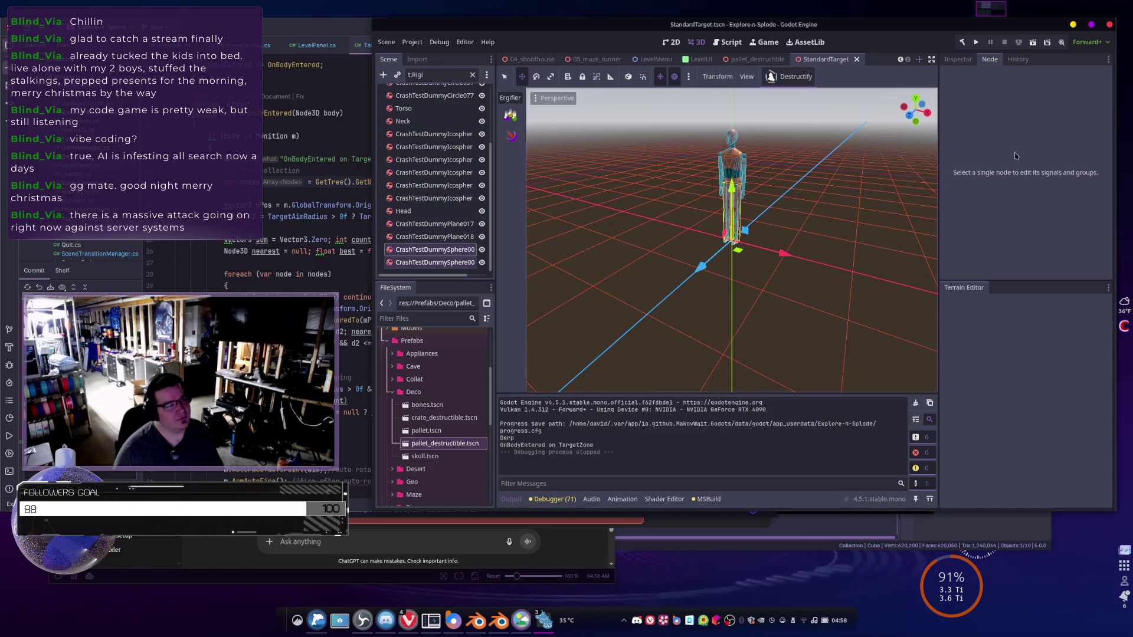
click(408, 263)
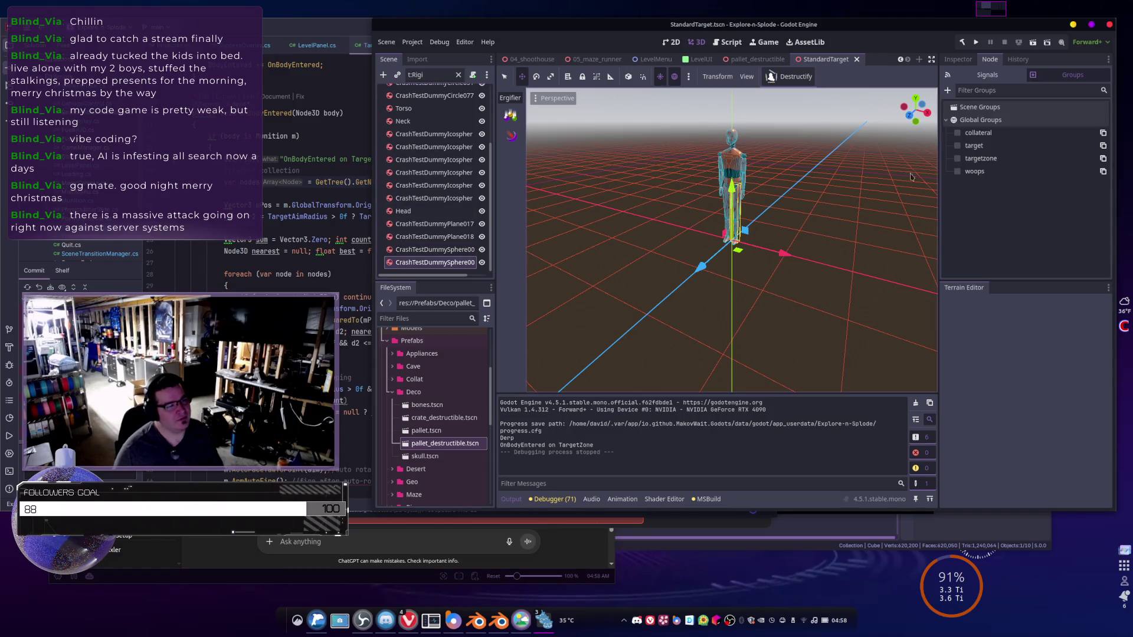
click(958, 146)
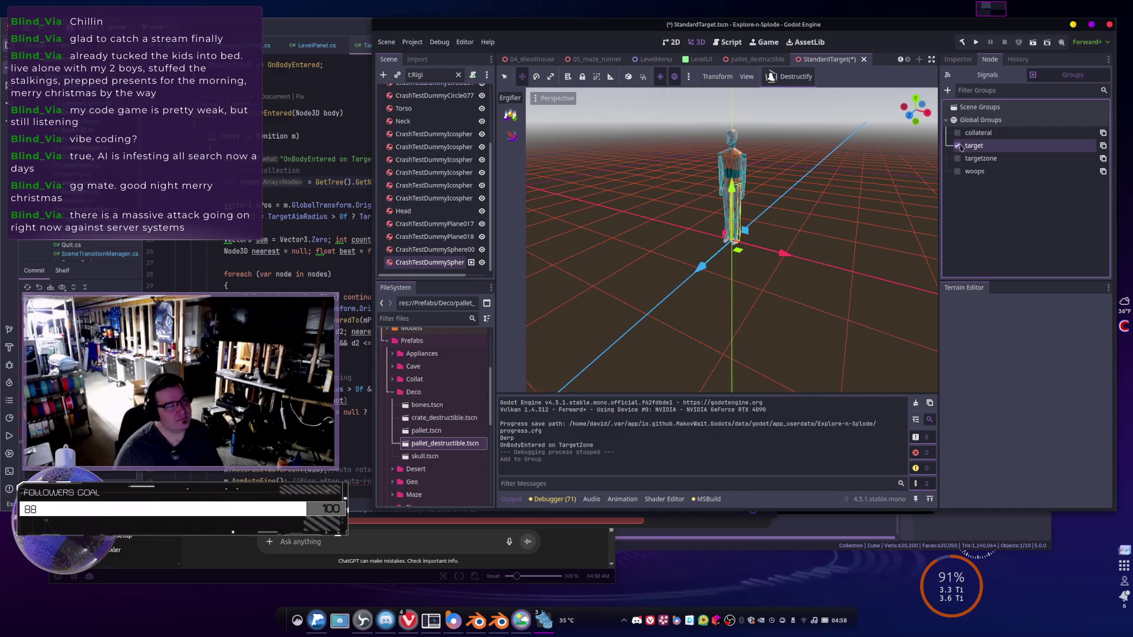
- Add the other sphere, CrashTestDummyPlane018, plane, Head and icosphere bodies to the target group
ctrl+click(408, 250)
click(957, 146)
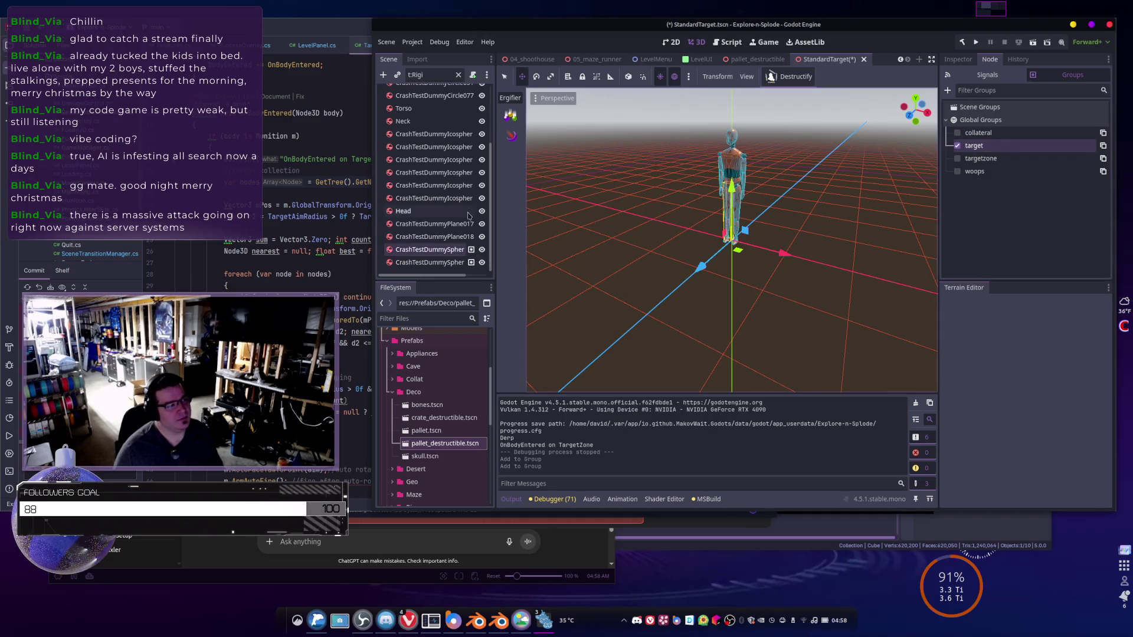
click(460, 236)
click(968, 147)
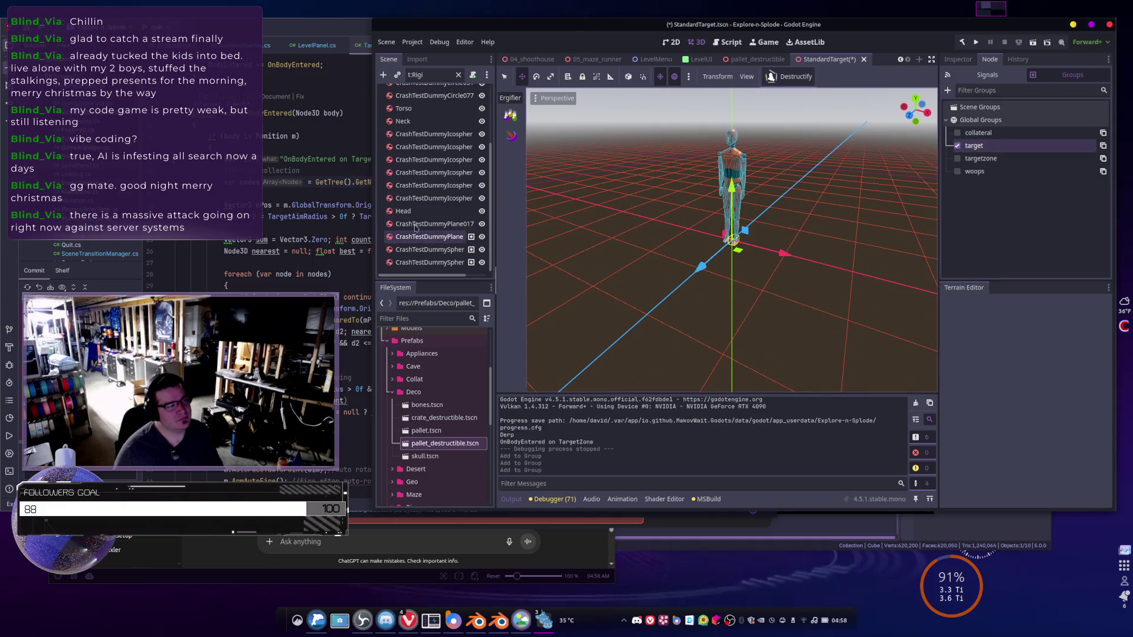
ctrl+click(429, 224)
click(966, 147)
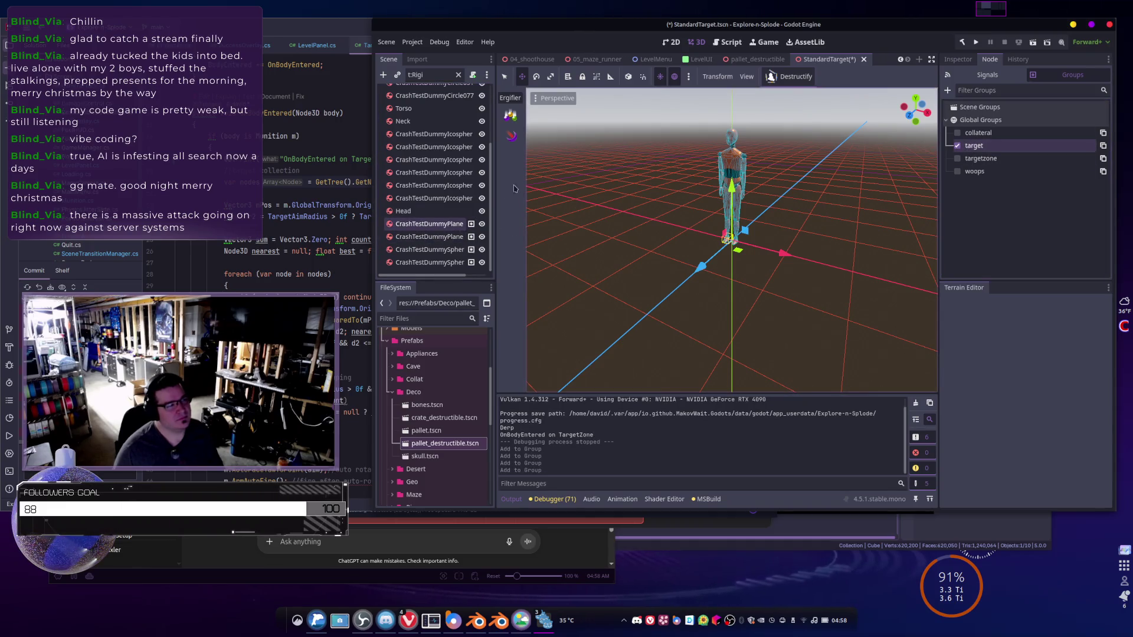
click(411, 211)
click(968, 147)
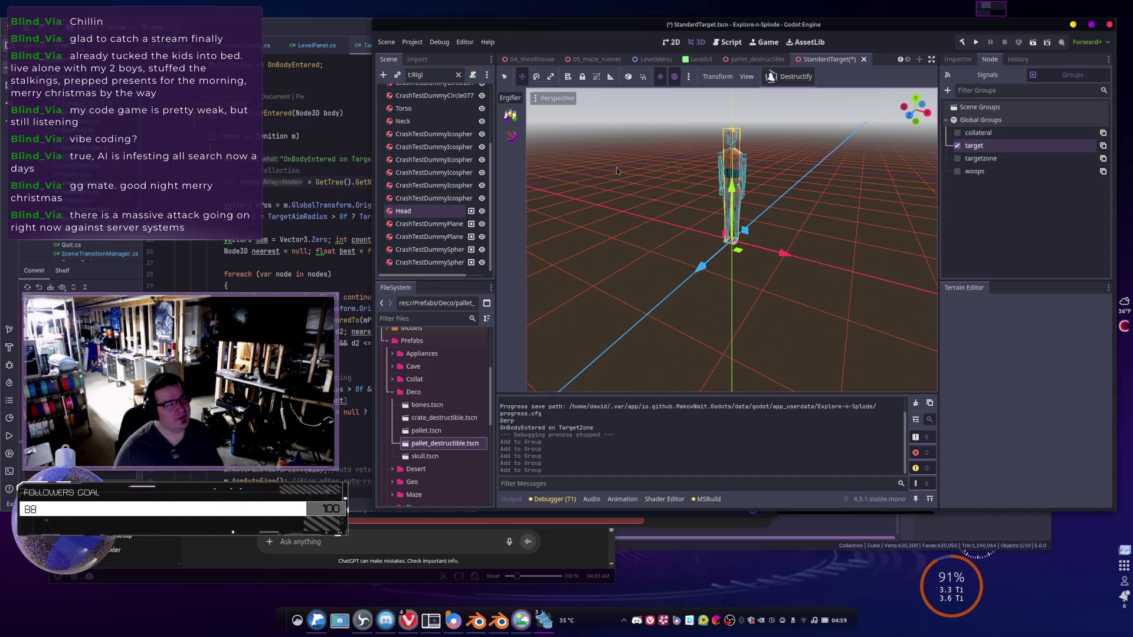
click(411, 201)
click(973, 145)
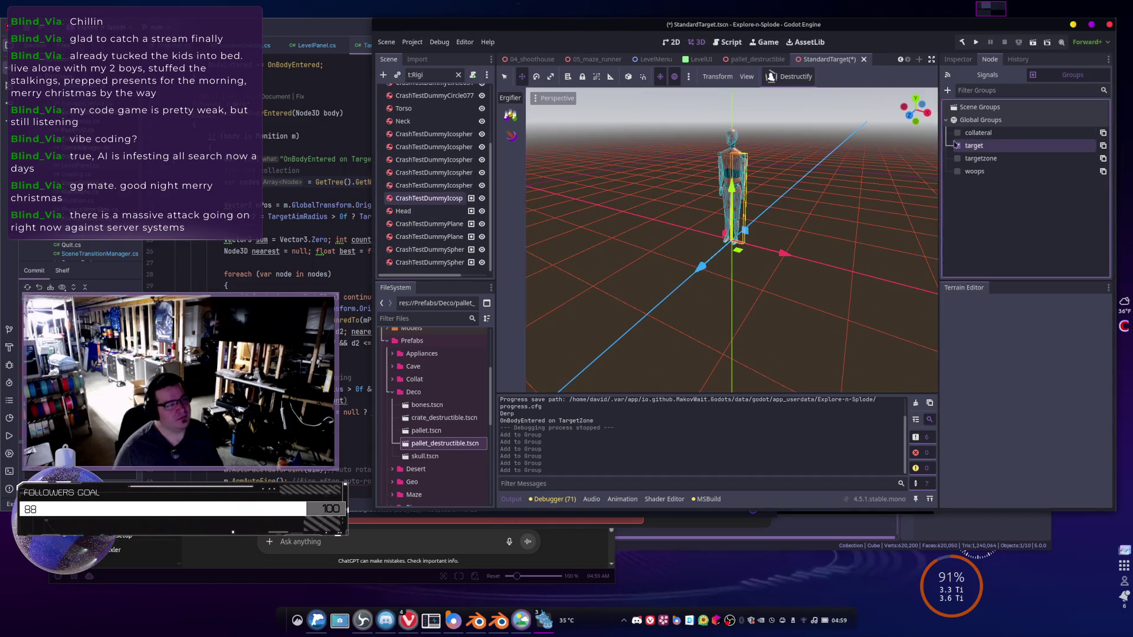
click(407, 186)
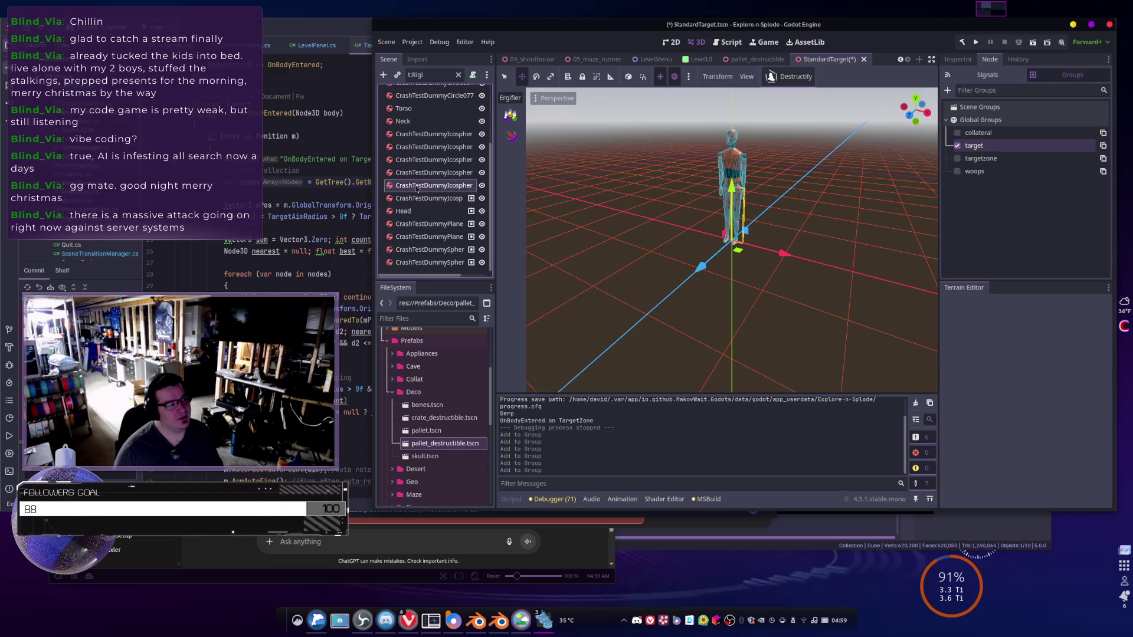
click(974, 145)
click(425, 172)
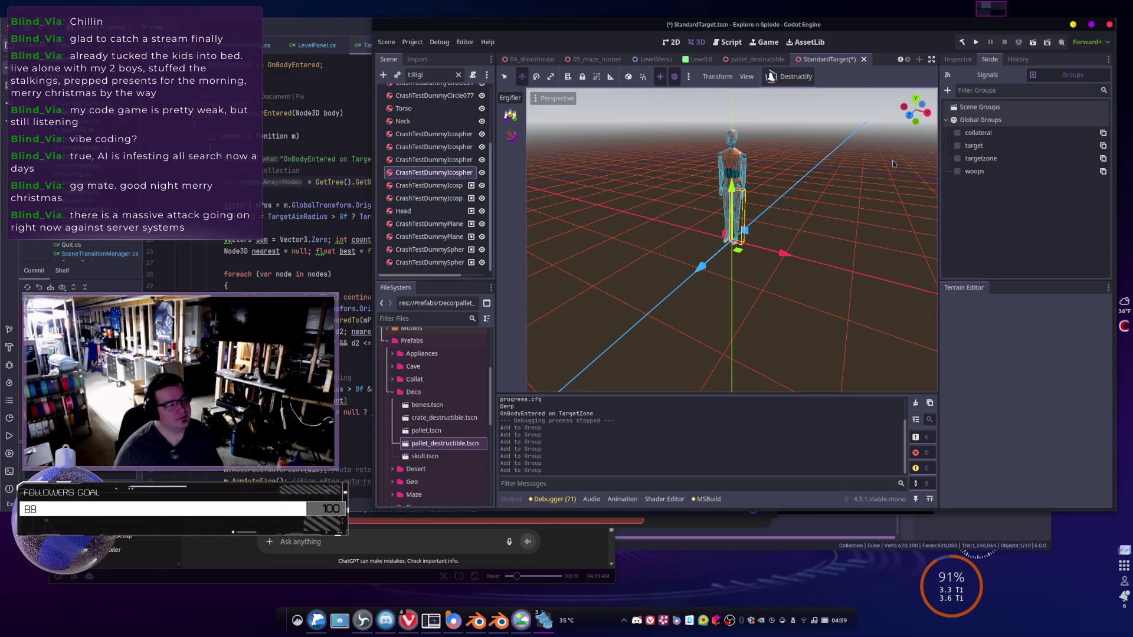
click(956, 146)
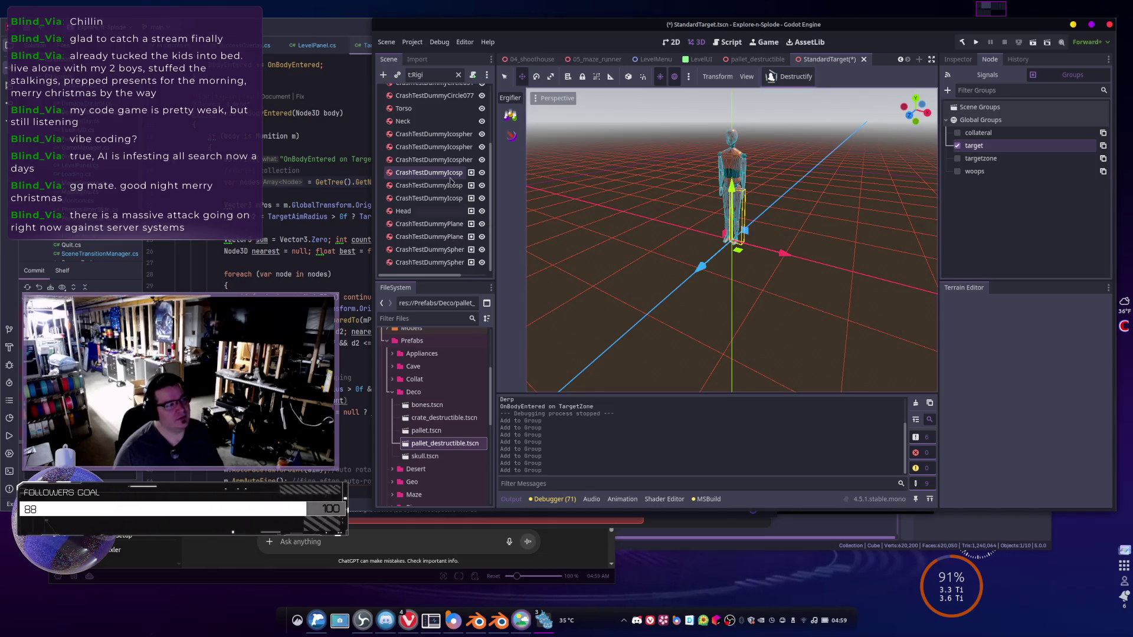
- Remove the icosphere, CrashTestDummyPlane017/018 and sphere bodies from the target group
click(957, 146)
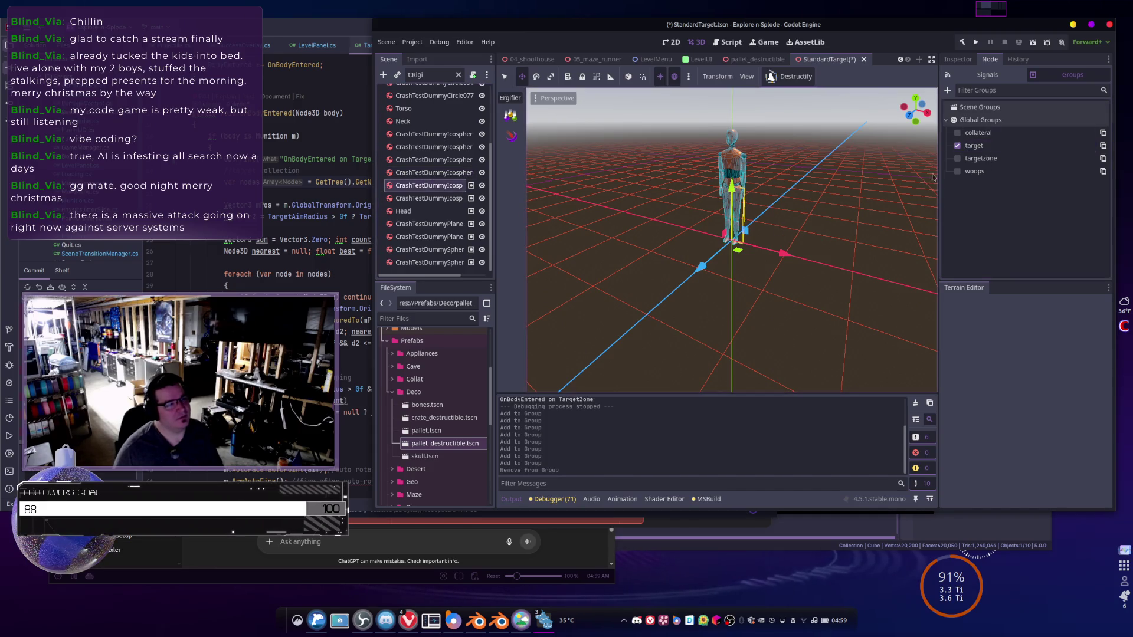
key(Down)
click(956, 145)
key(Down)
key(Down)
click(956, 146)
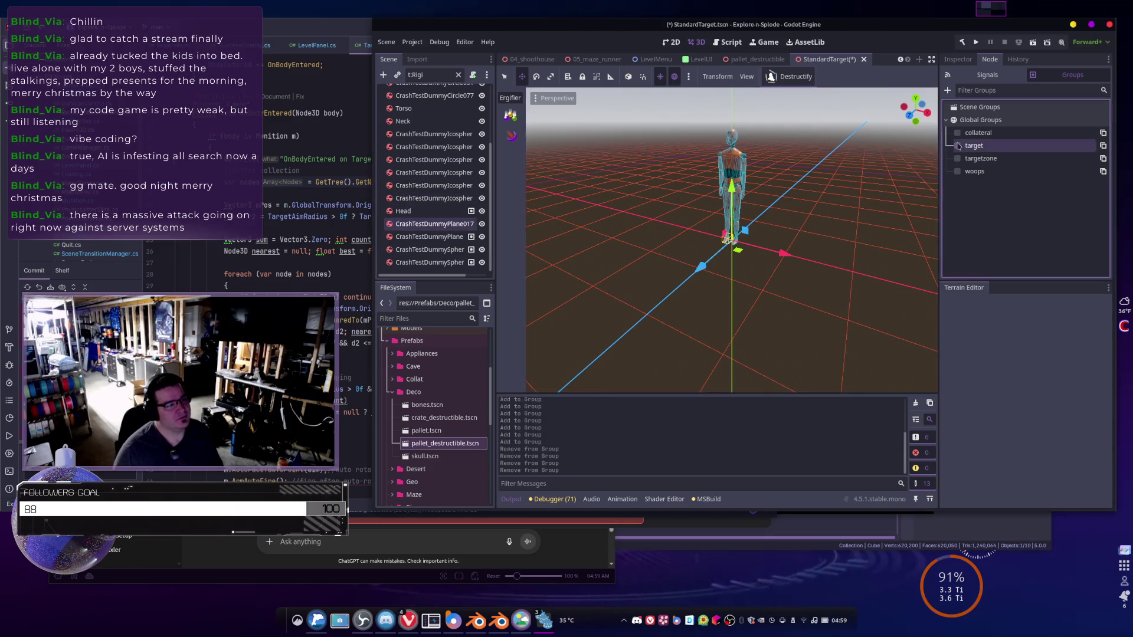
key(Down)
click(957, 146)
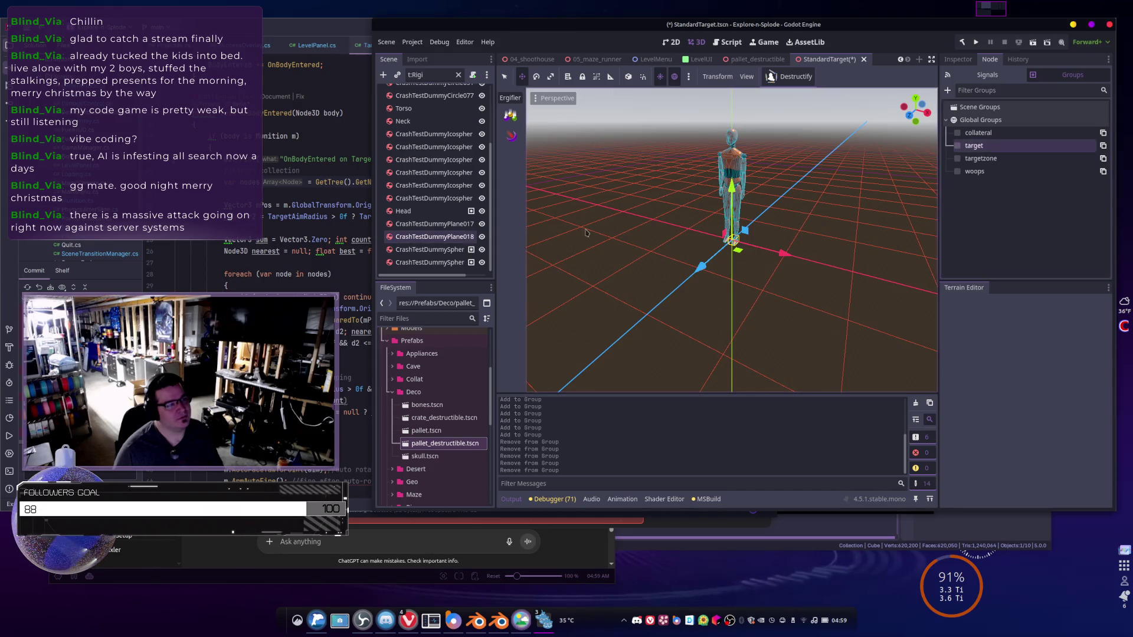
click(415, 262)
click(957, 146)
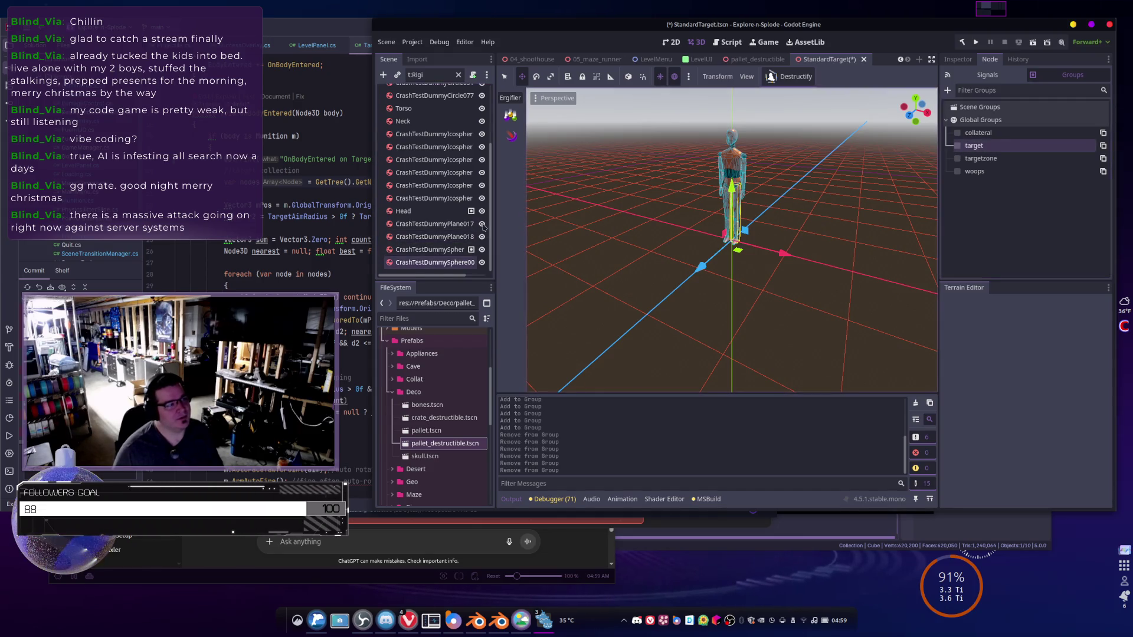
click(440, 250)
click(959, 146)
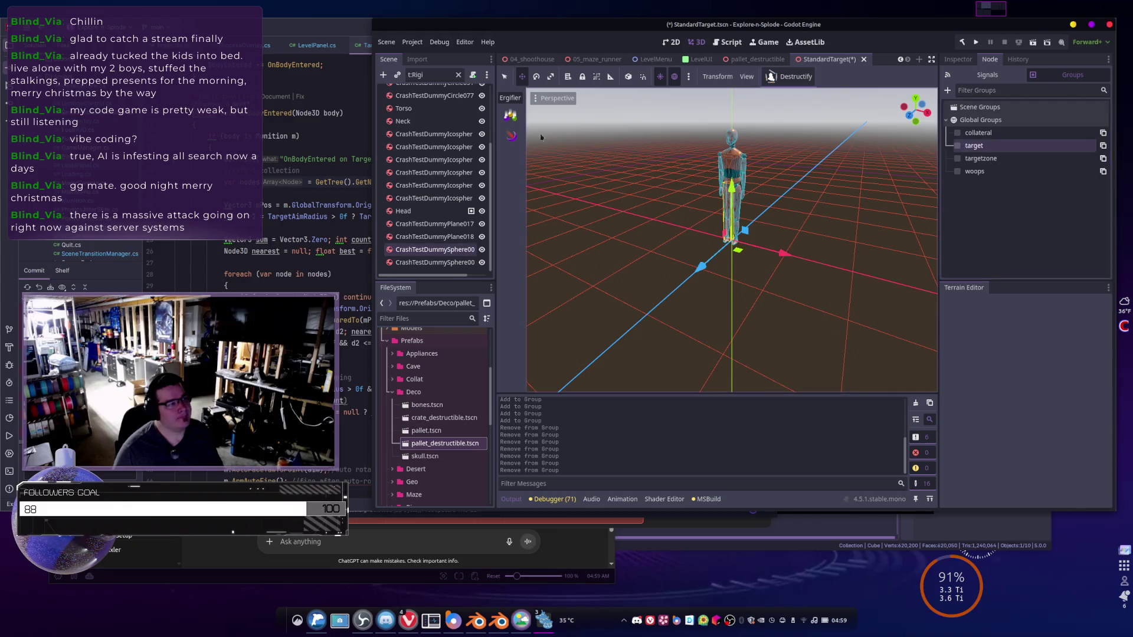
- Put Torso in the target group, select Head and run the project
click(414, 110)
click(981, 146)
click(417, 210)
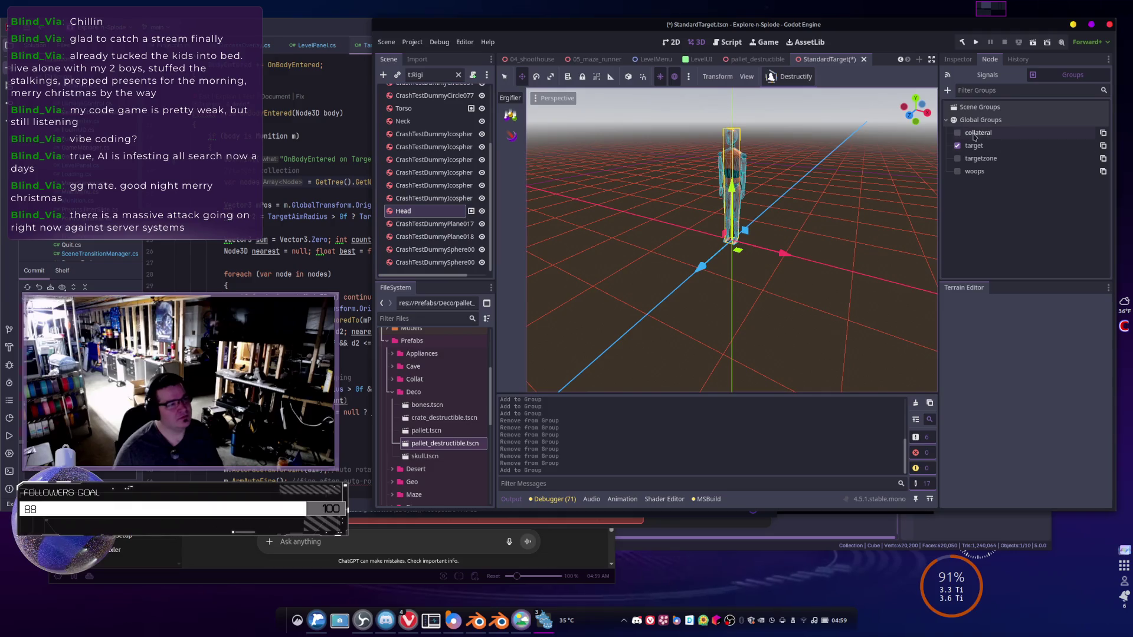
click(975, 42)
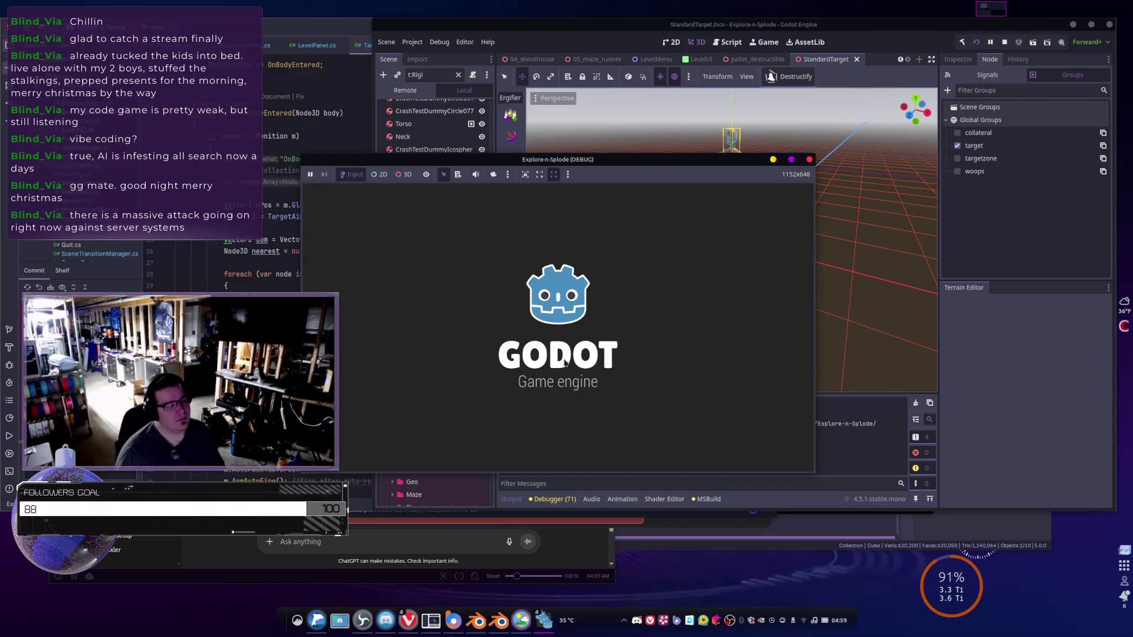
- Go from the title screen to play the dark red-line level, then return to Mission Selection
click(555, 425)
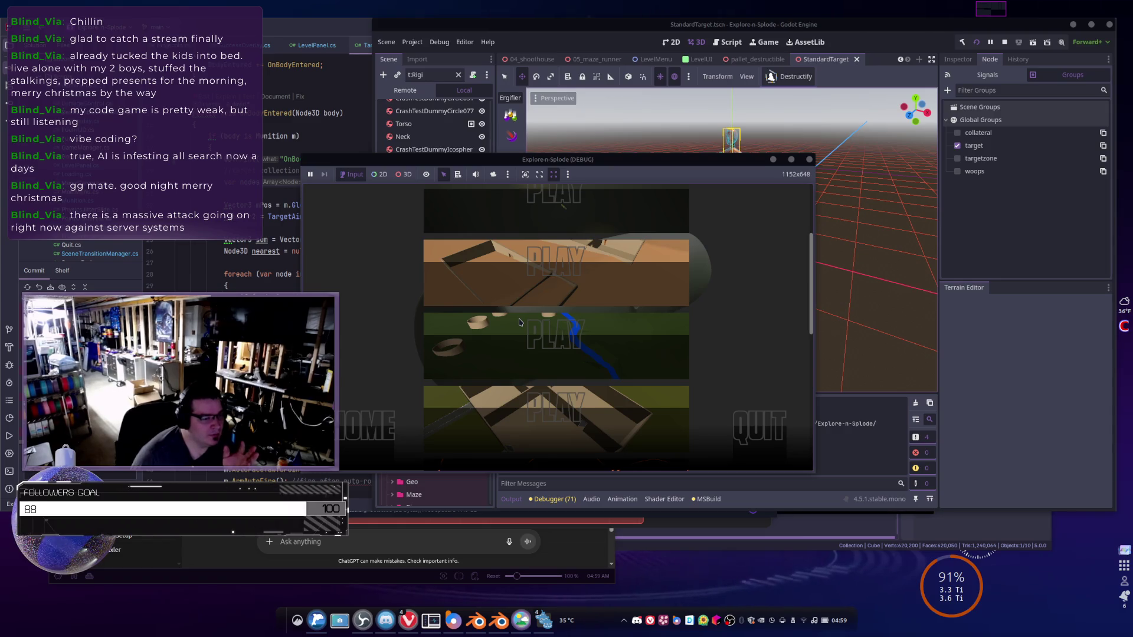
scroll(518, 327, down, 2)
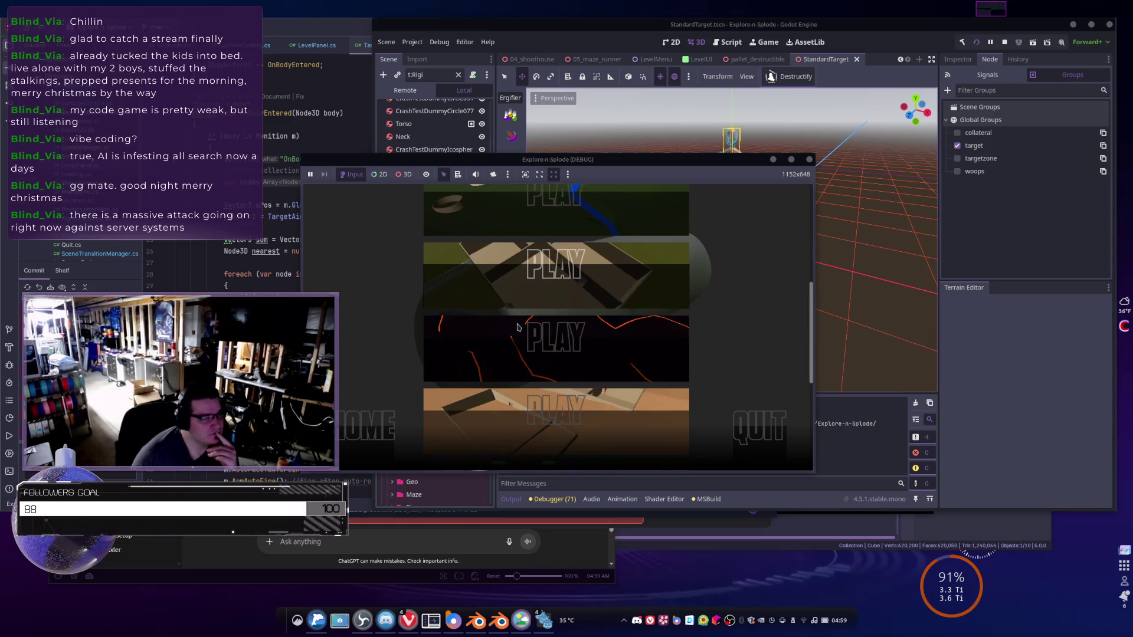
click(520, 362)
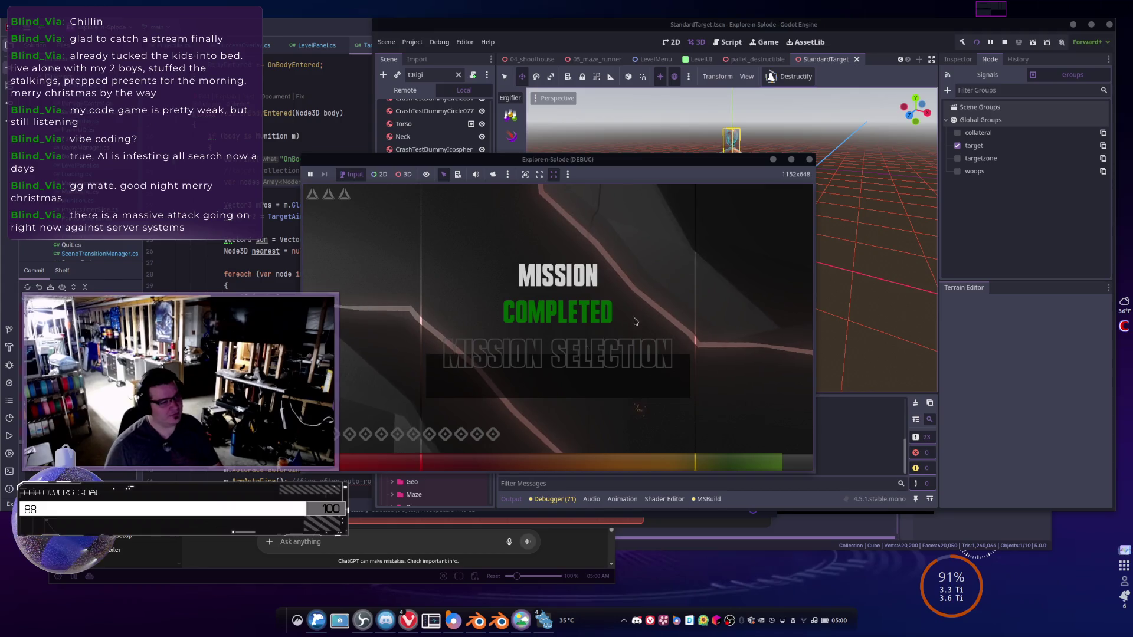
click(557, 353)
scroll(568, 347, down, 3)
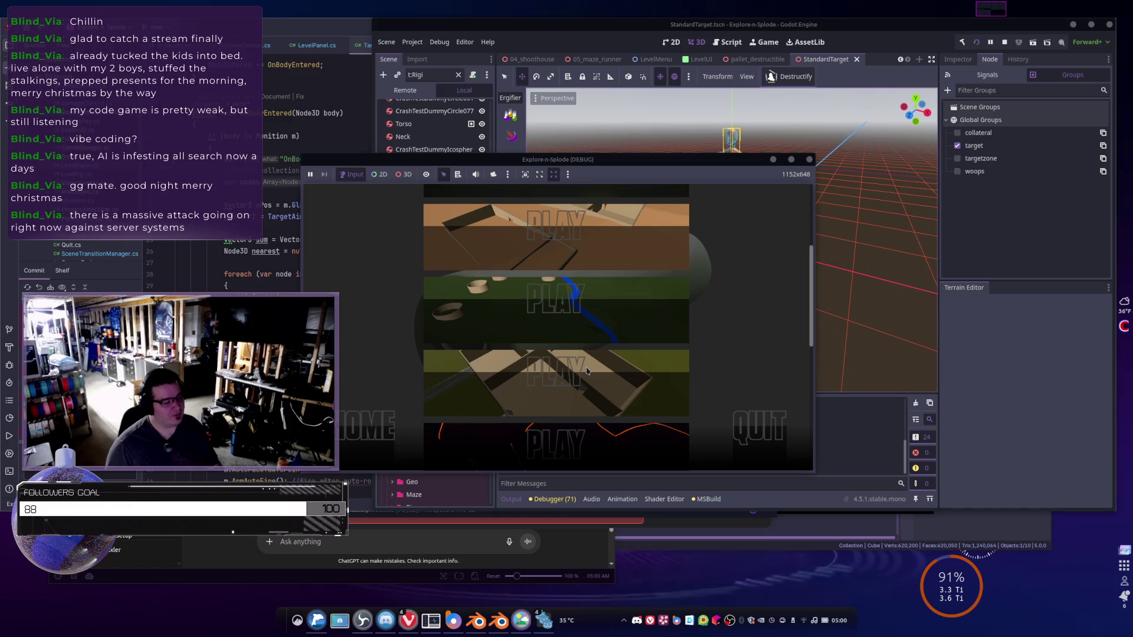
- Replay the dark red-line mission, return to Mission Selection, and start another mission from the list
scroll(546, 404, down, 2)
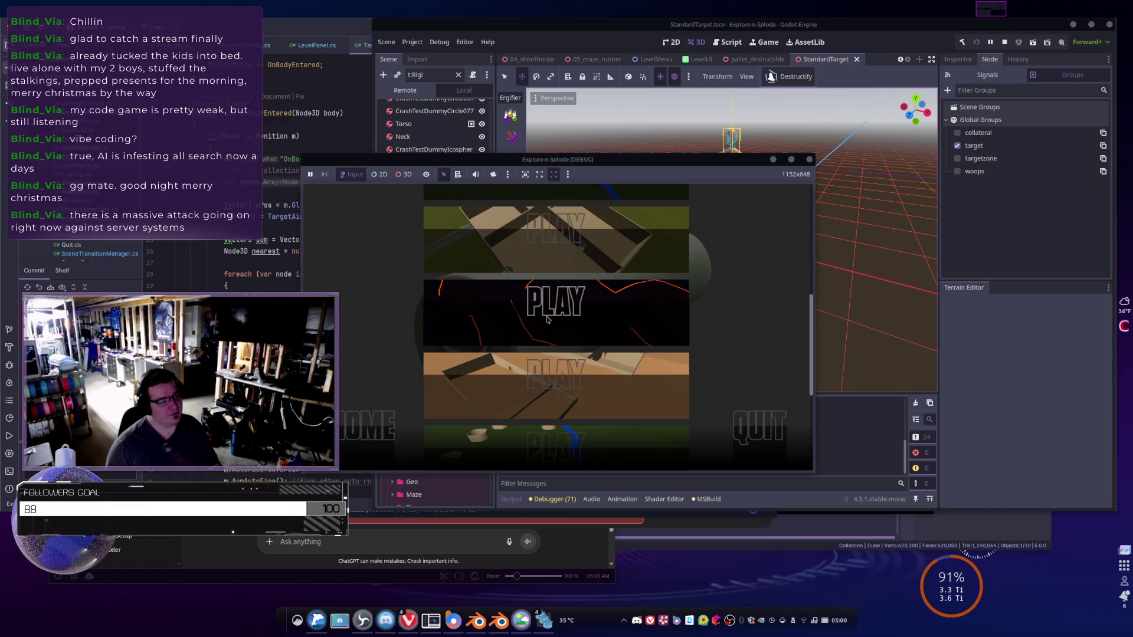
click(547, 320)
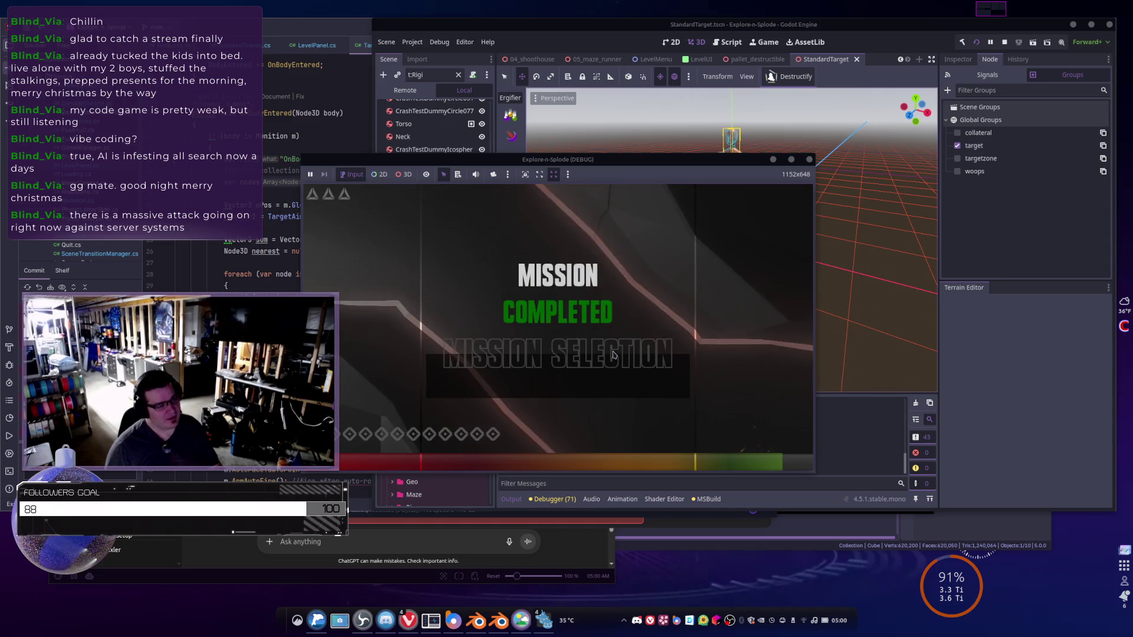
click(595, 380)
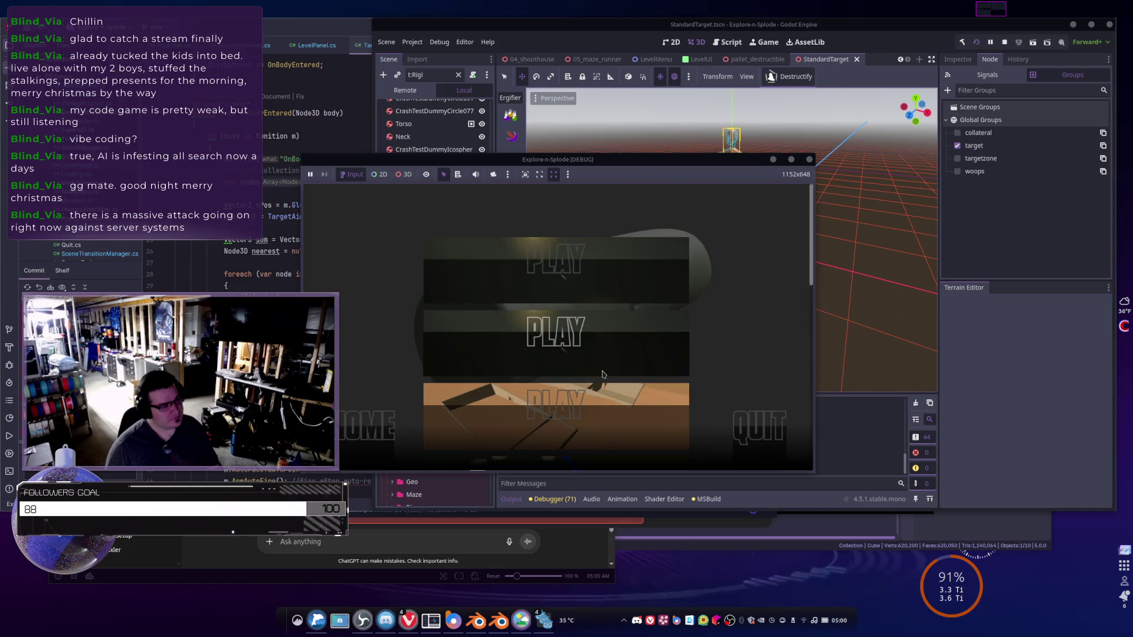
click(645, 354)
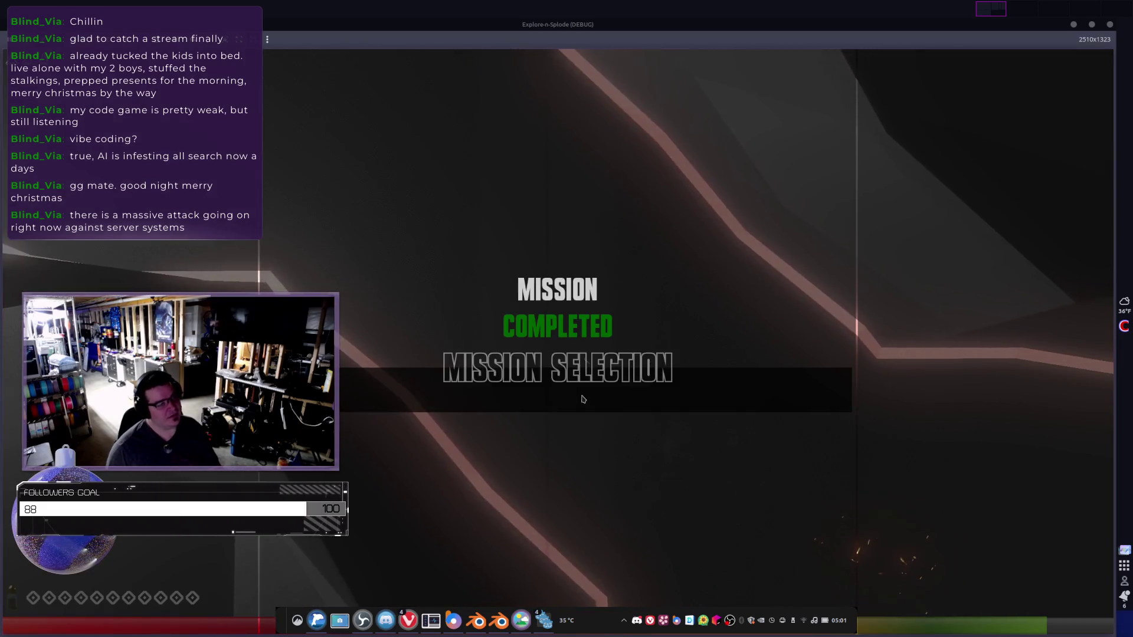
- Choose Mission Selection from the Mission Completed overlay
click(581, 396)
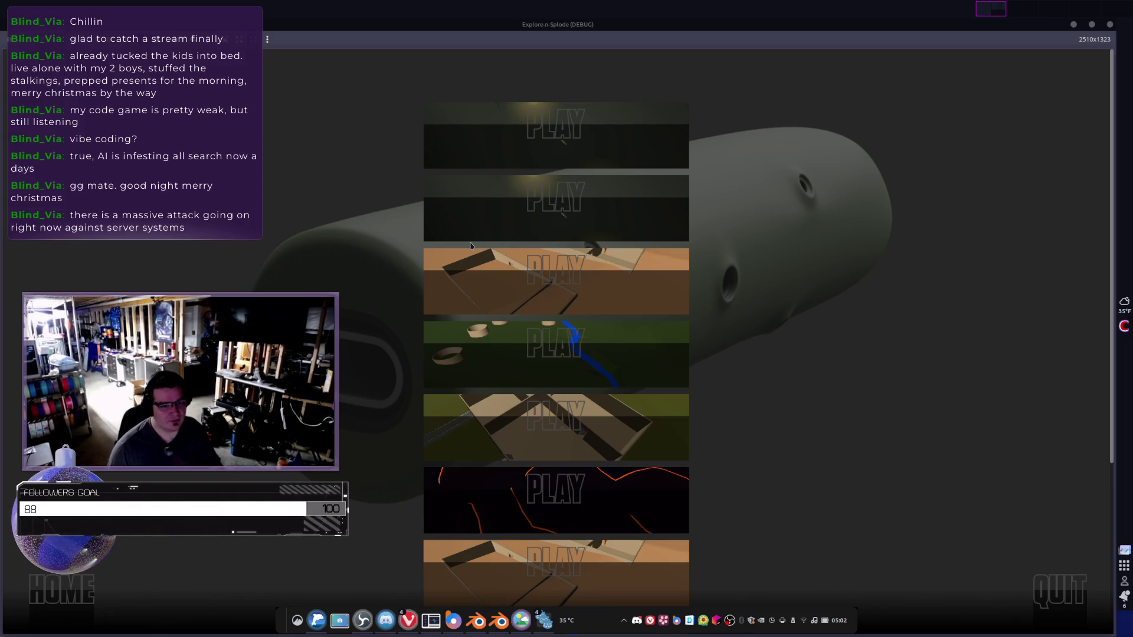
- Launch one more mission from the game's scrolled mission list
scroll(471, 246, down, 4)
click(637, 323)
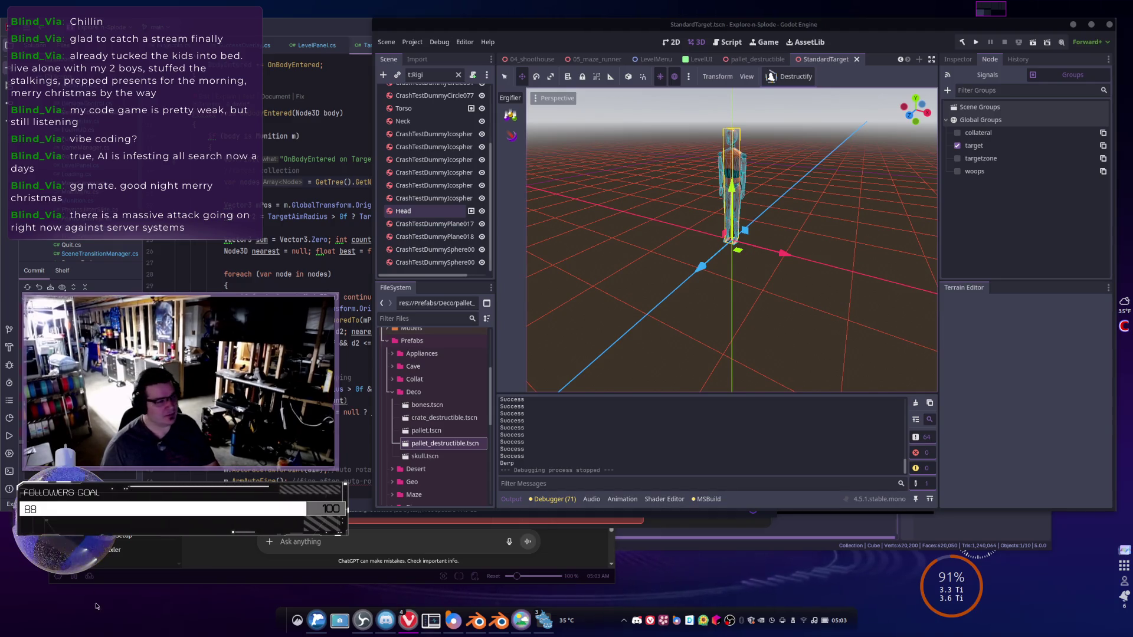
mouse_move(714, 257)
mouse_down()
mouse_move(761, 277)
mouse_move(702, 253)
mouse_move(761, 288)
mouse_move(790, 260)
mouse_move(746, 251)
mouse_move(758, 252)
mouse_up()
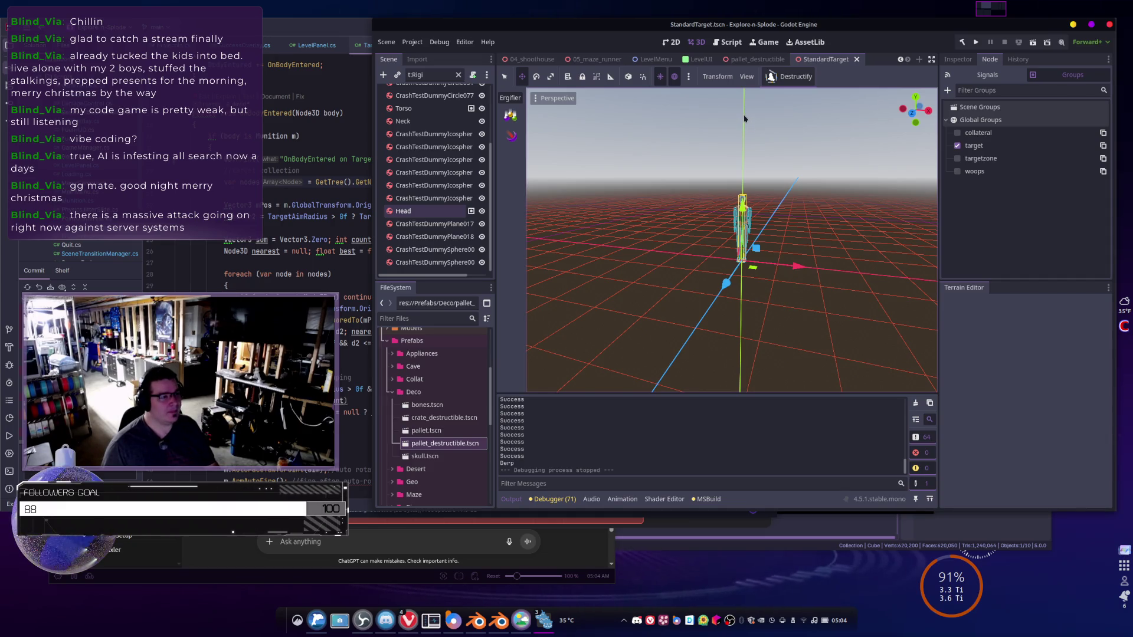
- Create a new scene tab with a 3D Scene (Node3D) root
scroll(427, 405, up, 2)
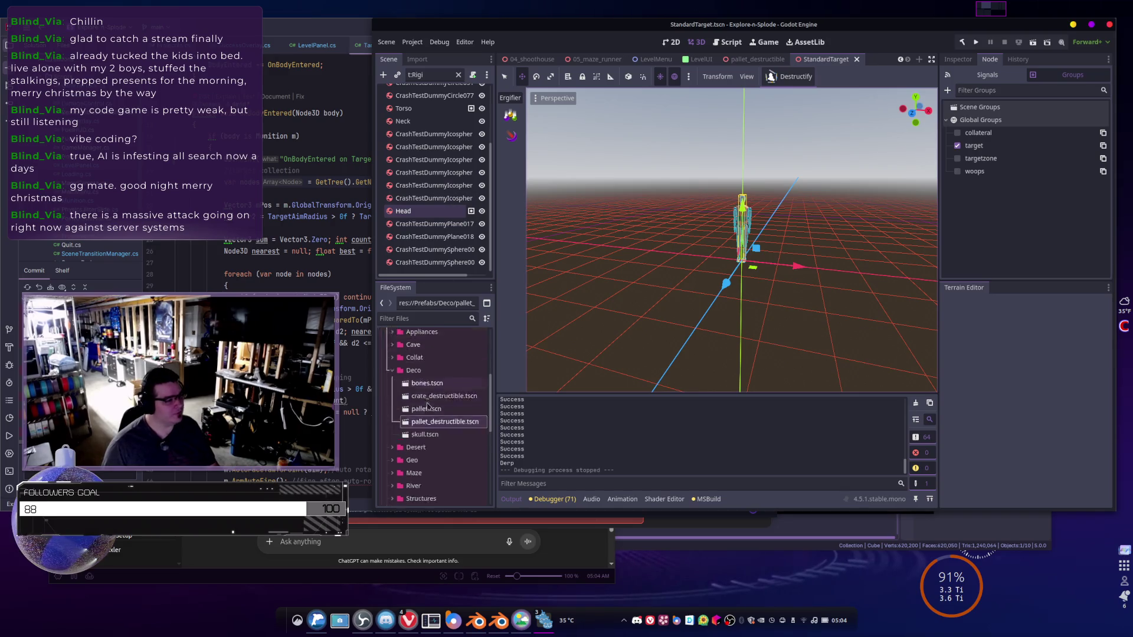
scroll(432, 403, up, 4)
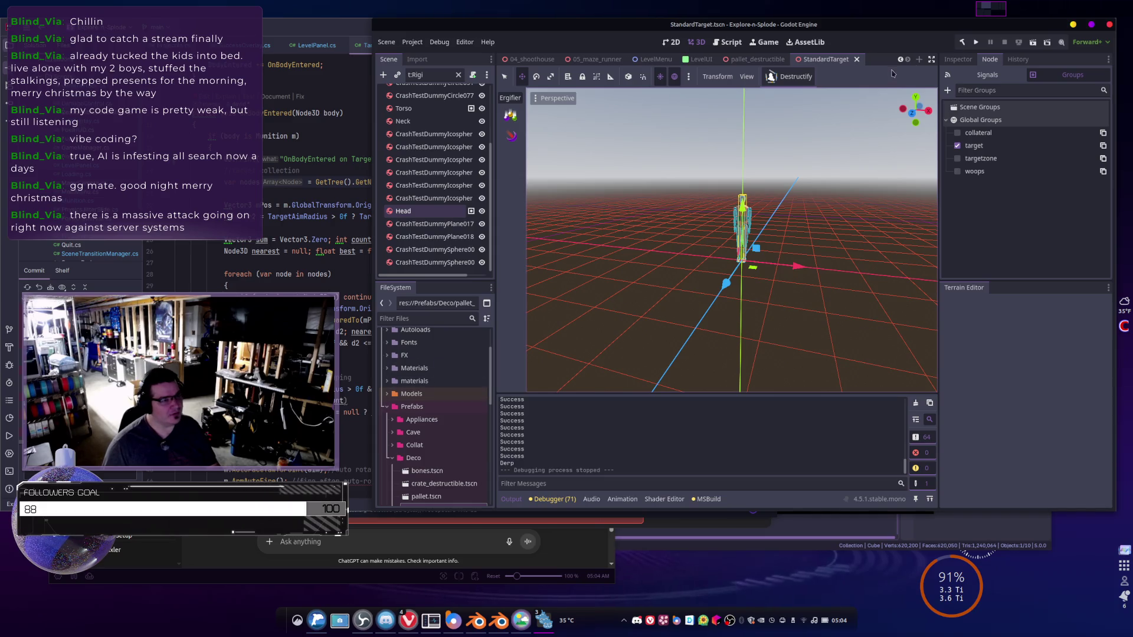
click(918, 59)
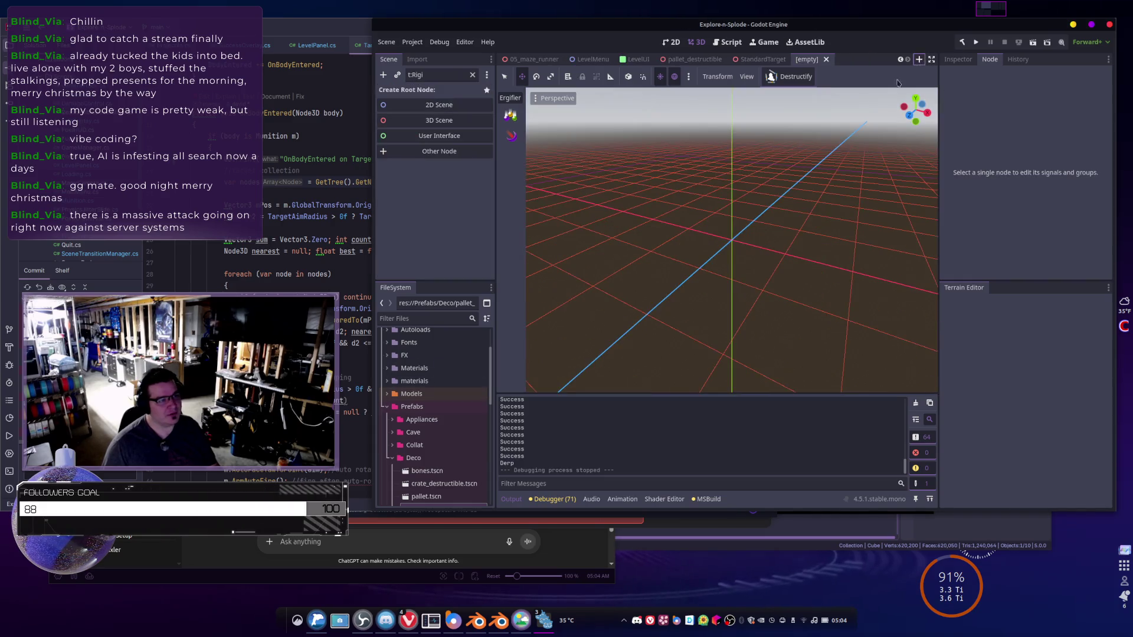
click(427, 121)
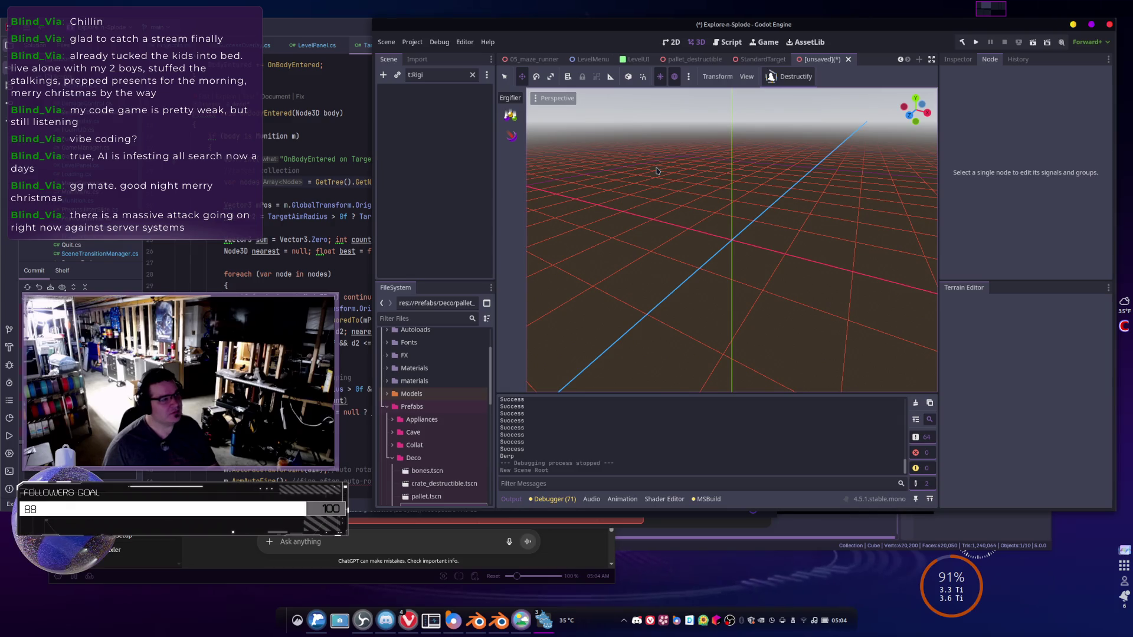
- Add a TerraBrush child node under Node3D, found by searching 'Terra'
click(472, 75)
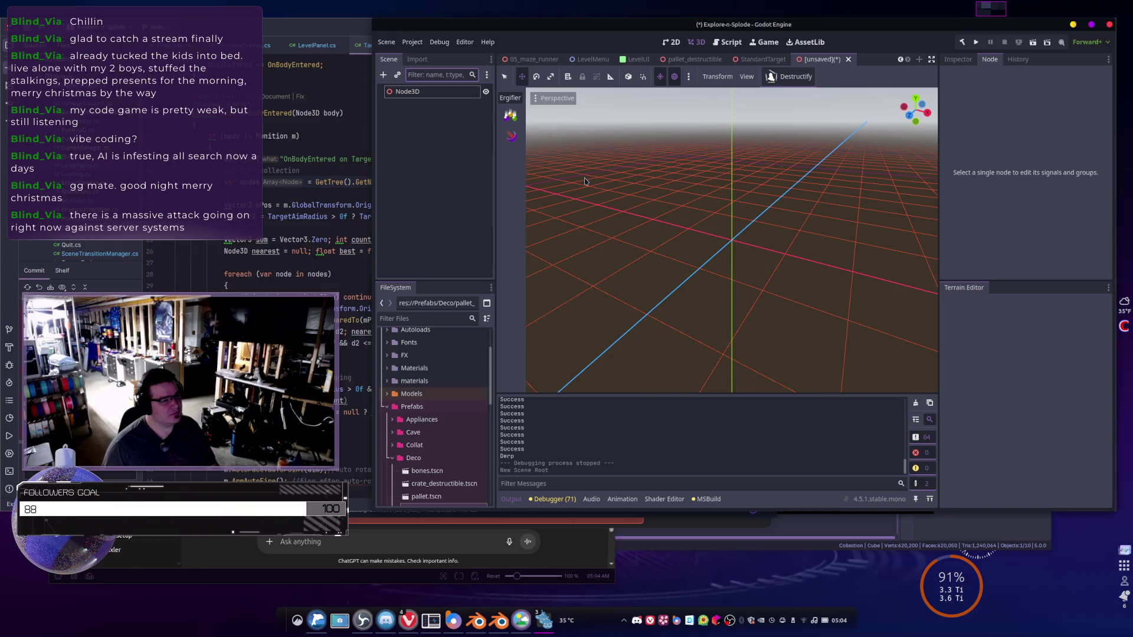
right_click(412, 168)
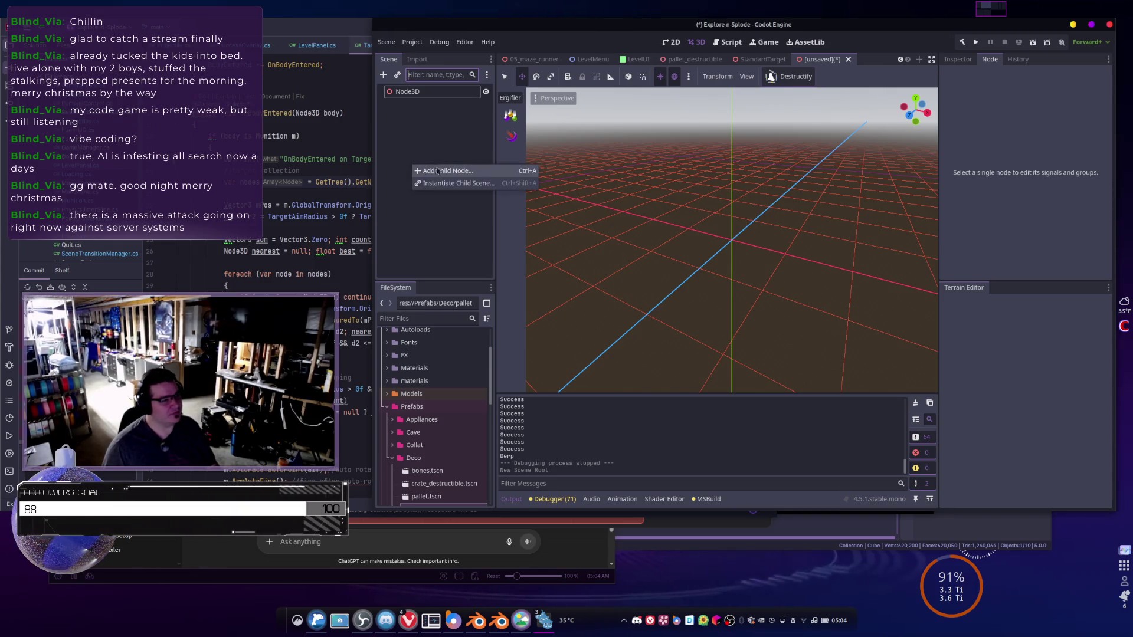
click(454, 171)
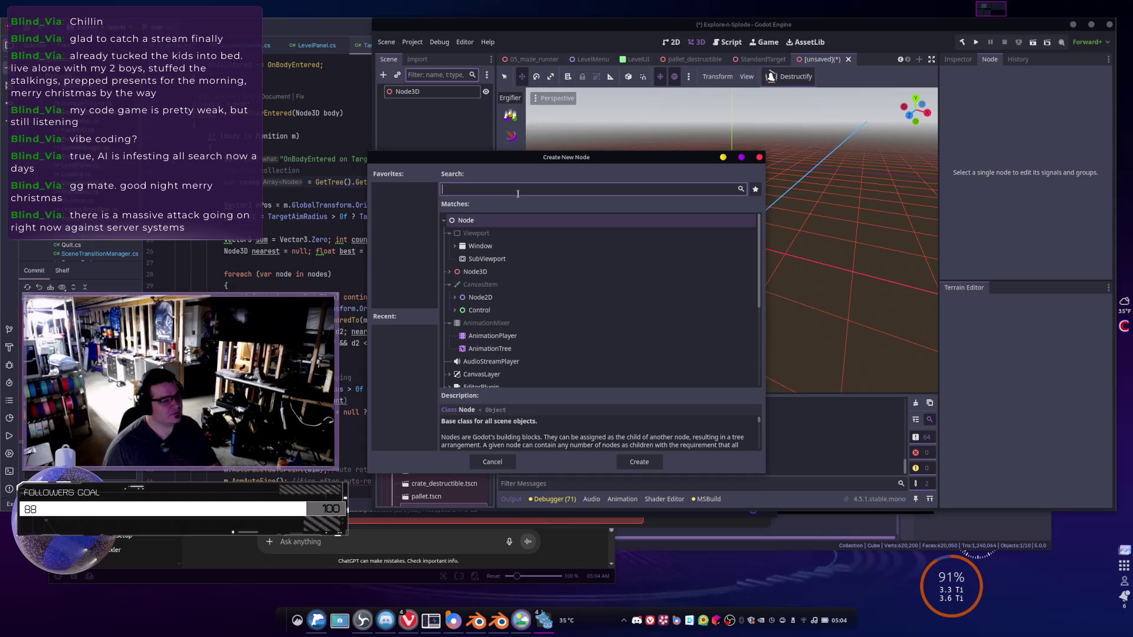
text(Terra)
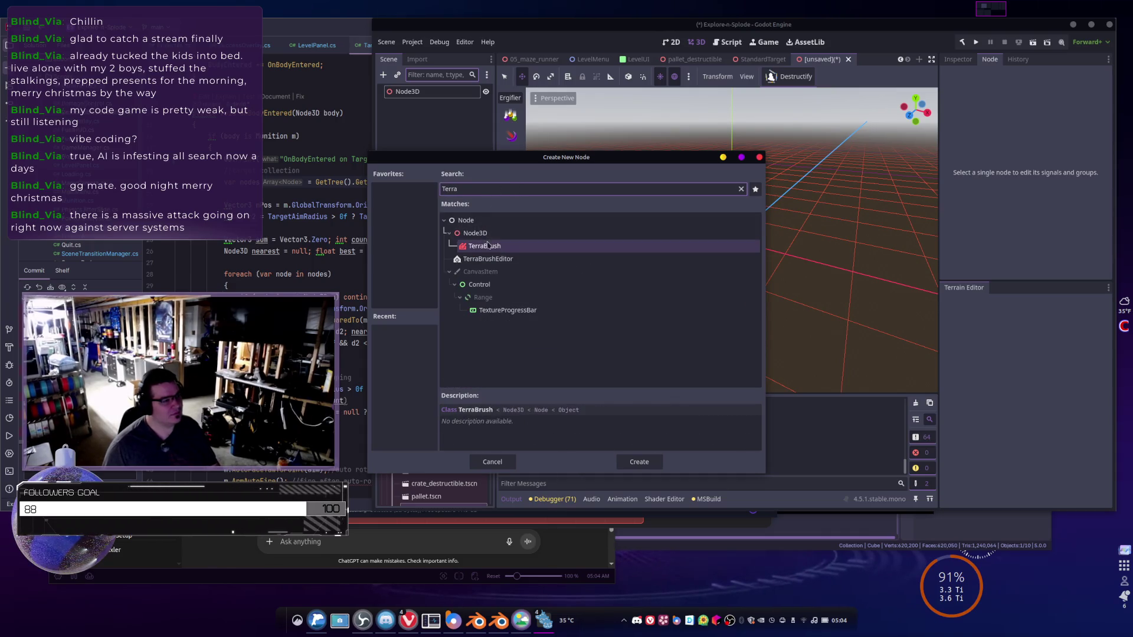
double_click(489, 247)
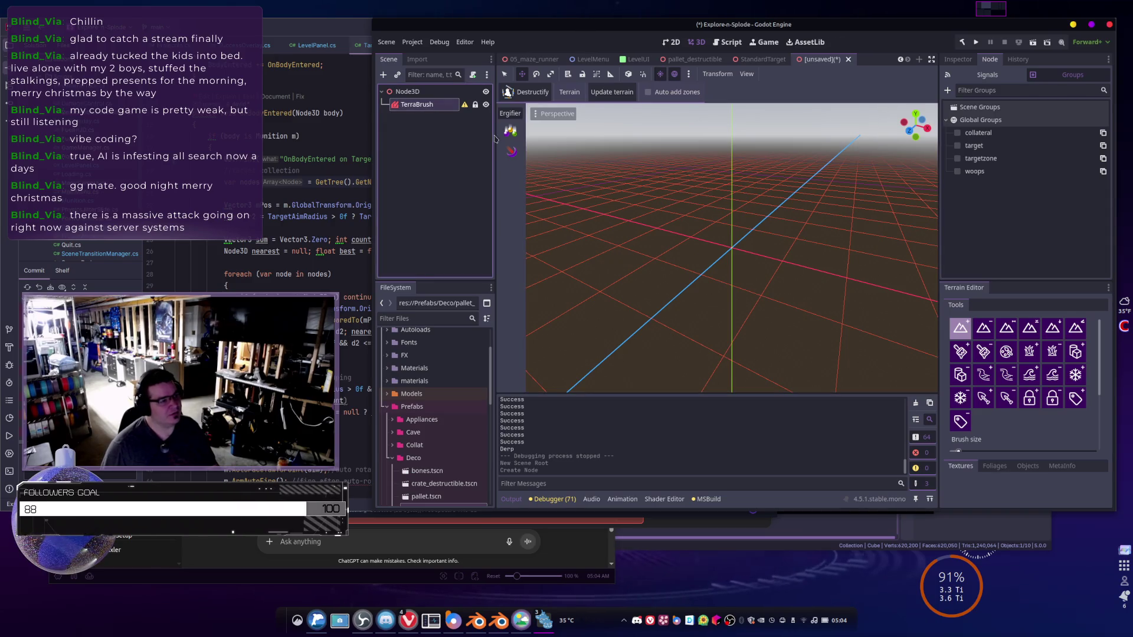
- Show the TerraBrush node's Inspector properties with TerrainSettings expanded
click(962, 64)
click(962, 133)
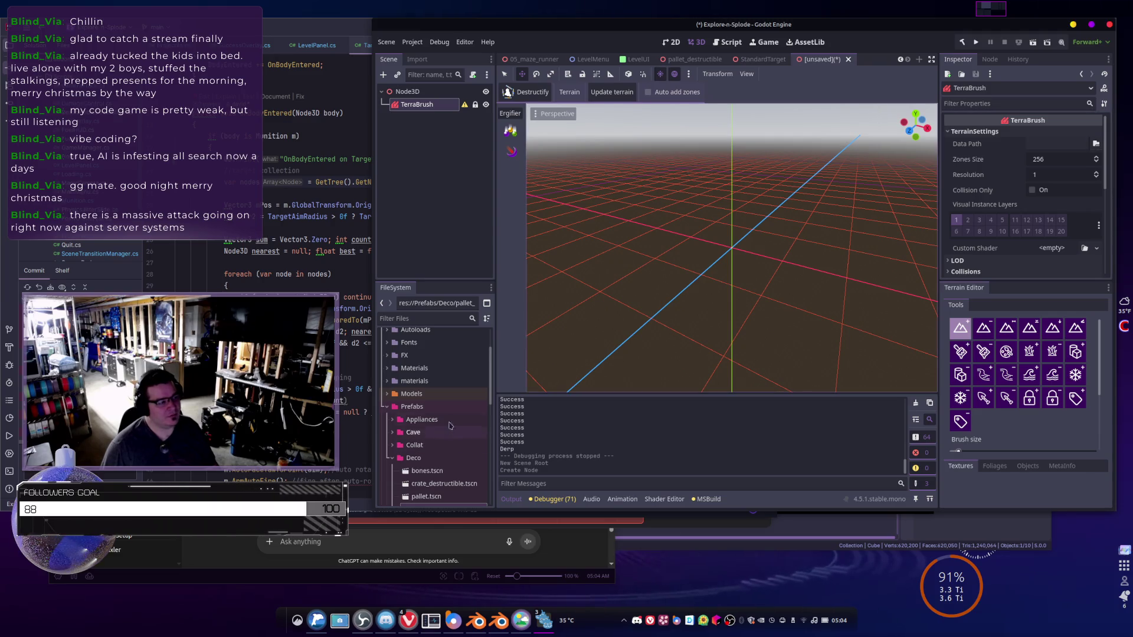
scroll(414, 396, down, 5)
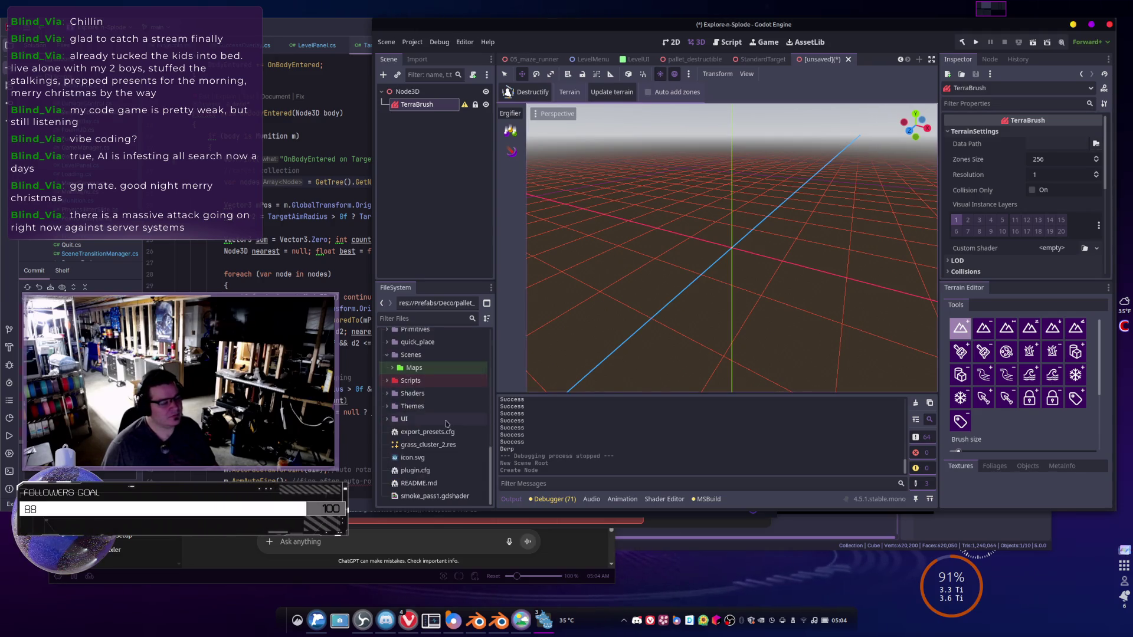
scroll(410, 389, up, 3)
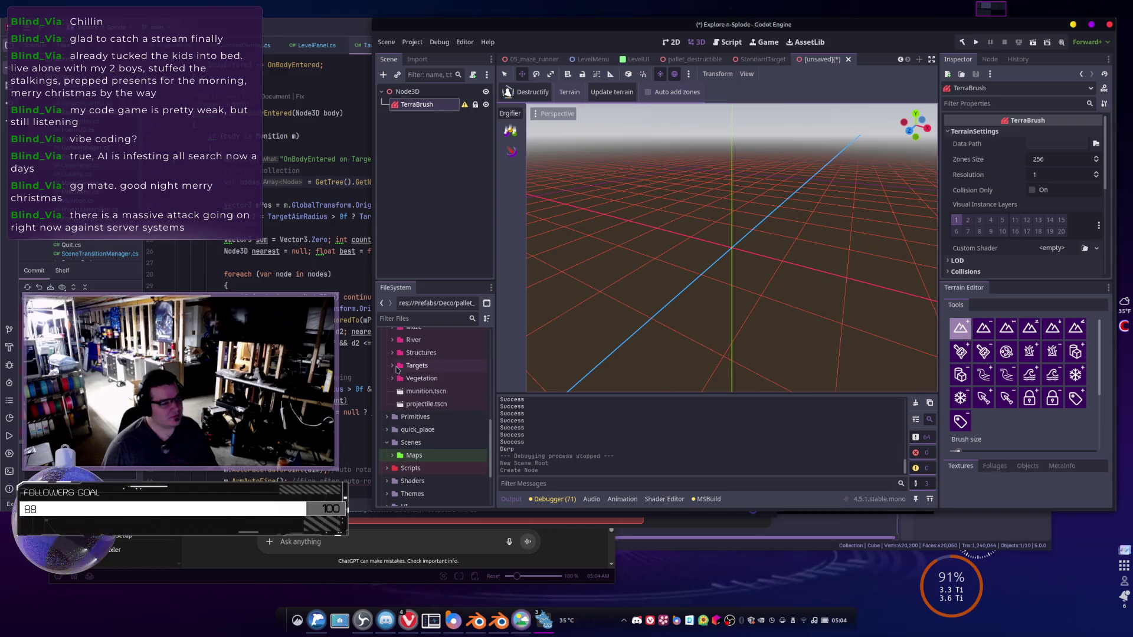
- Expand the Maps folder in FileSystem and cancel out of the Data Path folder picker
scroll(394, 437, down, 1)
click(394, 436)
scroll(394, 436, down, 5)
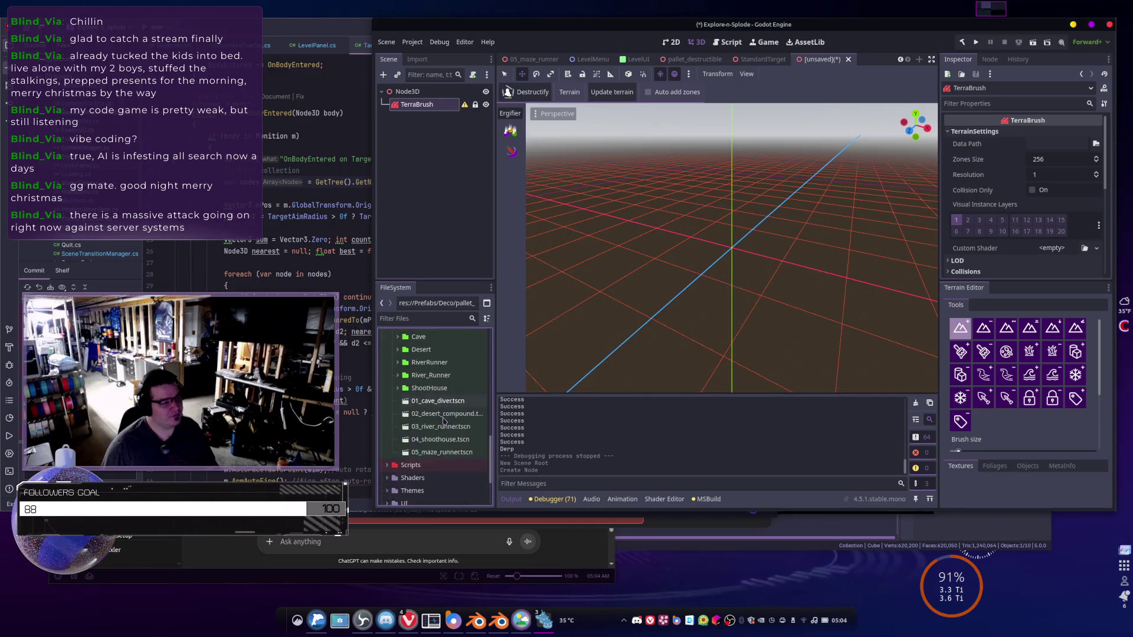
scroll(410, 380, up, 2)
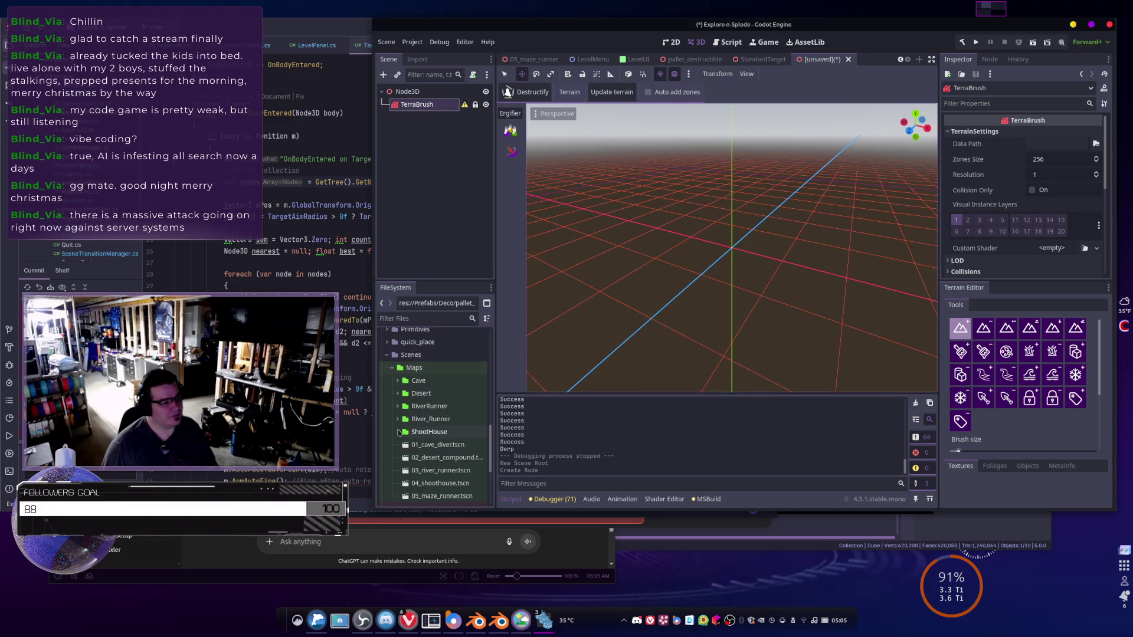
click(1096, 144)
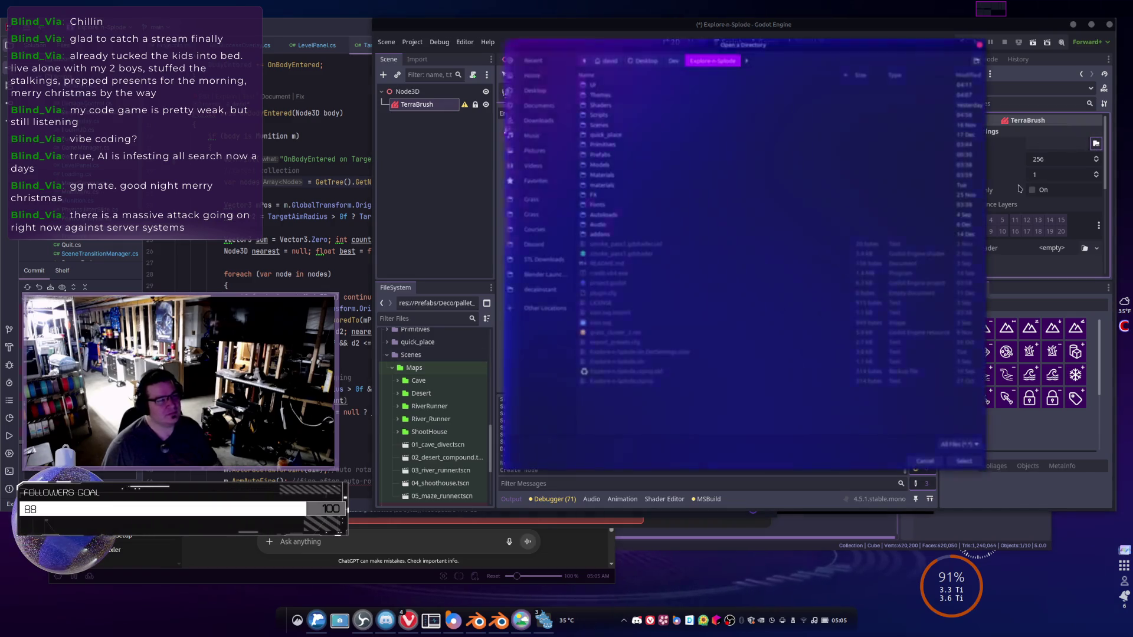
key(Escape)
- Start a new folder inside Maps via Create New > Folder, naming it '06_'
right_click(432, 369)
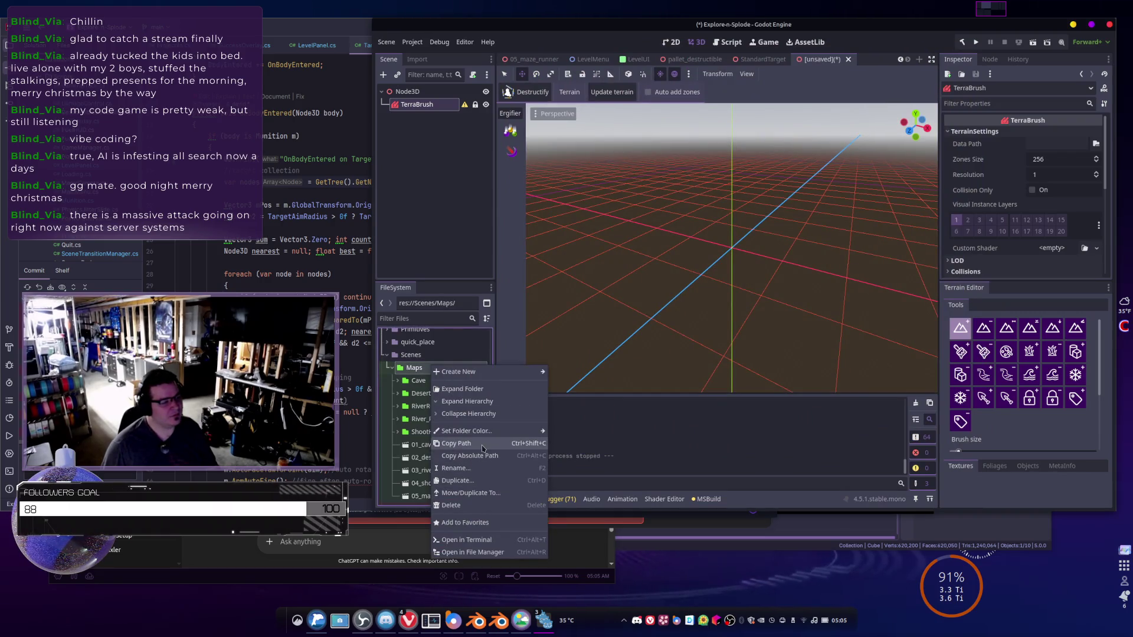
right_click(440, 373)
right_click(445, 370)
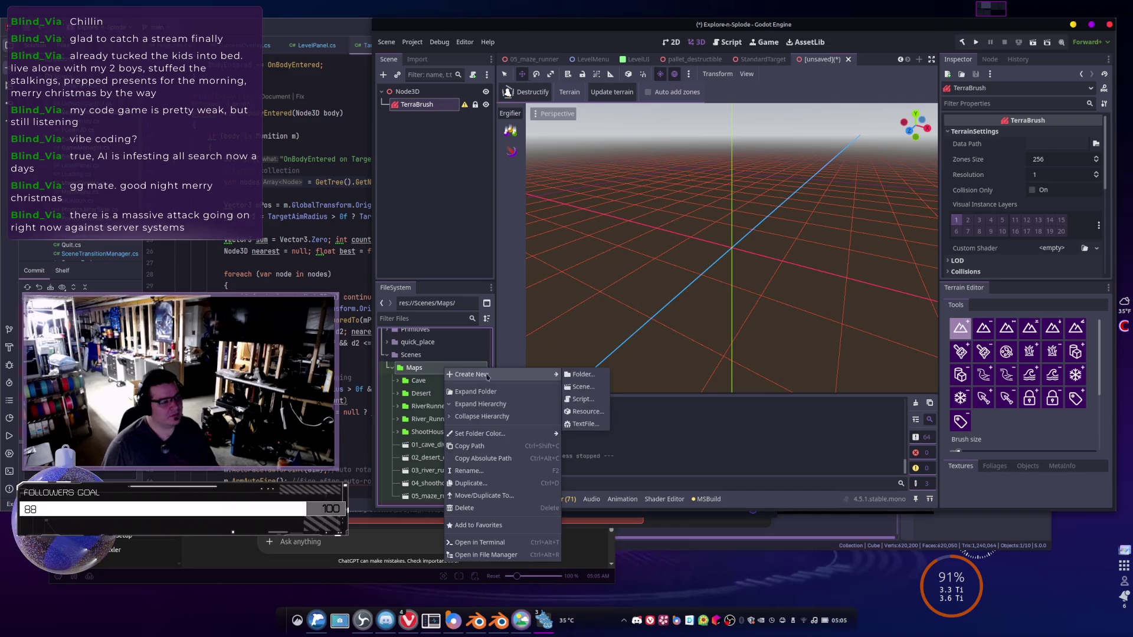
mouse_move(455, 375)
click(586, 379)
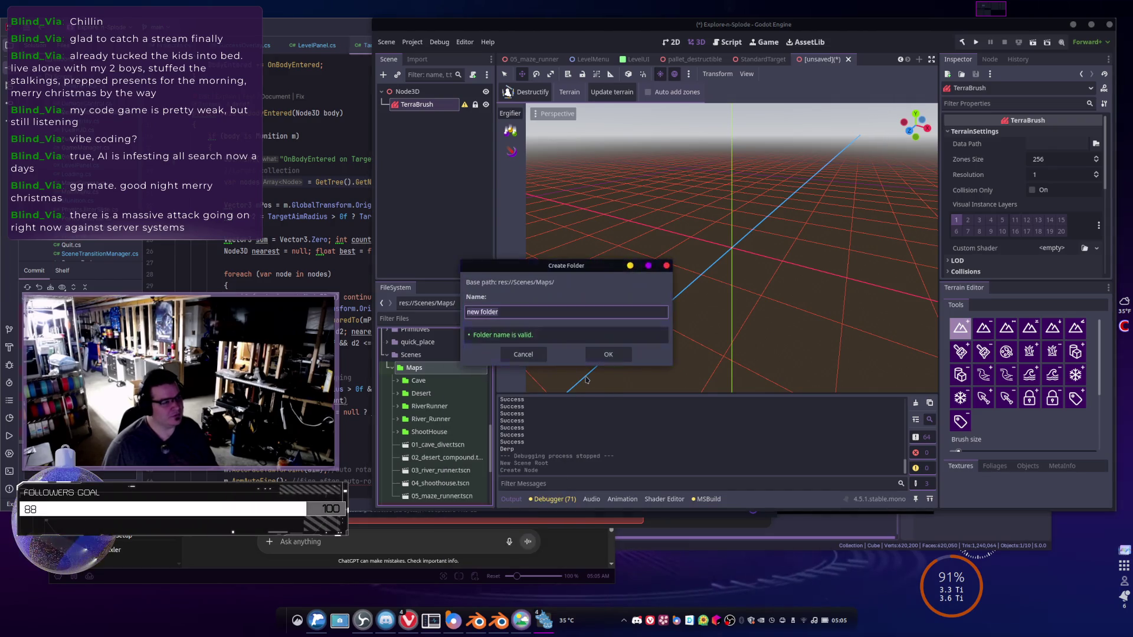
text(06_)
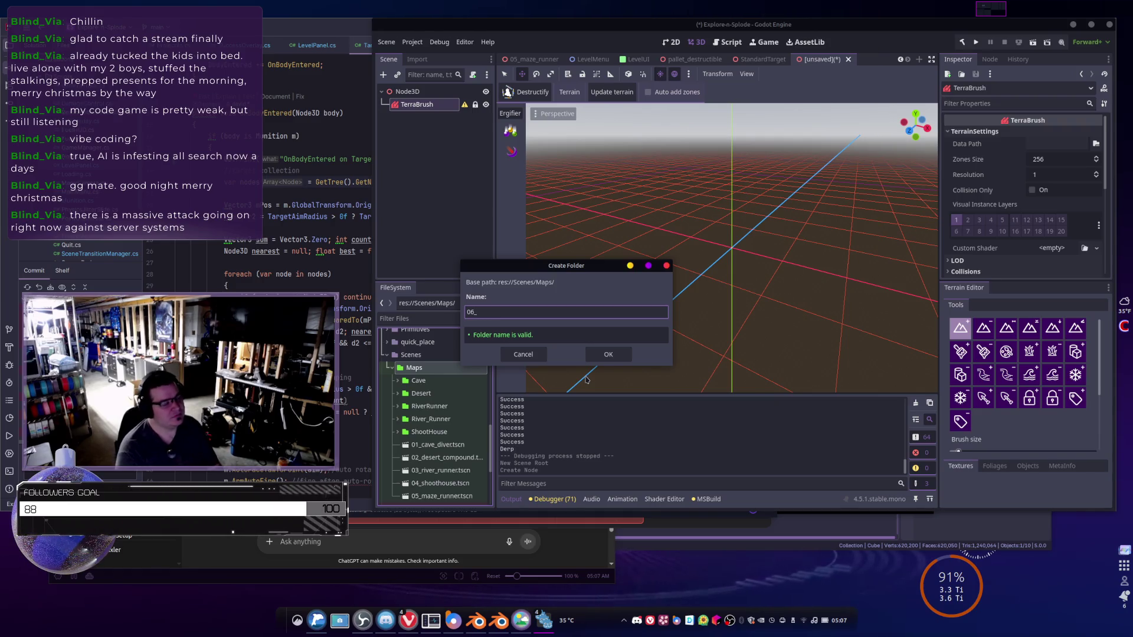
- Complete the name as 06_CombatOutpost and create the folder, then browse the TerraBrush Inspector
text(Combat)
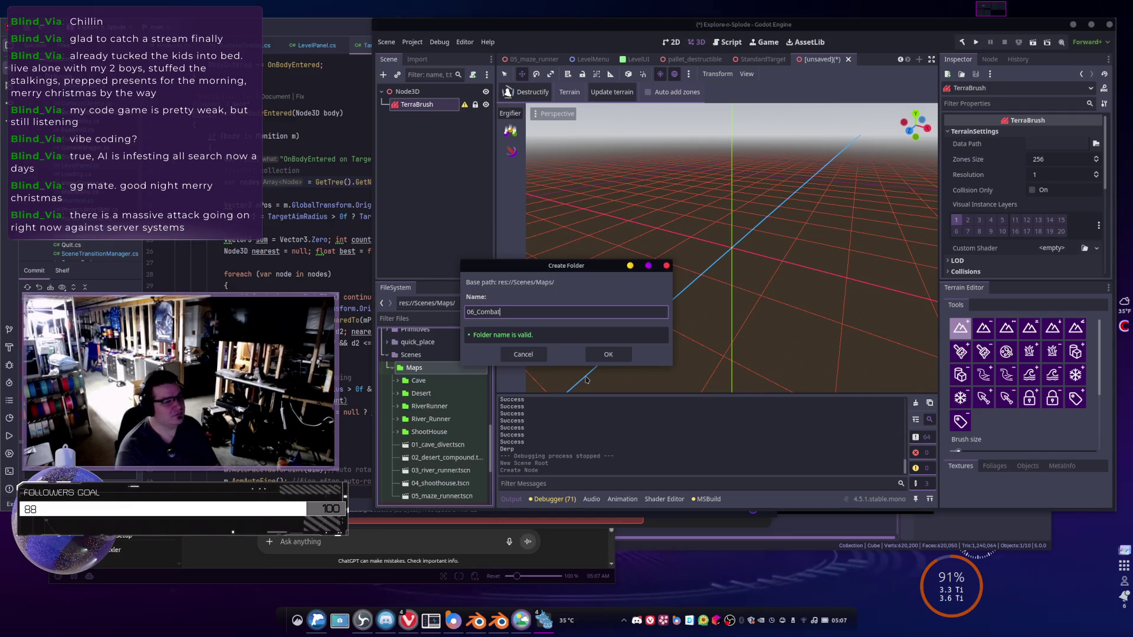
text(Outpost)
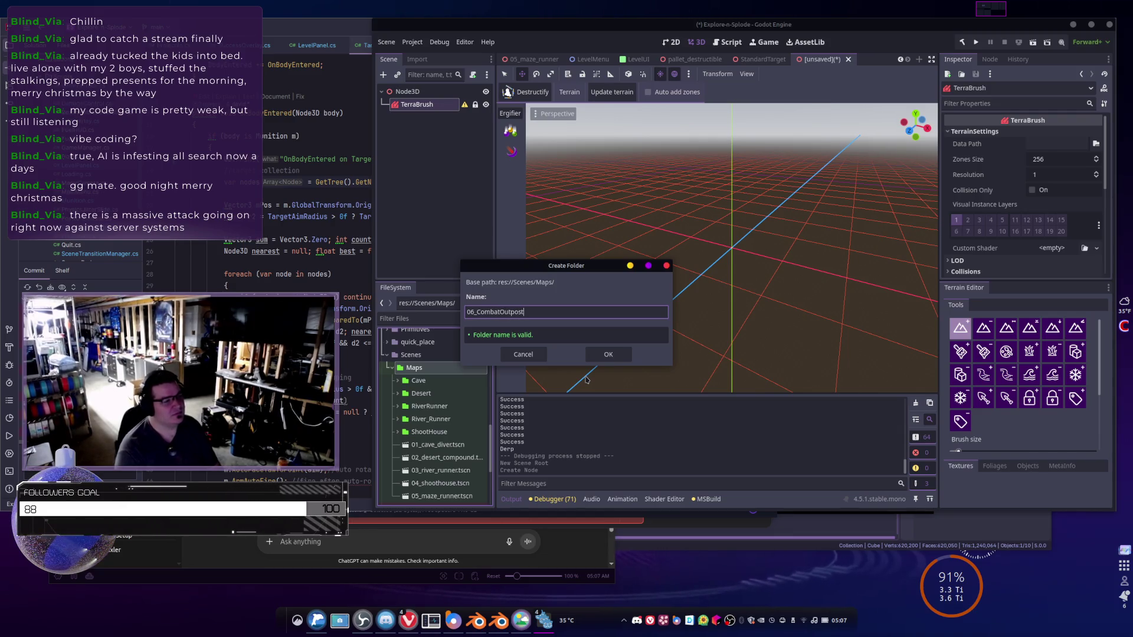
key(Return)
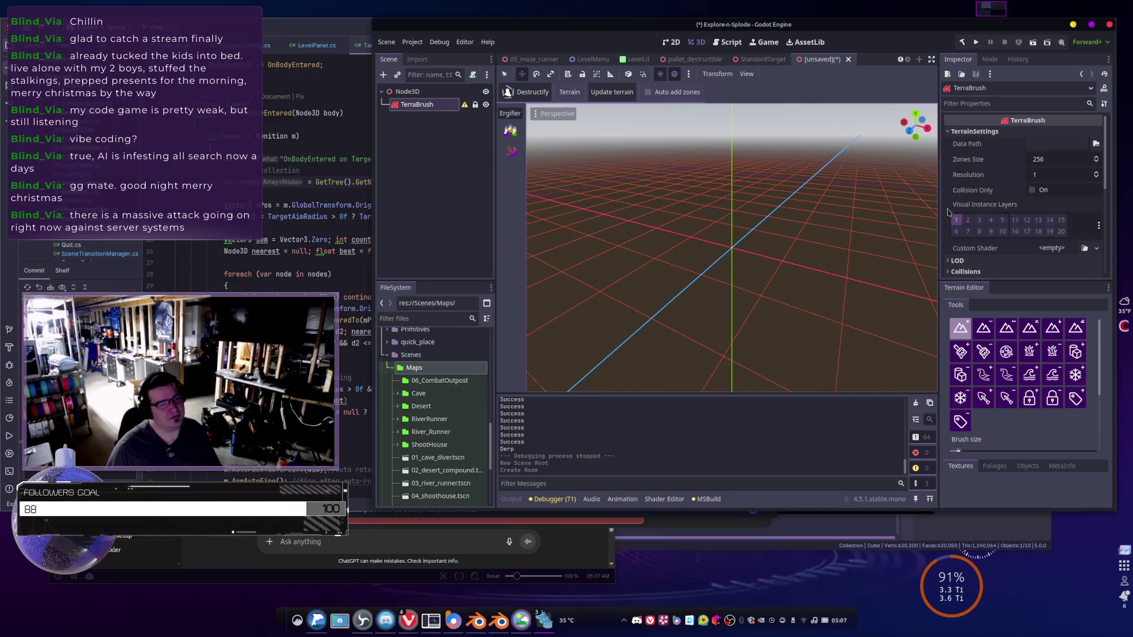
scroll(979, 222, down, 2)
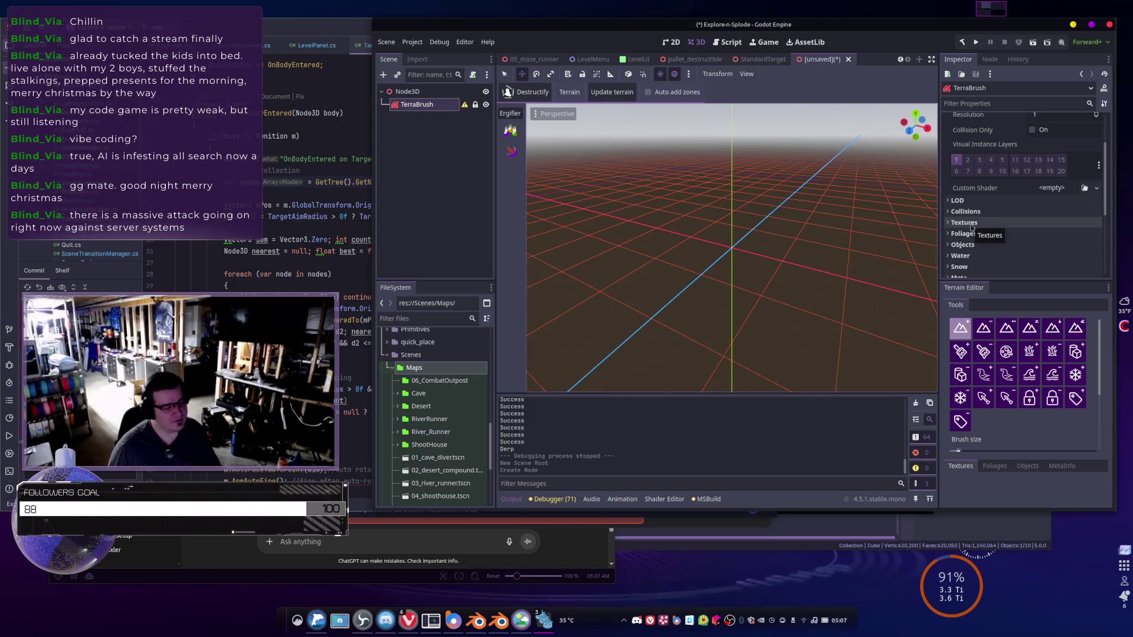
scroll(1019, 254, up, 3)
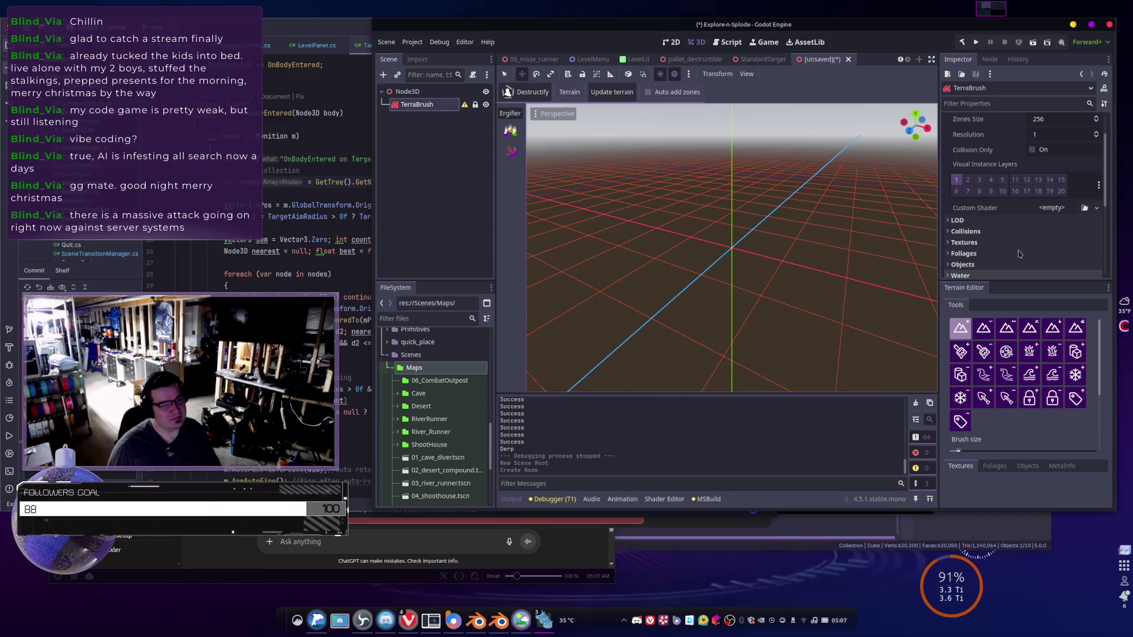
scroll(1019, 254, down, 2)
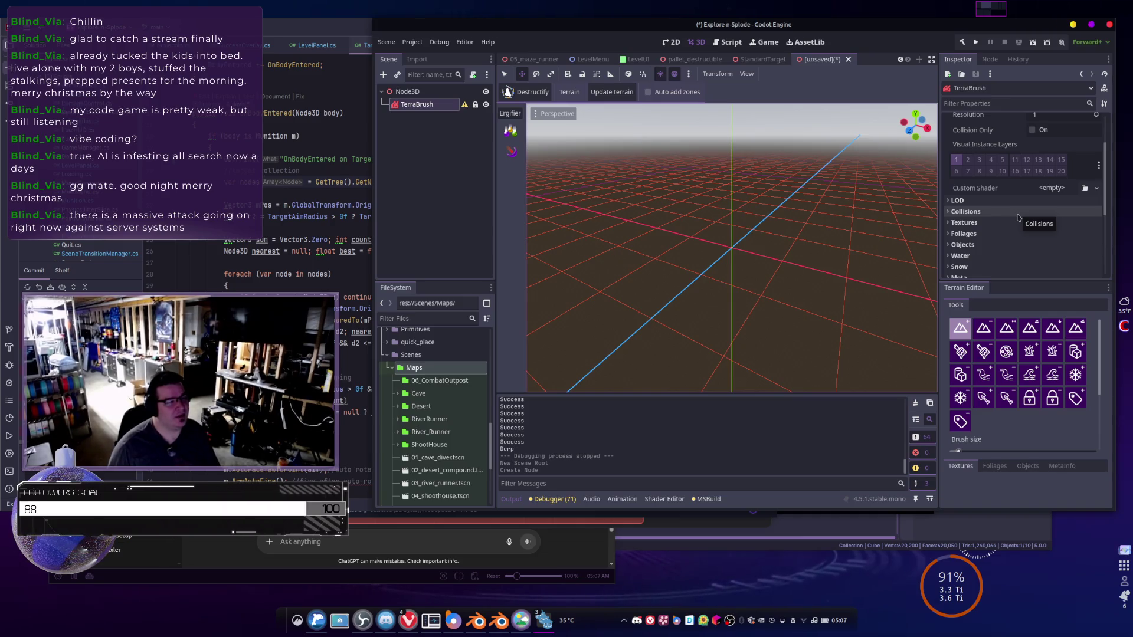
scroll(990, 227, down, 2)
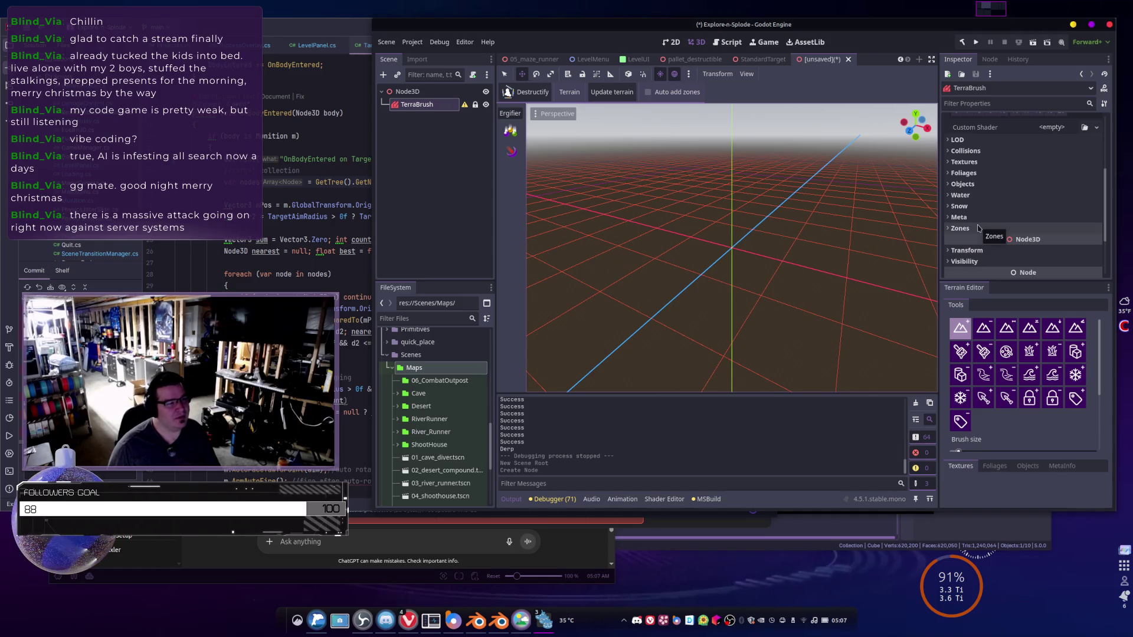
scroll(979, 228, up, 4)
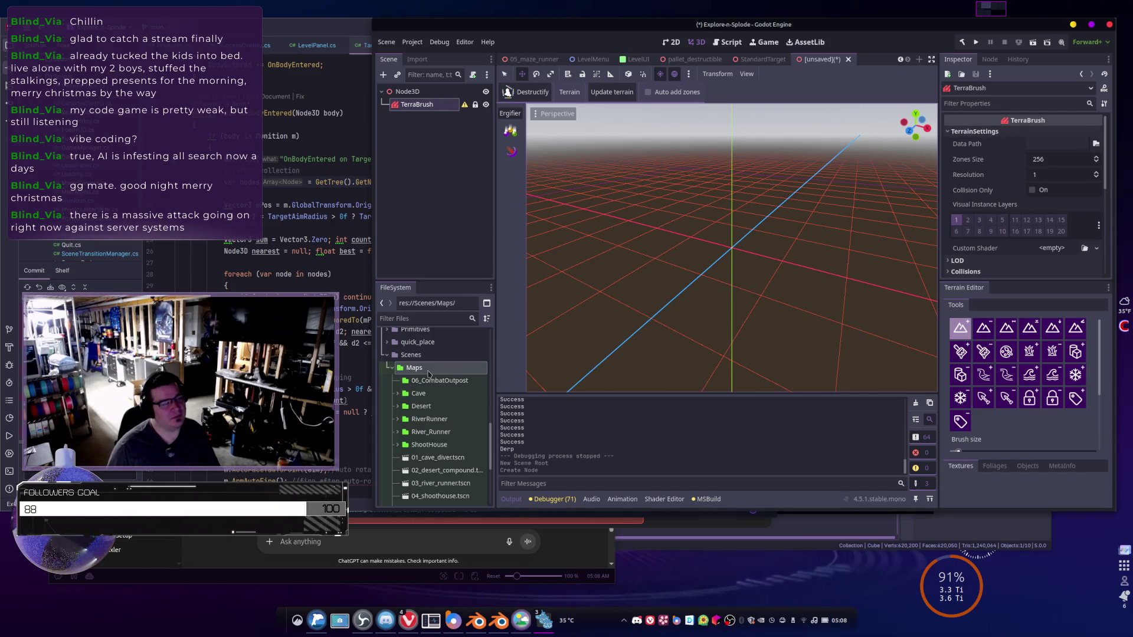
- Set the TerraBrush Data Path to res://Scenes/Maps/06_CombatOutpost using the copied Maps path
right_click(432, 373)
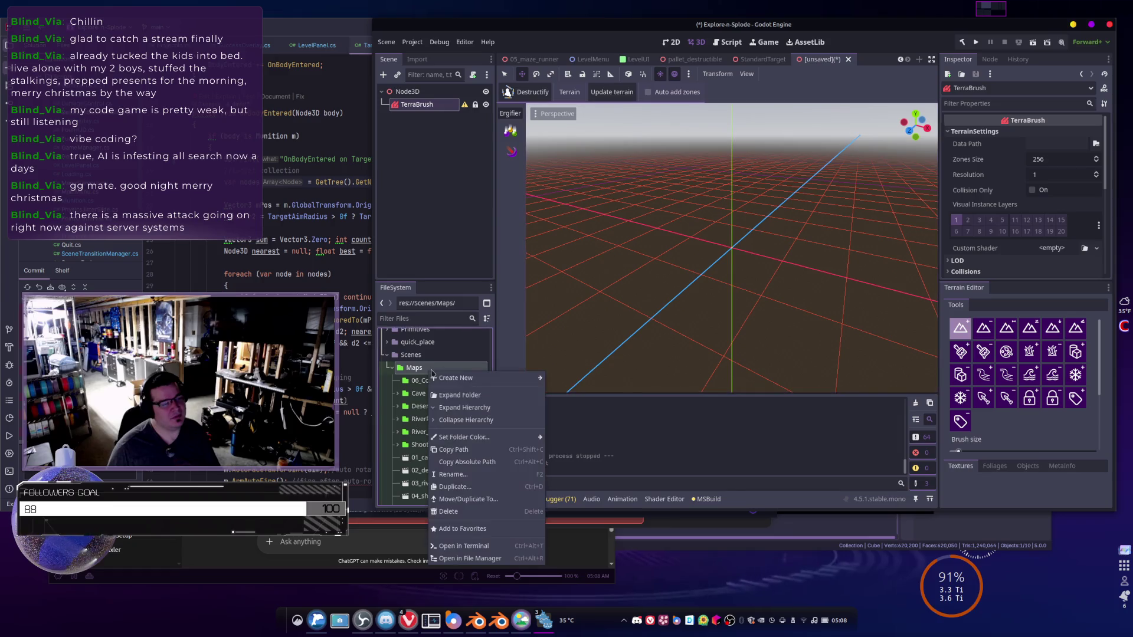
click(461, 449)
click(1055, 145)
text(res://Scenes/Maps/)
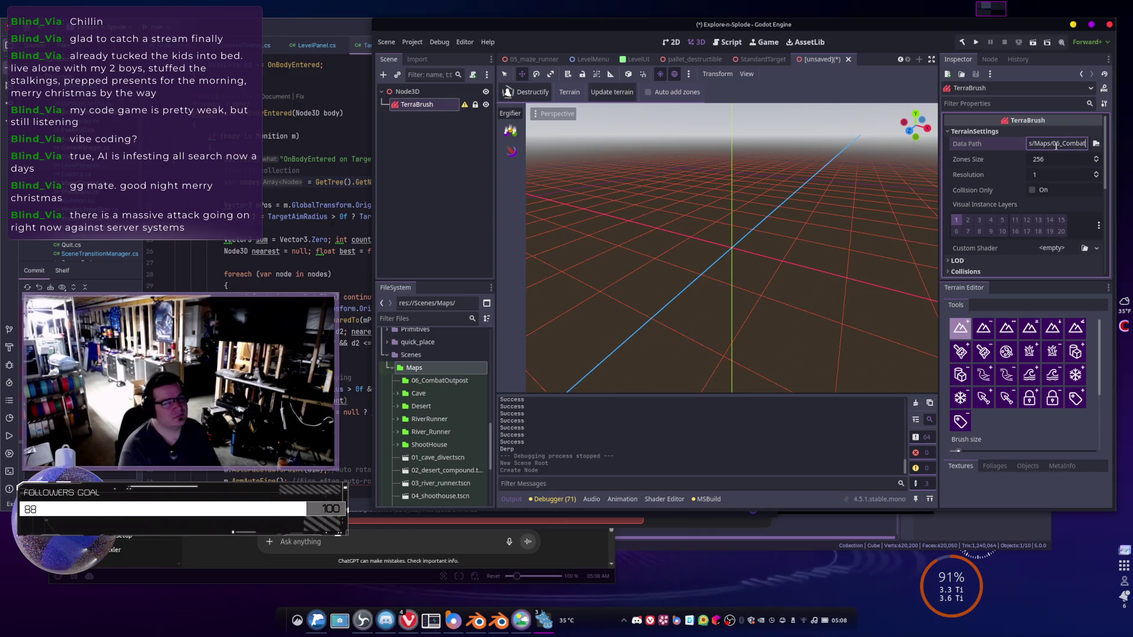
text(Outpost)
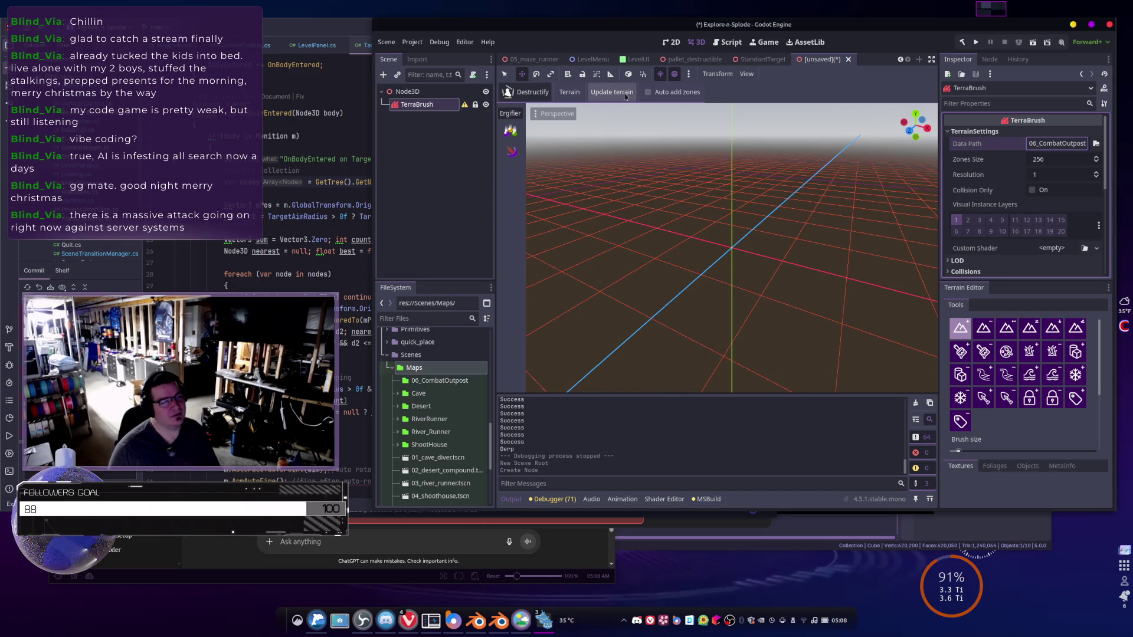
click(569, 92)
click(583, 107)
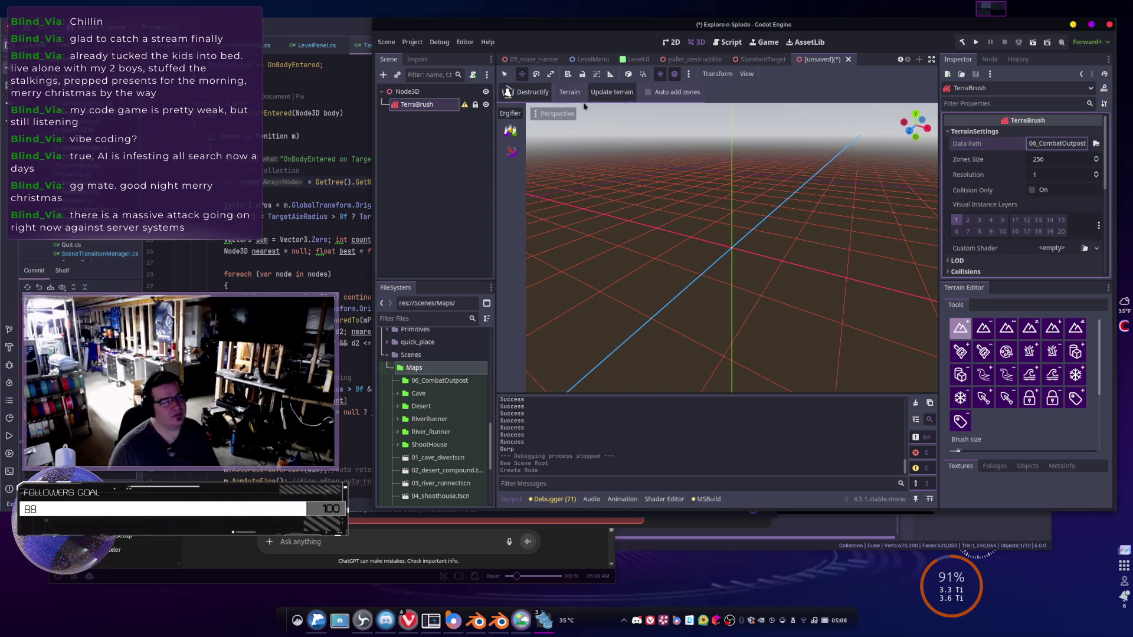
click(620, 98)
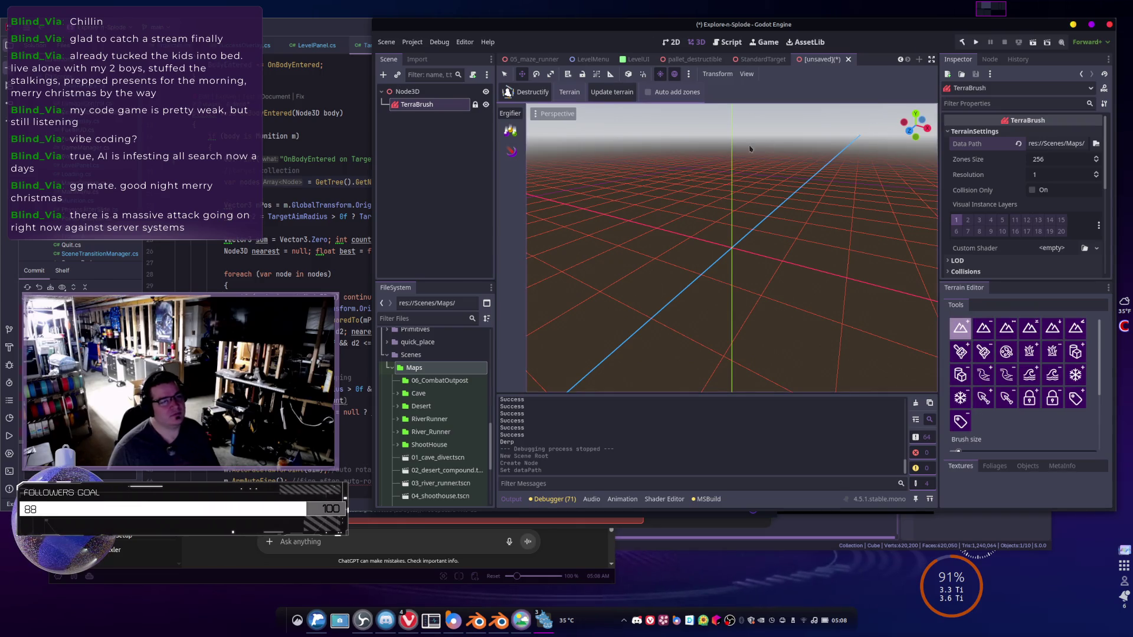
drag(728, 122, 705, 113)
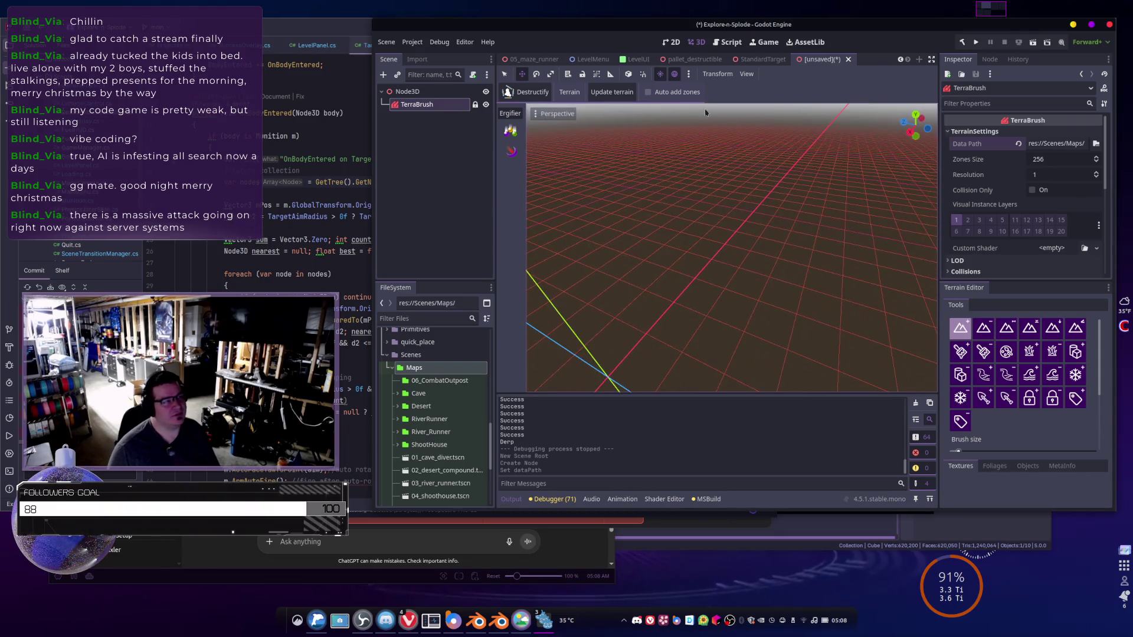
- Update the terrain and create a flat TerraBrush terrain, then orbit to inspect the checkered plane
click(610, 94)
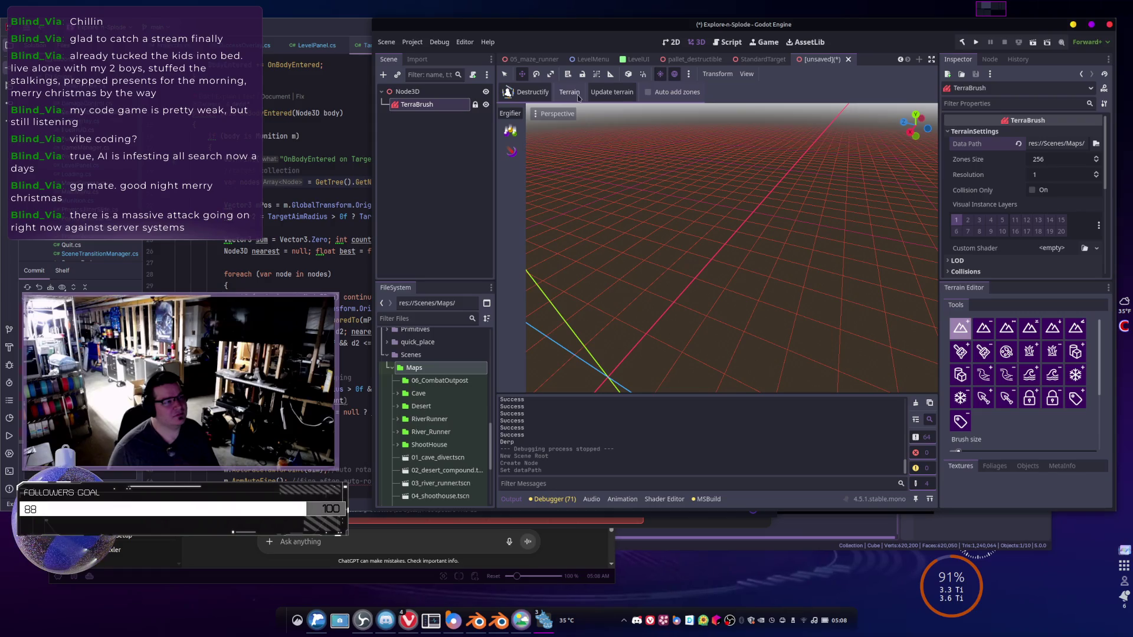
click(579, 94)
click(579, 109)
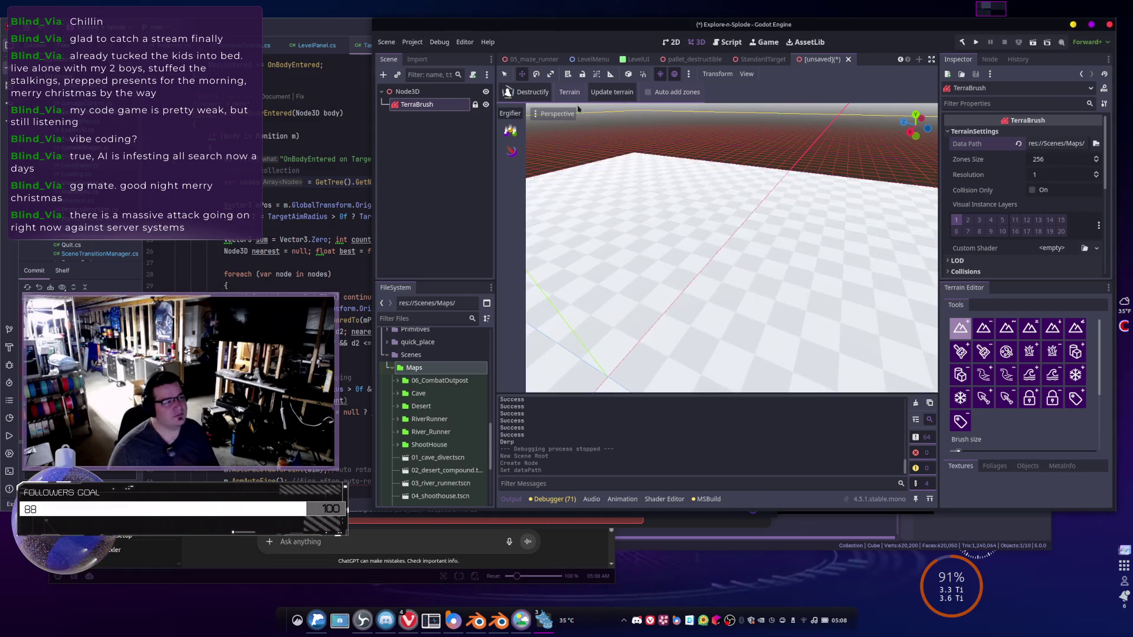
drag(708, 172, 721, 180)
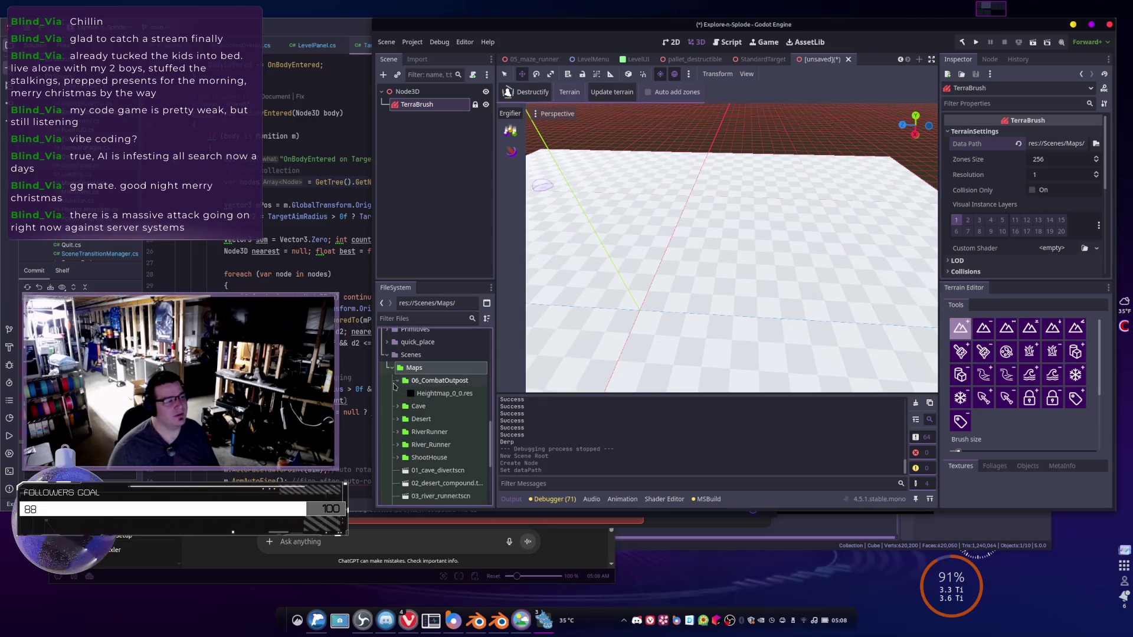
scroll(455, 392, down, 2)
scroll(455, 392, up, 2)
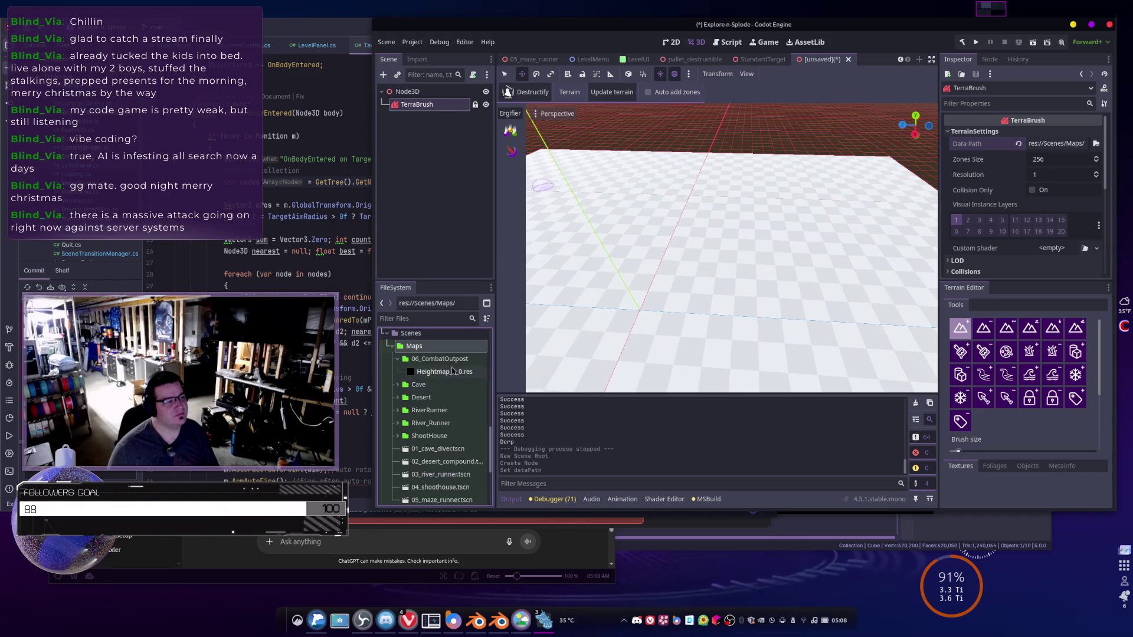
mouse_move(716, 228)
mouse_down()
mouse_move(744, 269)
mouse_move(731, 230)
mouse_move(743, 225)
mouse_up()
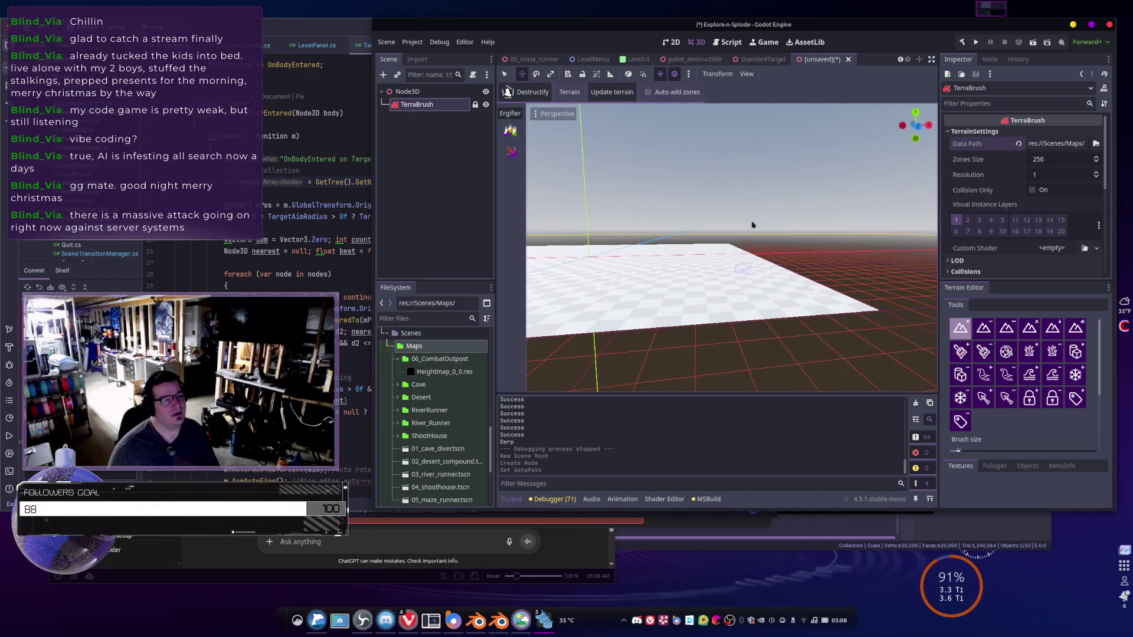
scroll(415, 406, down, 10)
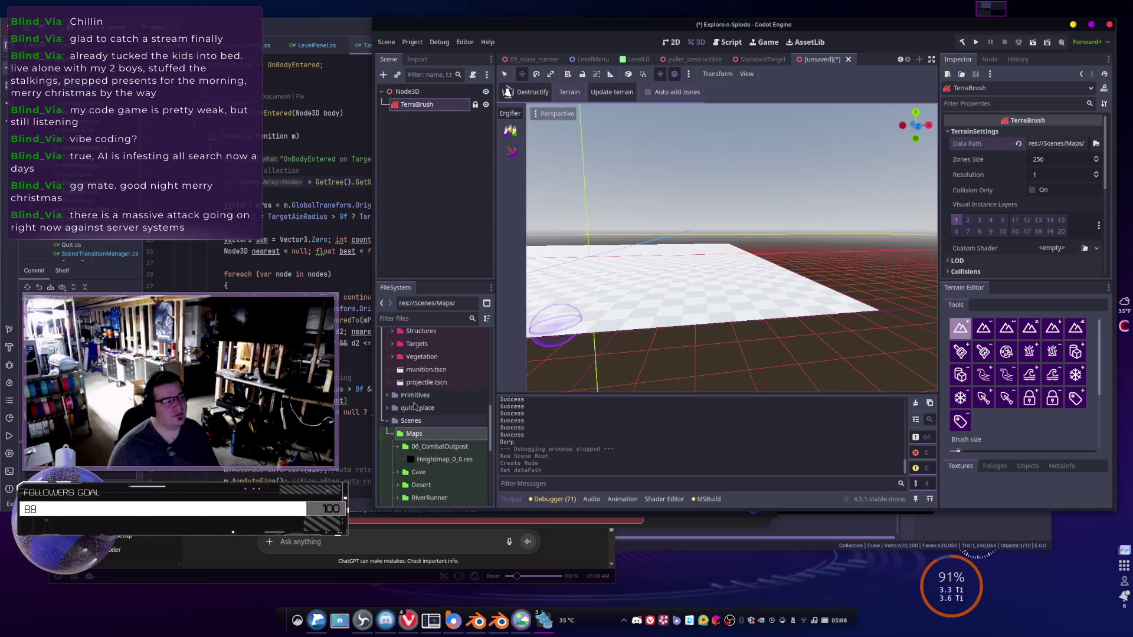